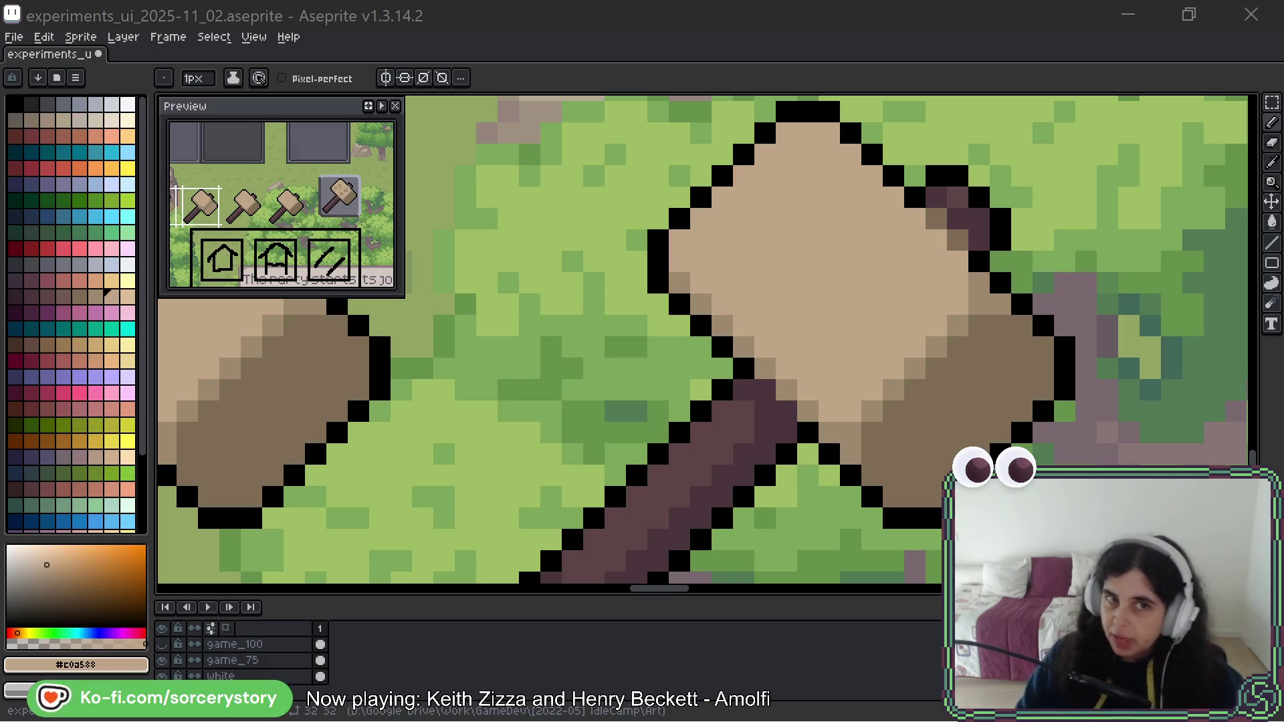
Show the BeeRef hammer board; move the chunky hammer photo up-left and the stick-hammer photo lower right.
{"action": "key", "text": "alt+Tab"}
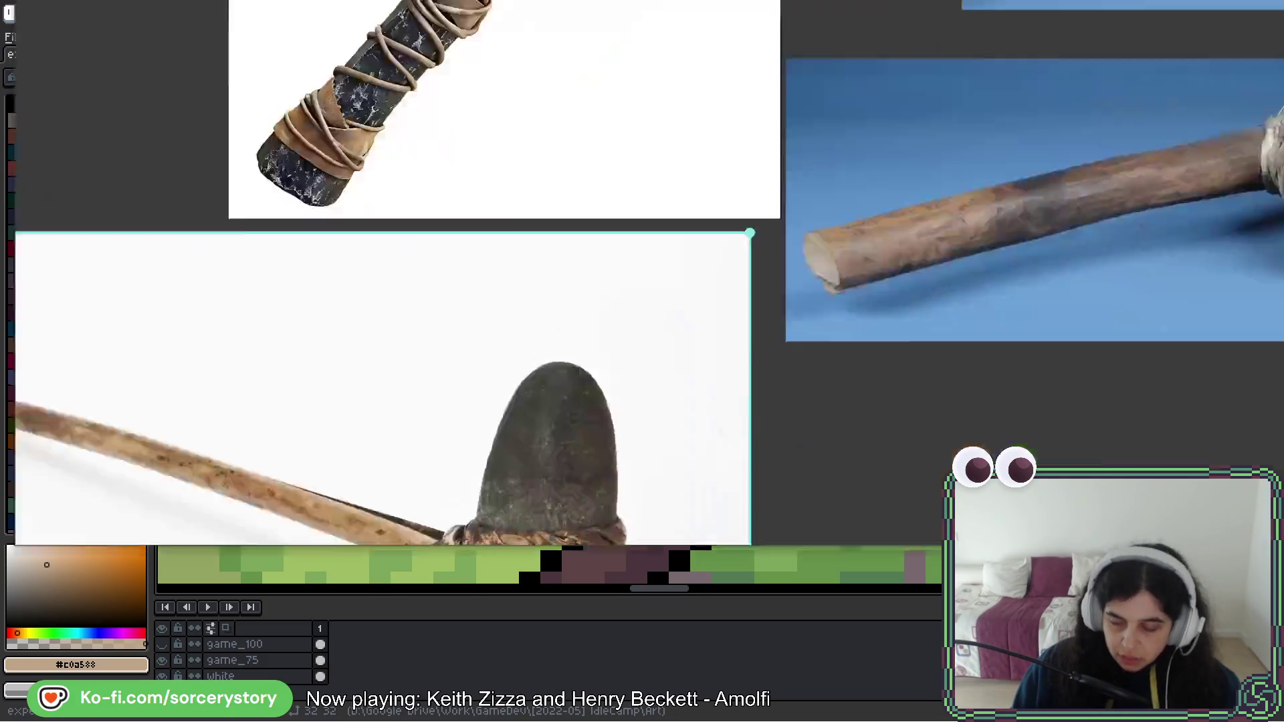
{"action": "scroll", "coordinate": [960, 361], "scroll_direction": "down", "scroll_amount": 3}
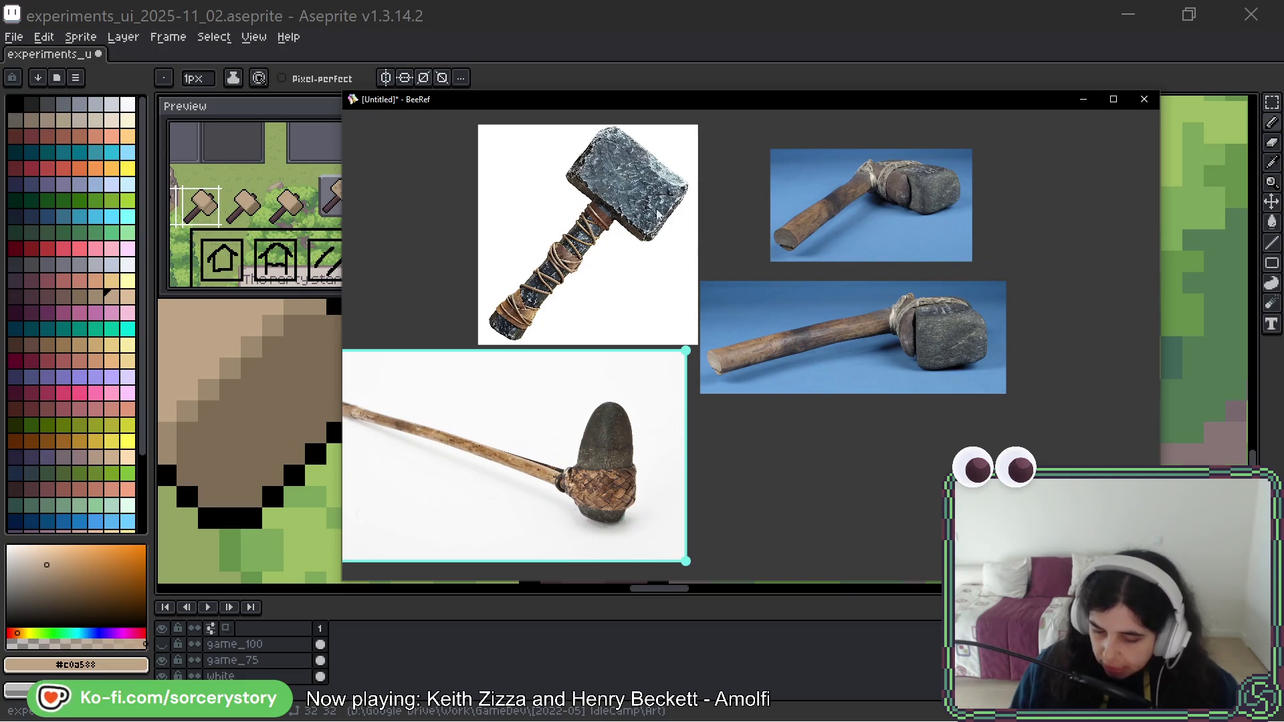
{"action": "left_click_drag", "start_coordinate": [614, 242], "coordinate": [525, 195]}
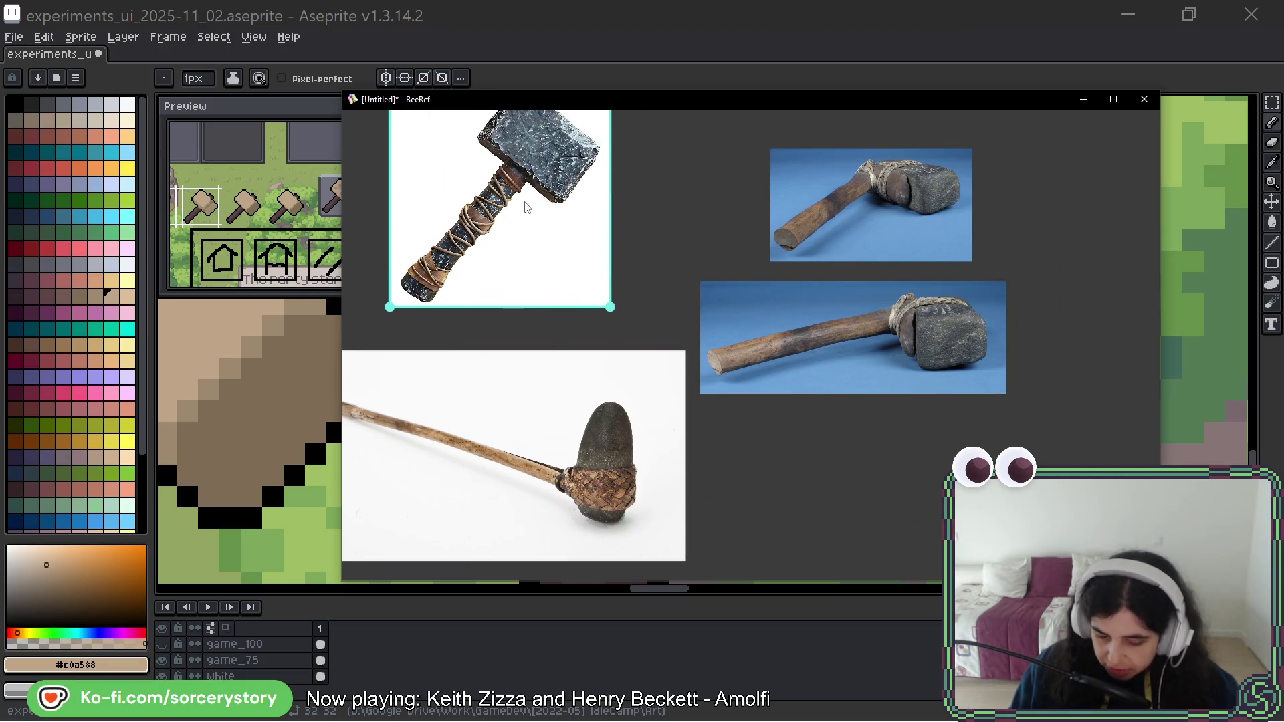
{"action": "mouse_move", "coordinate": [590, 415]}
{"action": "left_mouse_down"}
{"action": "mouse_move", "coordinate": [929, 459]}
{"action": "mouse_move", "coordinate": [926, 475]}
{"action": "left_mouse_up"}
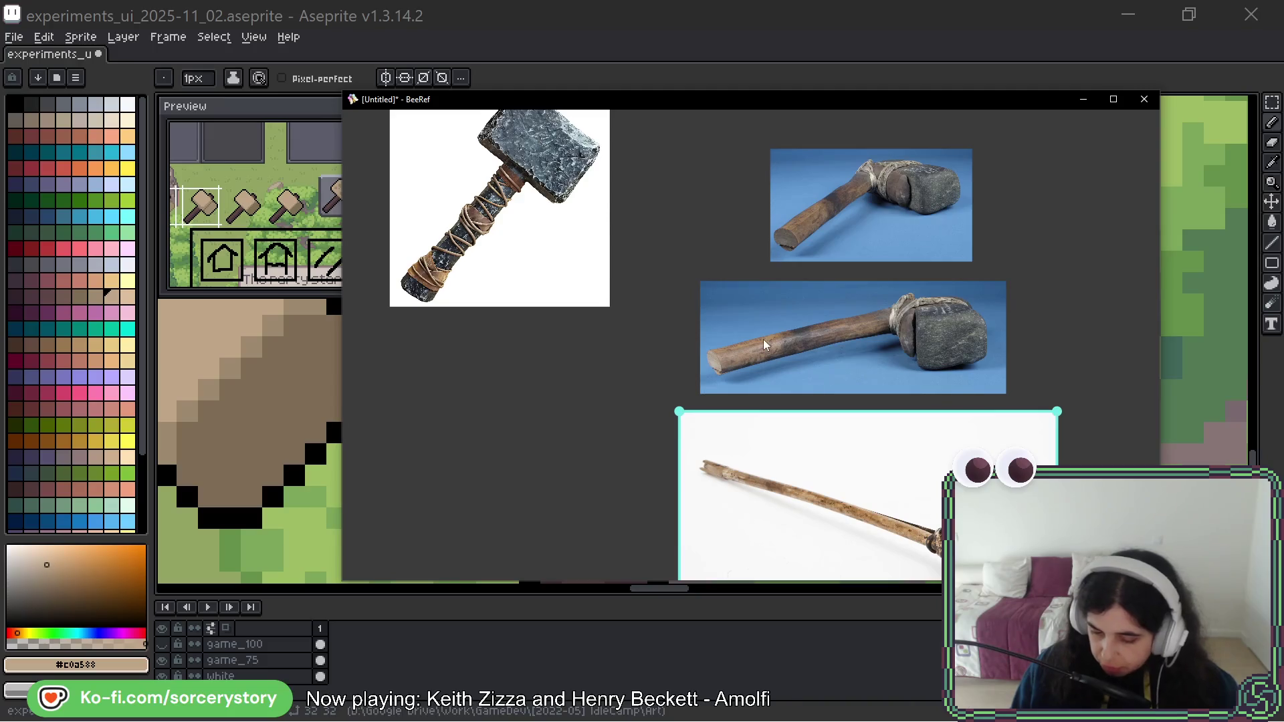
{"action": "scroll", "coordinate": [699, 334], "scroll_direction": "down", "scroll_amount": 2}
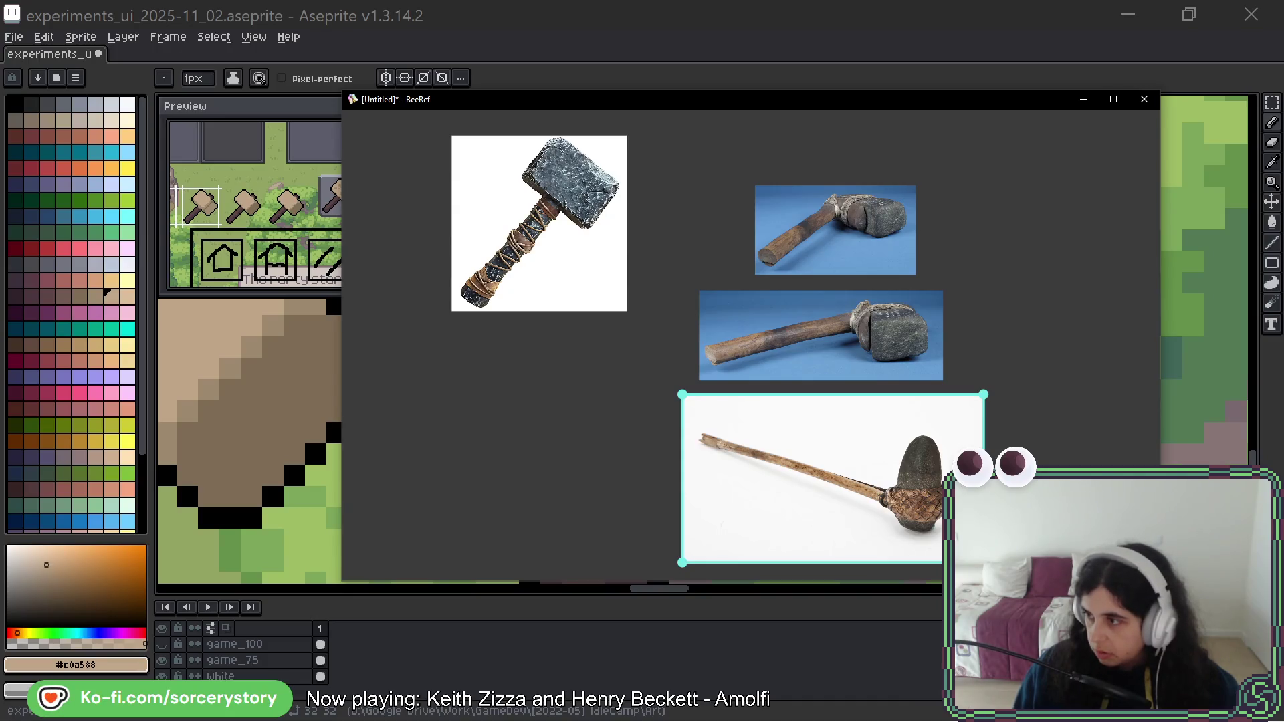
Hide the BeeRef window to return to the Aseprite hammer icon mockup.
{"action": "key", "text": "alt+Tab"}
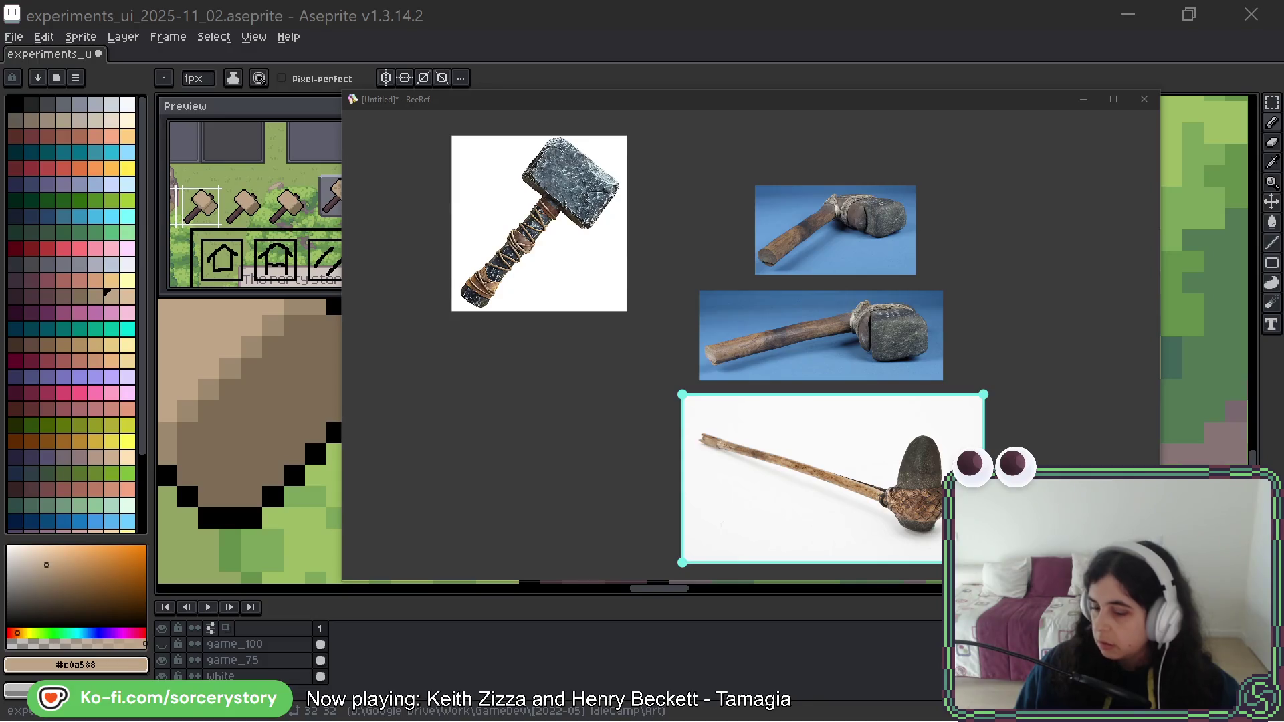
{"action": "key", "text": "alt+Tab"}
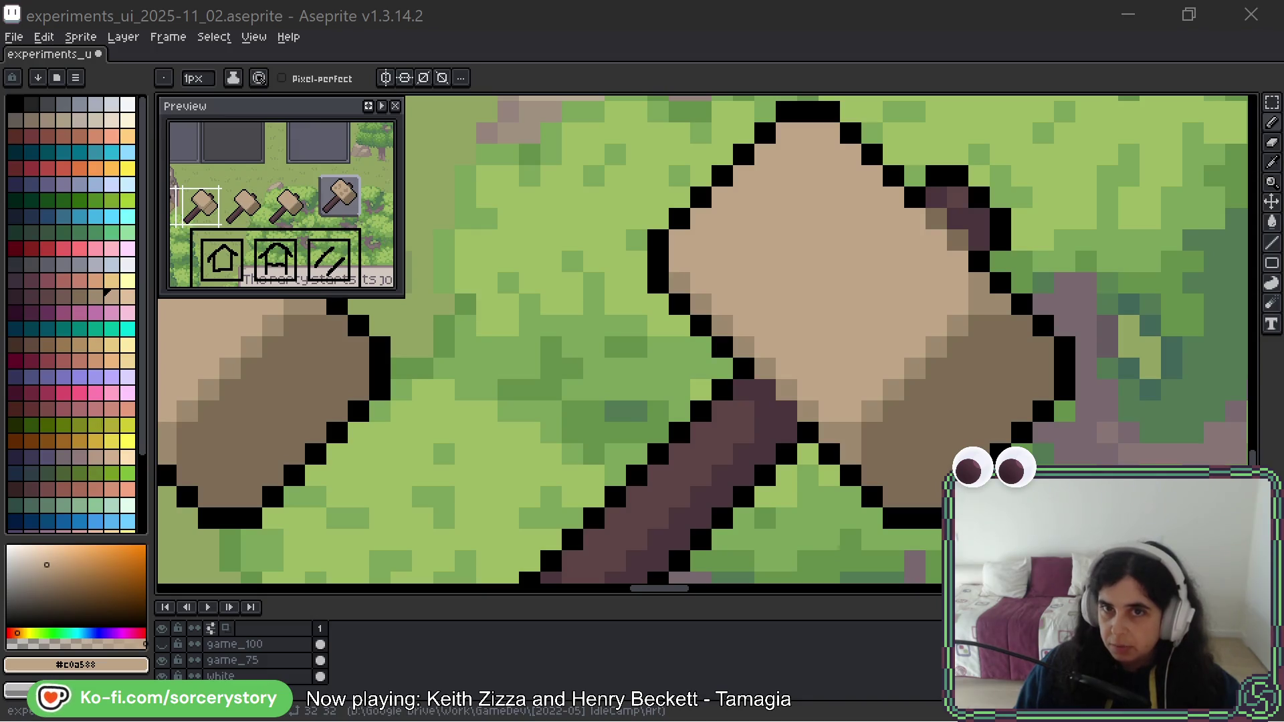
Reopen the BeeRef board, nudge the sledgehammer photo down, and drop in an old forged-tools photo.
{"action": "key", "text": "alt+Tab"}
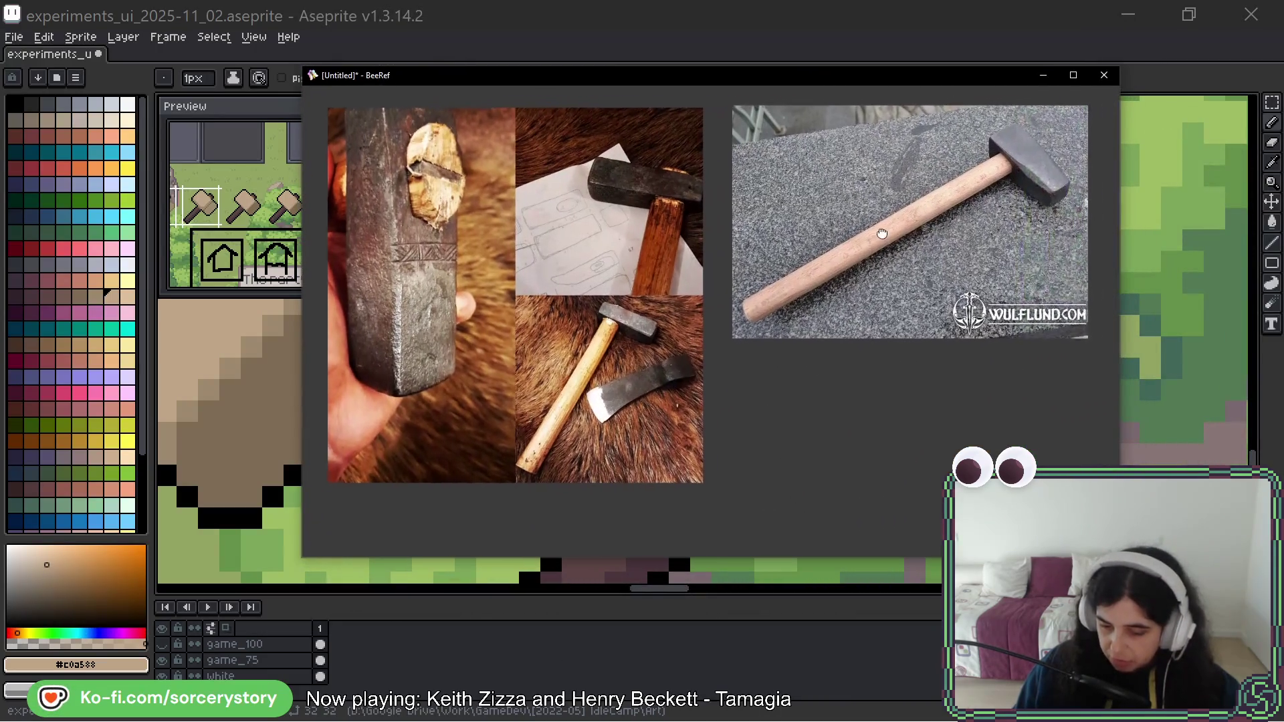
{"action": "left_click_drag", "start_coordinate": [883, 233], "coordinate": [858, 242]}
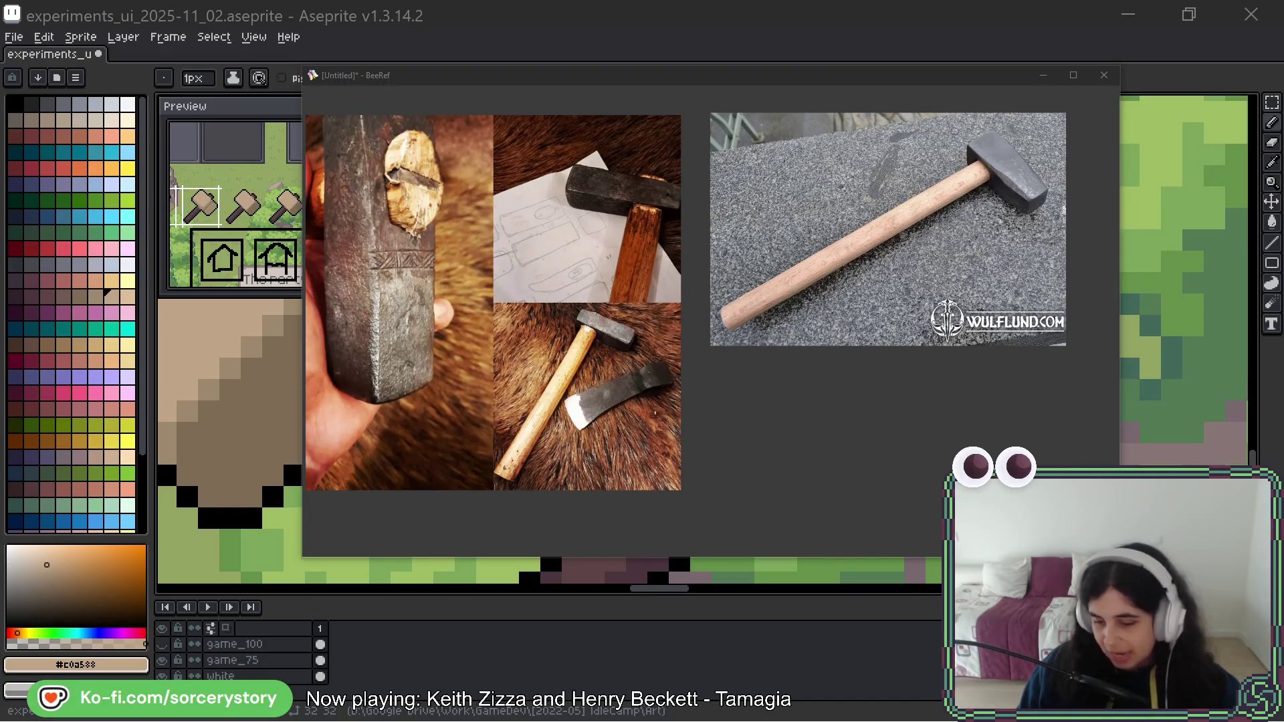
{"action": "left_click_drag", "start_coordinate": [897, 206], "coordinate": [892, 219]}
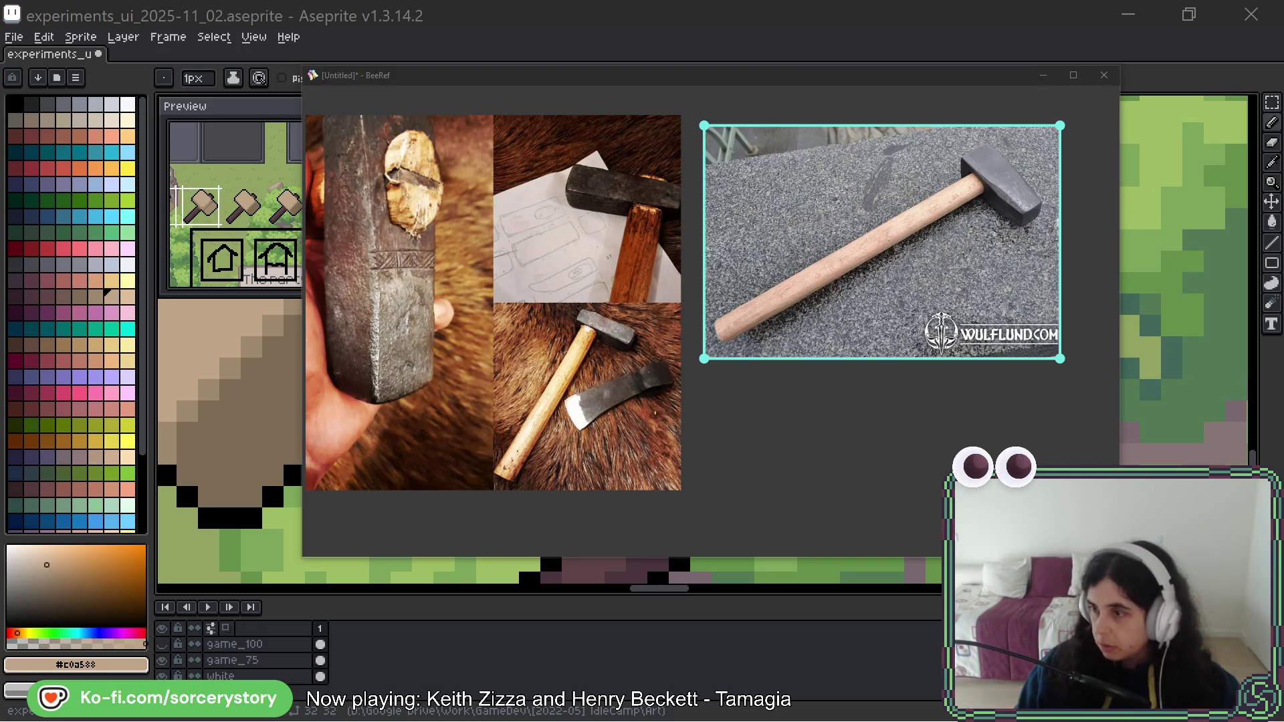
{"action": "mouse_move", "coordinate": [808, 29]}
{"action": "left_mouse_down"}
{"action": "mouse_move", "coordinate": [872, 465]}
{"action": "mouse_move", "coordinate": [912, 440]}
{"action": "mouse_move", "coordinate": [732, 236]}
{"action": "mouse_move", "coordinate": [765, 207]}
{"action": "mouse_move", "coordinate": [693, 350]}
{"action": "left_mouse_up"}
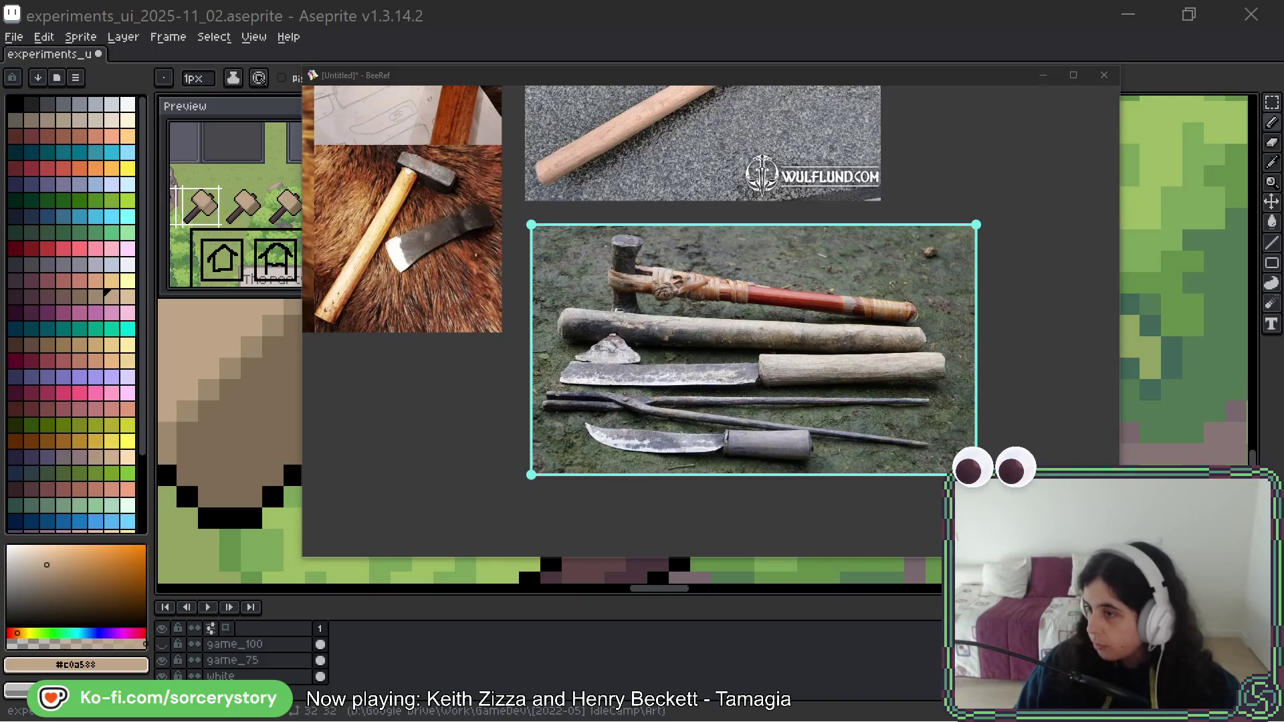
Drop the black-and-white blacksmith engraving below the photos and zoom in on its hammer.
{"action": "left_click_drag", "start_coordinate": [960, 343], "coordinate": [986, 82]}
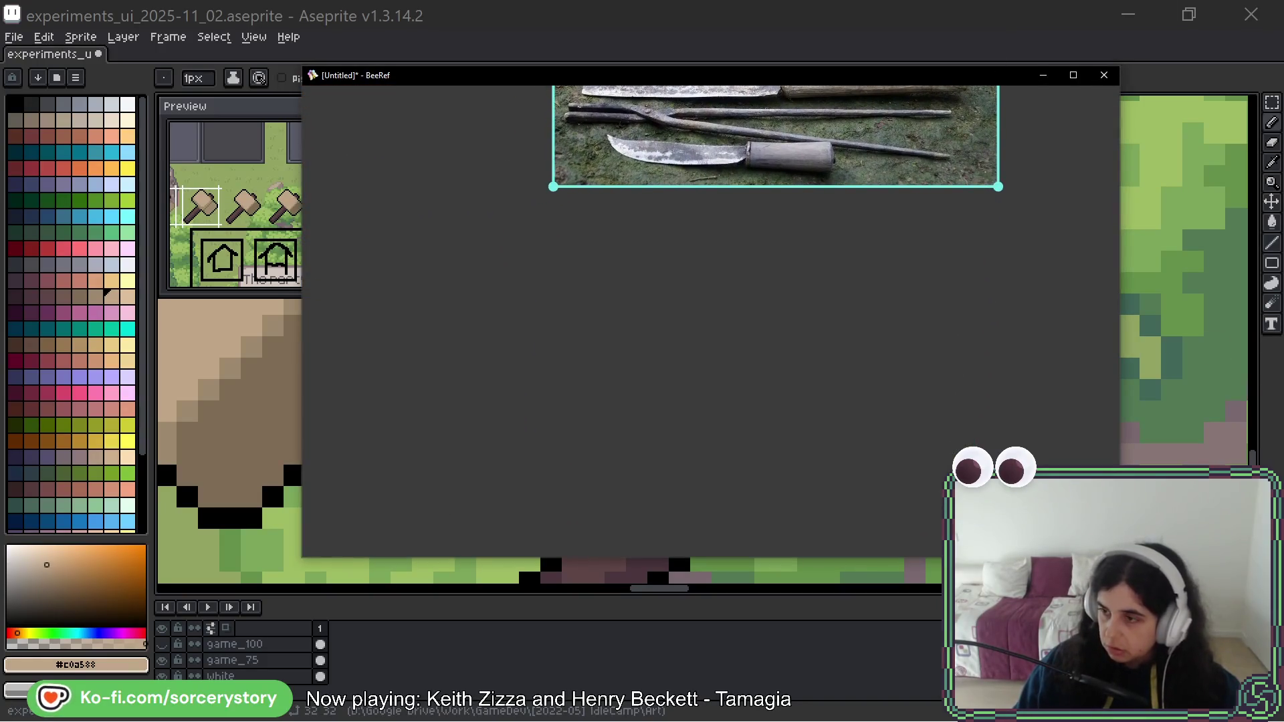
{"action": "left_click_drag", "start_coordinate": [615, 365], "coordinate": [565, 336]}
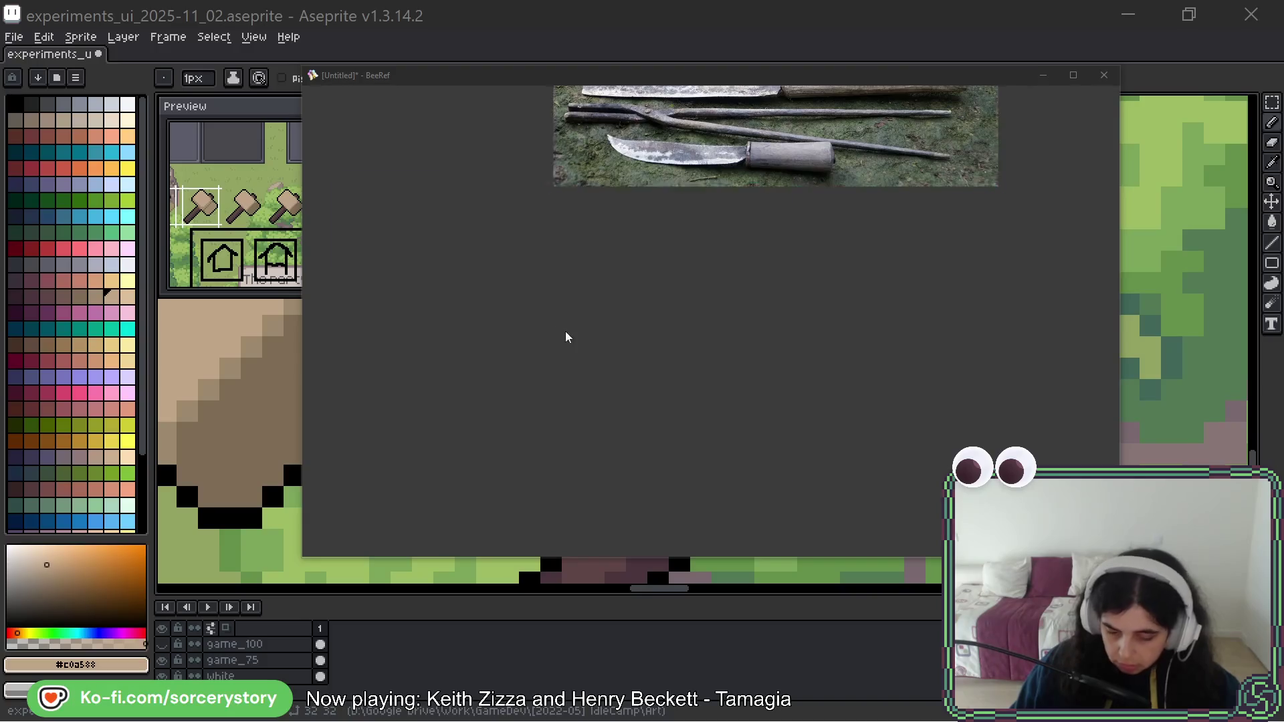
{"action": "scroll", "coordinate": [571, 338], "scroll_direction": "up", "scroll_amount": 3}
{"action": "scroll", "coordinate": [571, 338], "scroll_direction": "up", "scroll_amount": 5}
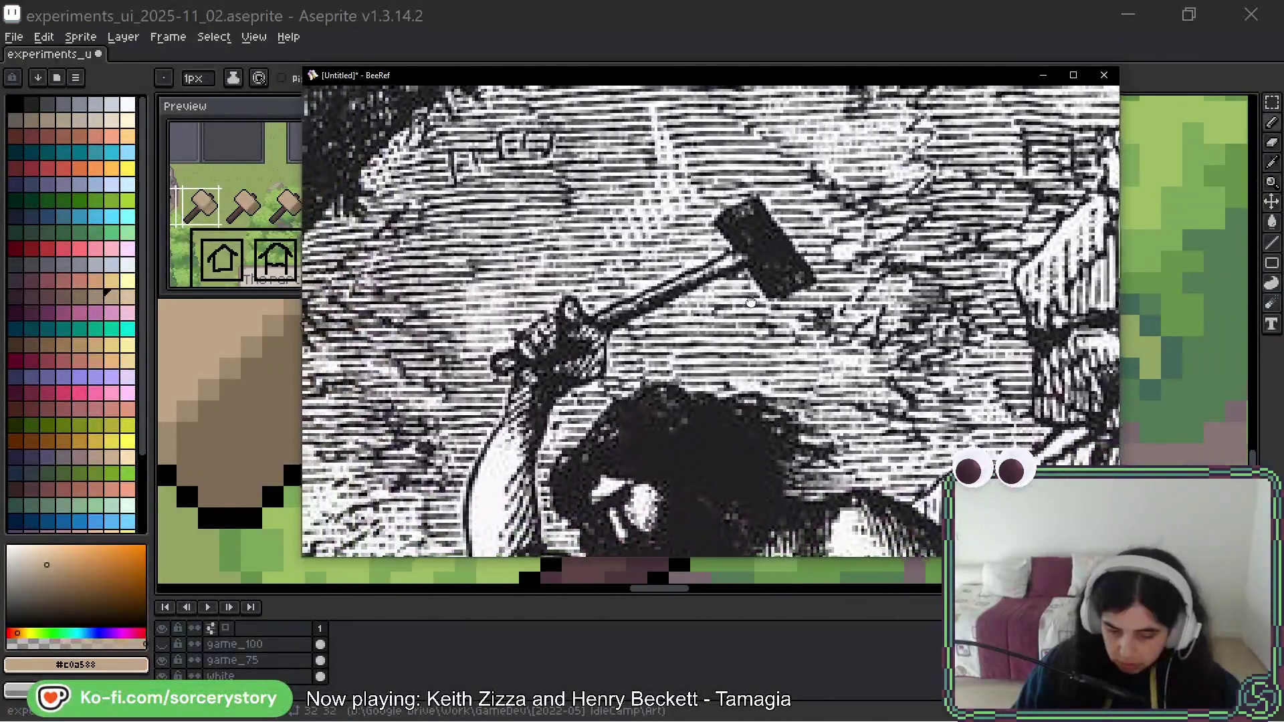
{"action": "left_click_drag", "start_coordinate": [750, 302], "coordinate": [774, 295]}
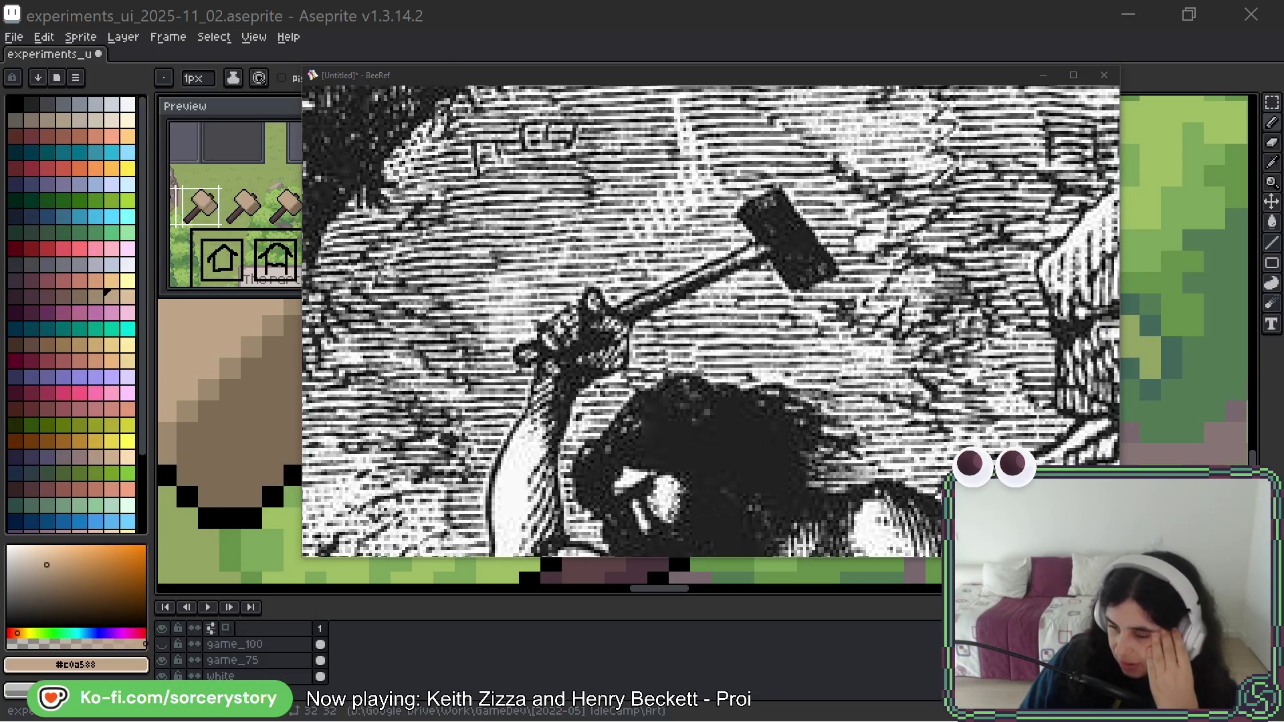
Recentre on the sledgehammer photo, then slide the BeeRef window mostly off-screen.
{"action": "scroll", "coordinate": [854, 144], "scroll_direction": "down", "scroll_amount": 5}
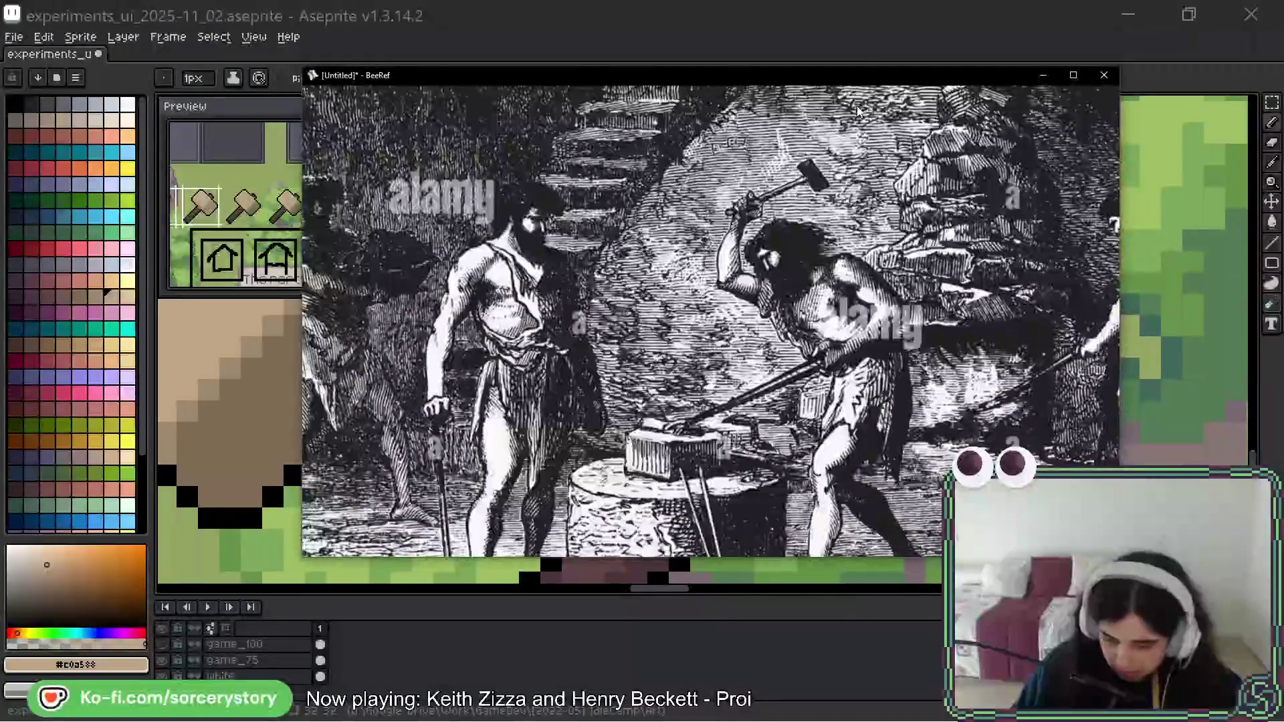
{"action": "scroll", "coordinate": [858, 111], "scroll_direction": "down", "scroll_amount": 3}
{"action": "scroll", "coordinate": [1001, 442], "scroll_direction": "up", "scroll_amount": 5}
{"action": "scroll", "coordinate": [803, 435], "scroll_direction": "up", "scroll_amount": 2}
{"action": "scroll", "coordinate": [645, 426], "scroll_direction": "down", "scroll_amount": 1}
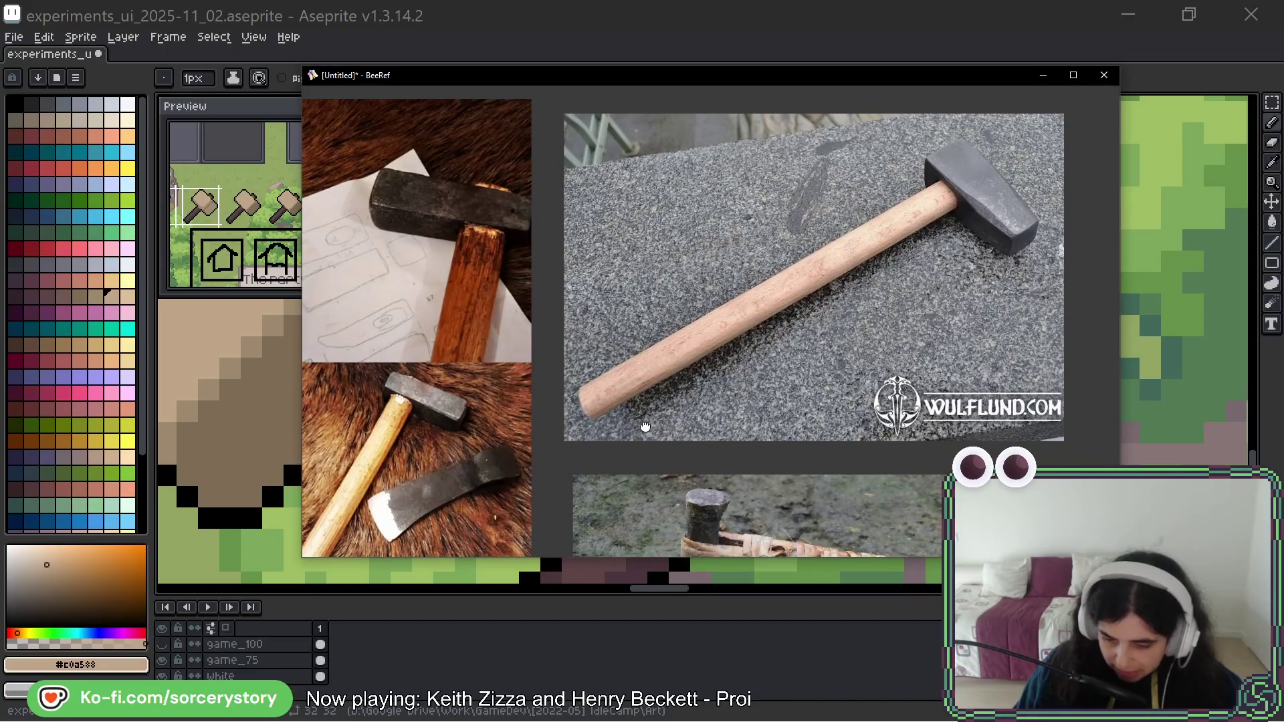
{"action": "left_click_drag", "start_coordinate": [952, 172], "coordinate": [844, 256]}
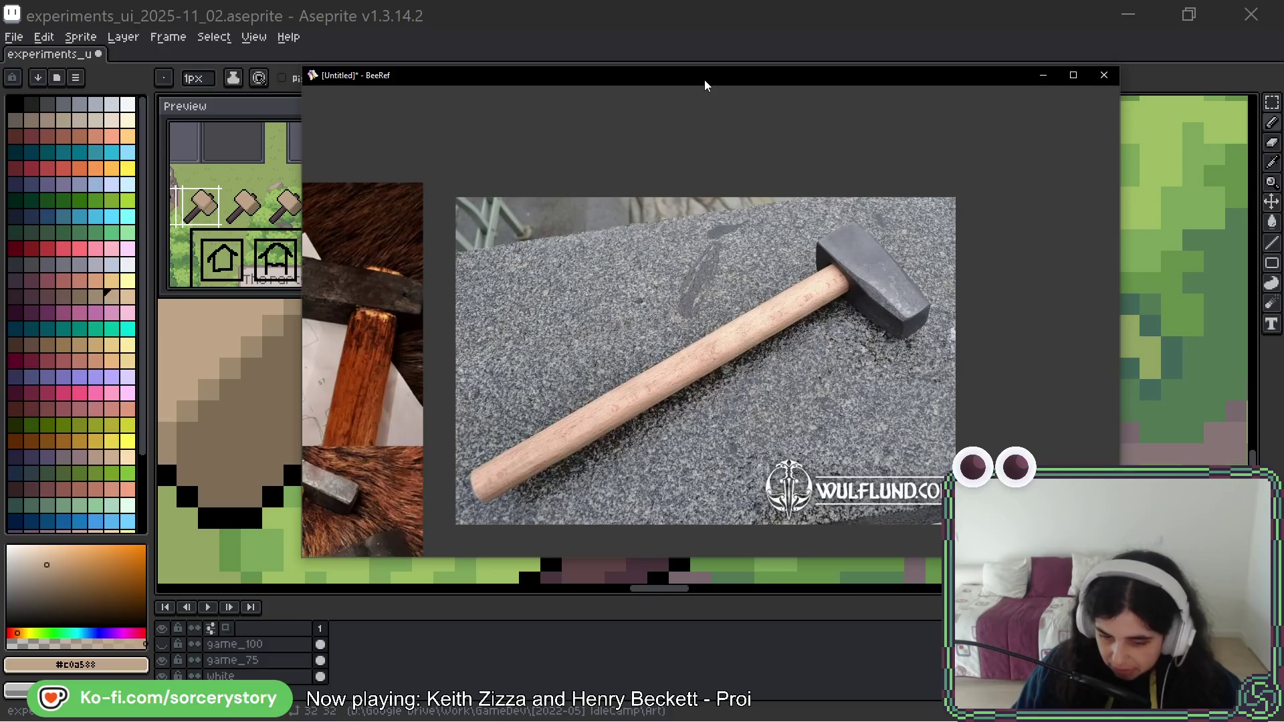
{"action": "left_click_drag", "start_coordinate": [704, 79], "coordinate": [815, 0]}
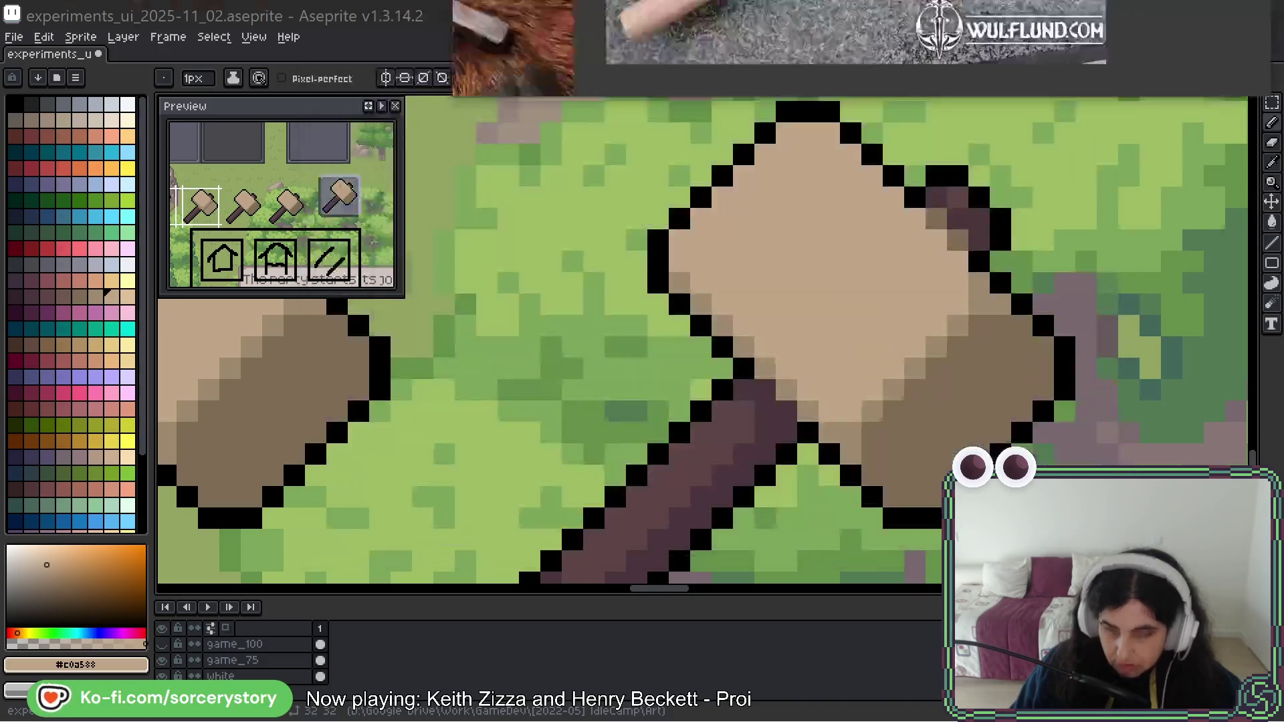
Clear the area around the grey square panel with a rectangular selection.
{"action": "scroll", "coordinate": [832, 379], "scroll_direction": "down", "scroll_amount": 3}
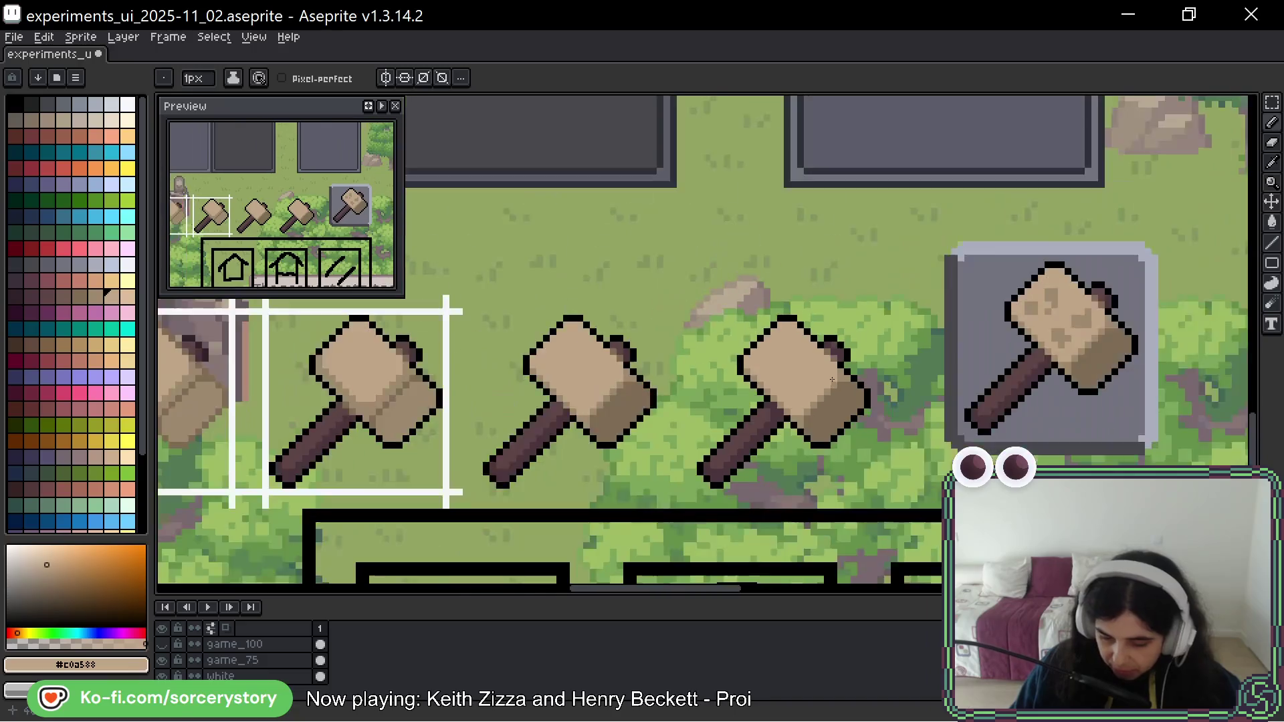
{"action": "scroll", "coordinate": [832, 380], "scroll_direction": "down", "scroll_amount": 3}
{"action": "mouse_move", "coordinate": [914, 209]}
{"action": "left_mouse_down"}
{"action": "mouse_move", "coordinate": [1144, 286]}
{"action": "mouse_move", "coordinate": [966, 295]}
{"action": "mouse_move", "coordinate": [984, 396]}
{"action": "mouse_move", "coordinate": [1038, 430]}
{"action": "left_mouse_up"}
{"action": "key", "text": "m"}
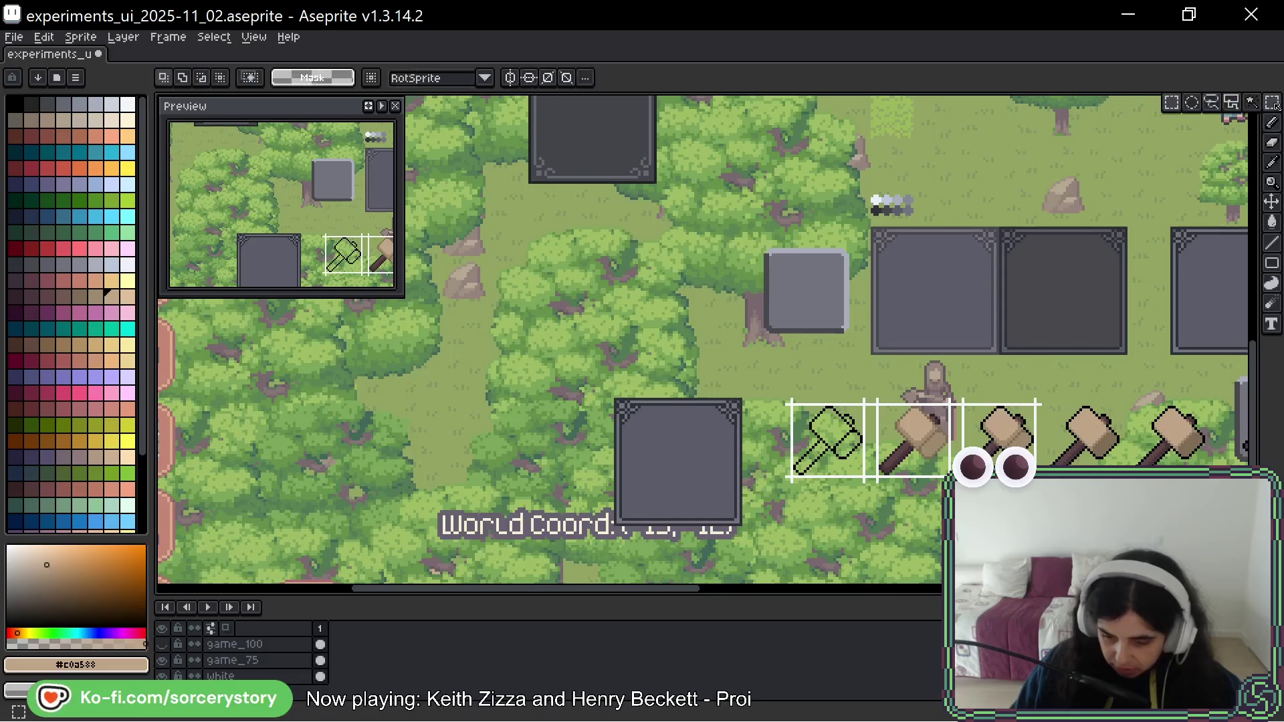
{"action": "mouse_move", "coordinate": [615, 399]}
{"action": "left_mouse_down"}
{"action": "mouse_move", "coordinate": [659, 459]}
{"action": "mouse_move", "coordinate": [742, 527]}
{"action": "mouse_move", "coordinate": [524, 386]}
{"action": "left_mouse_up"}
{"action": "key", "text": "Delete"}
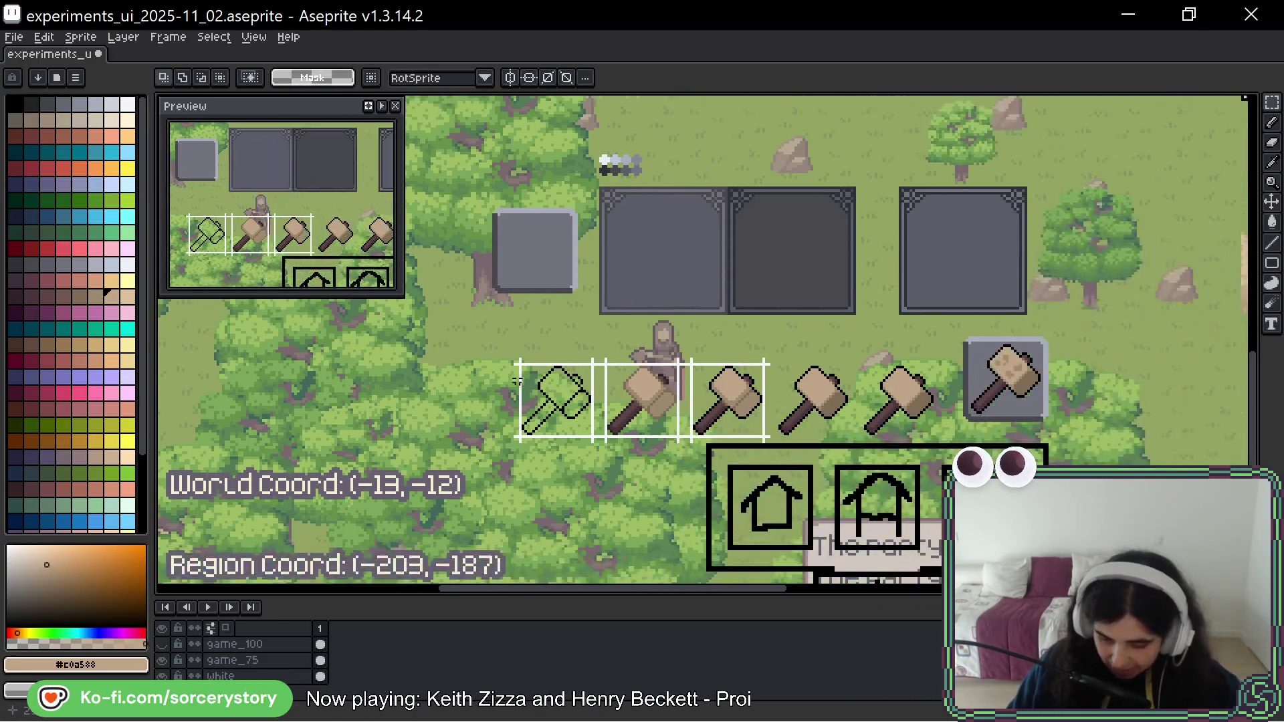
Move the hammer icon row down and left, then drag the BeeRef references over the canvas.
{"action": "left_click_drag", "start_coordinate": [472, 312], "coordinate": [1076, 448]}
{"action": "mouse_move", "coordinate": [1047, 393]}
{"action": "left_mouse_down"}
{"action": "mouse_move", "coordinate": [956, 429]}
{"action": "mouse_move", "coordinate": [1003, 428]}
{"action": "mouse_move", "coordinate": [958, 389]}
{"action": "left_mouse_up"}
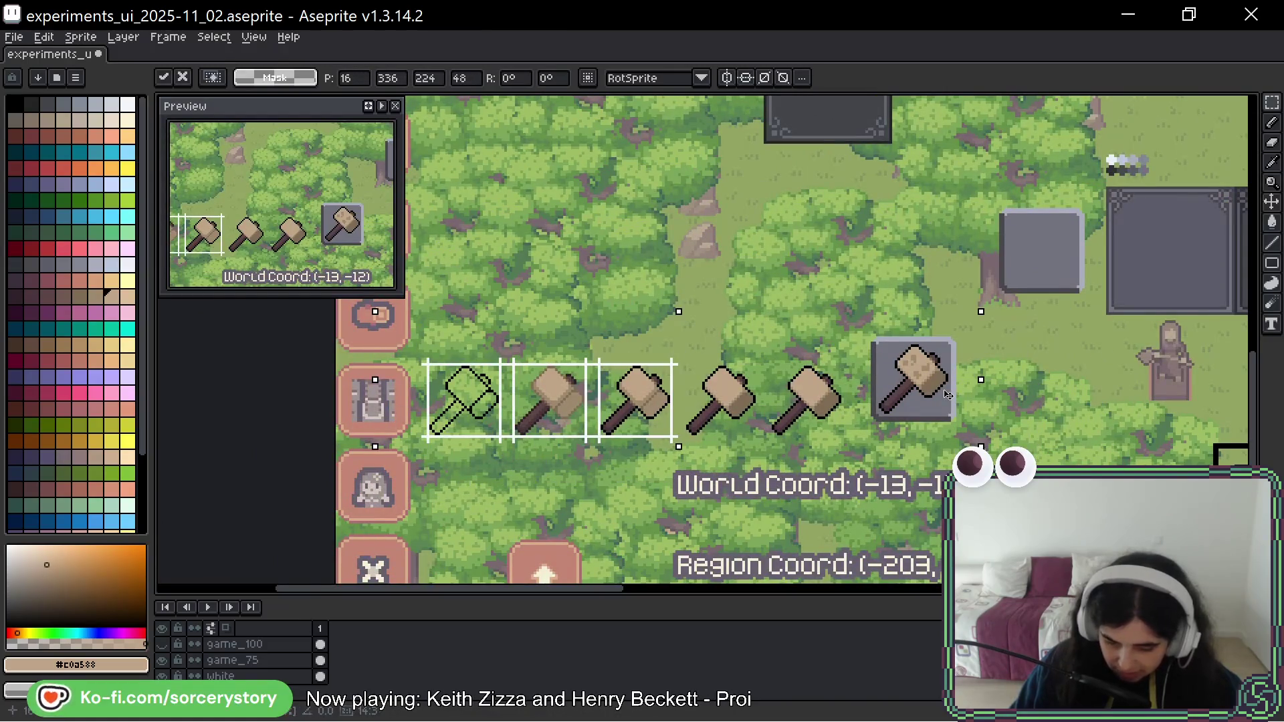
{"action": "key", "text": "Return"}
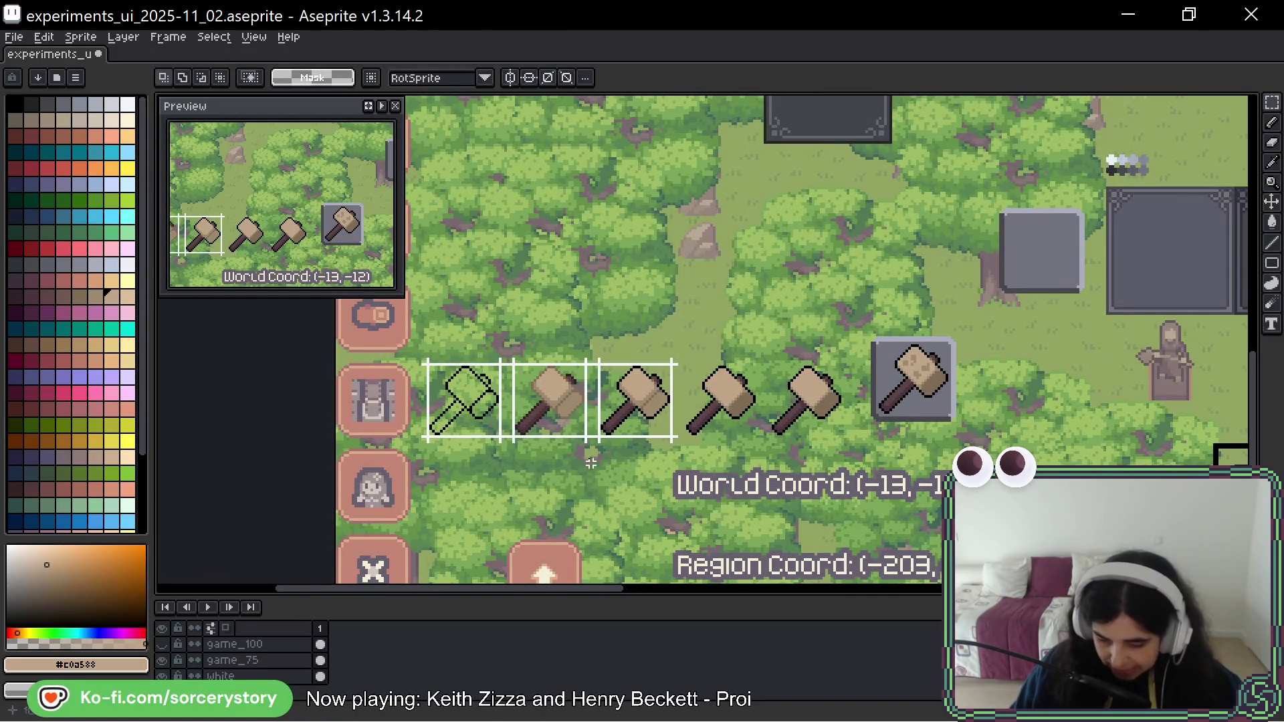
{"action": "scroll", "coordinate": [551, 378], "scroll_direction": "down", "scroll_amount": 3}
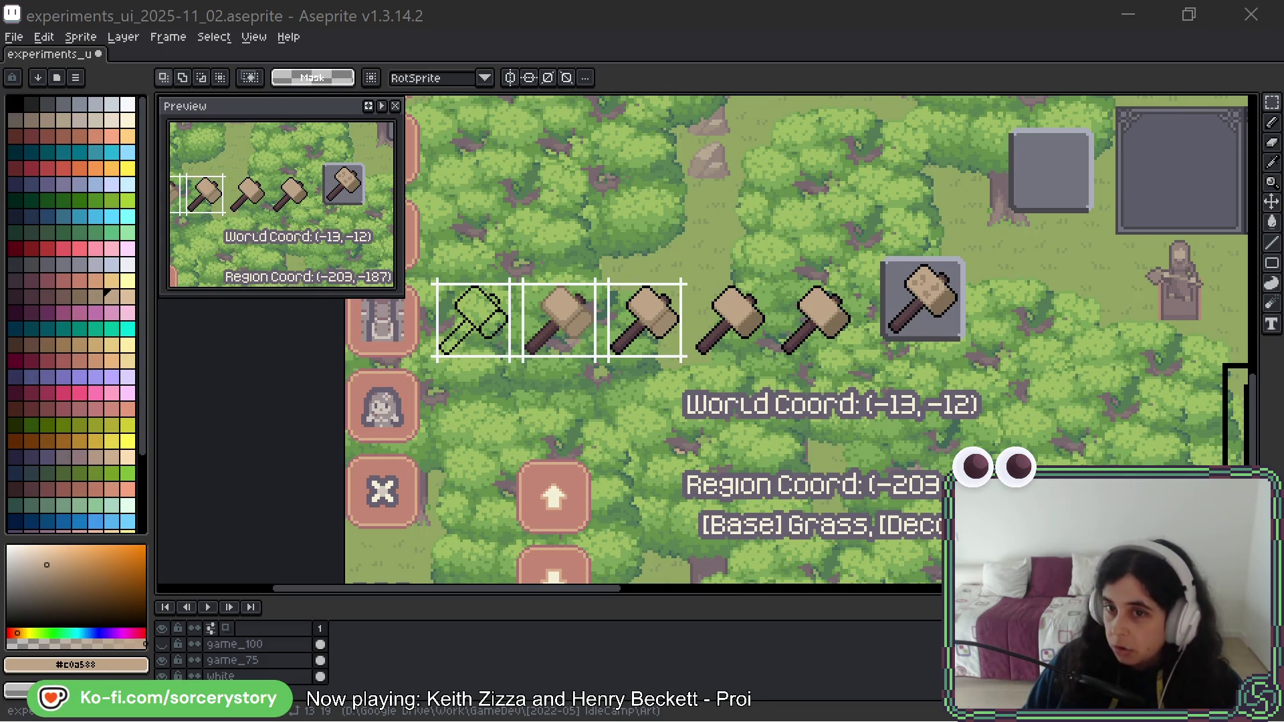
{"action": "mouse_move", "coordinate": [1283, 201]}
{"action": "left_mouse_down"}
{"action": "mouse_move", "coordinate": [725, 178]}
{"action": "mouse_move", "coordinate": [658, 198]}
{"action": "left_mouse_up"}
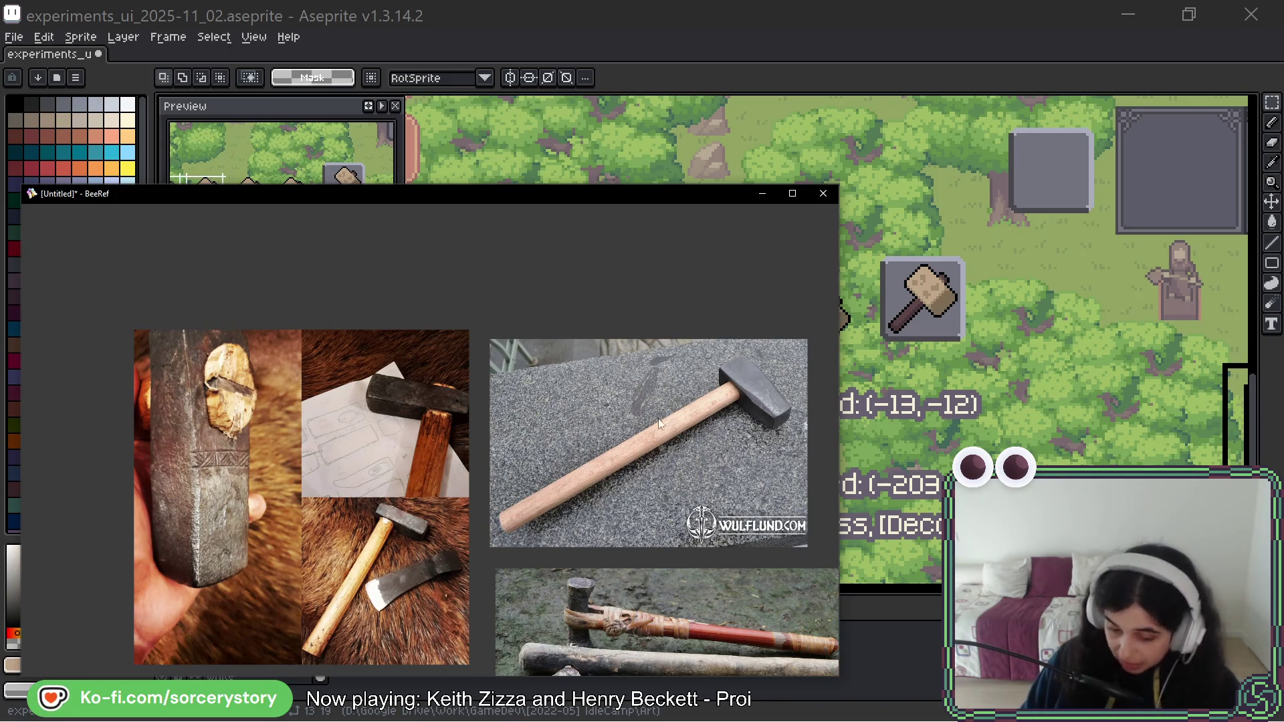
Zoom and pan across the blacksmith engraving and centre the sledgehammer photo in BeeRef.
{"action": "scroll", "coordinate": [700, 546], "scroll_direction": "down", "scroll_amount": 2}
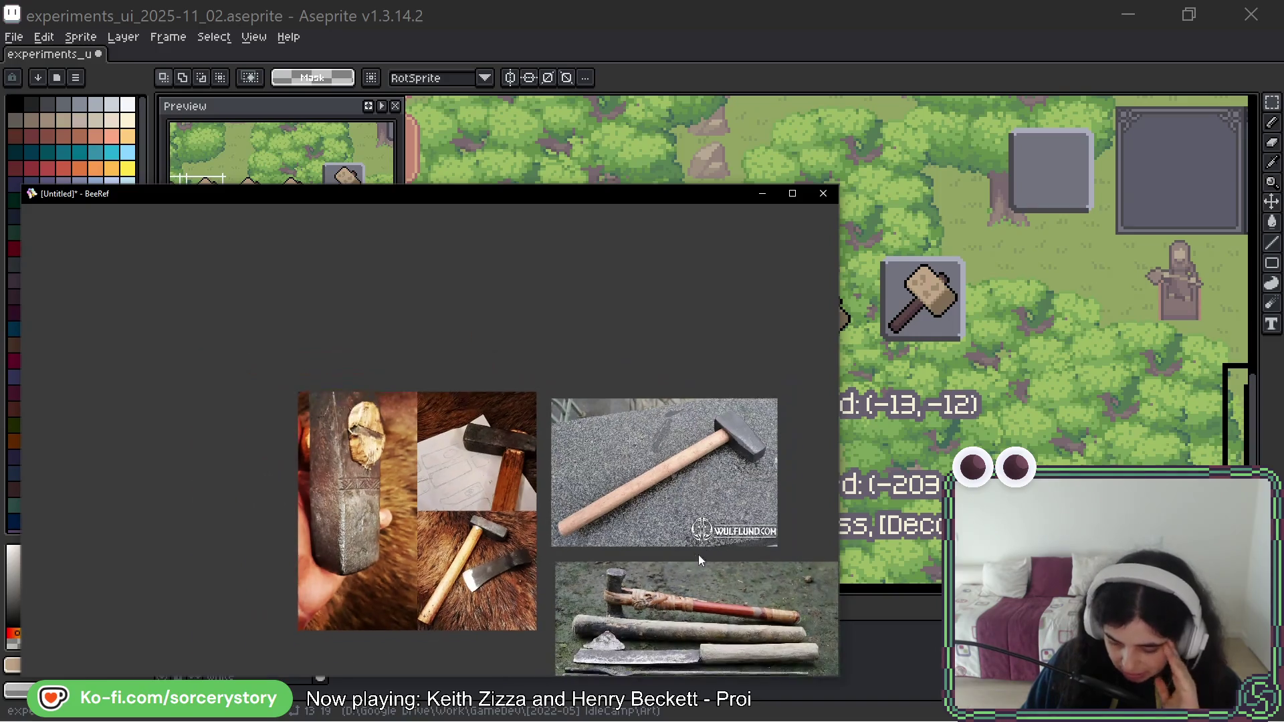
{"action": "left_click_drag", "start_coordinate": [698, 555], "coordinate": [560, 289]}
{"action": "scroll", "coordinate": [421, 488], "scroll_direction": "up", "scroll_amount": 6}
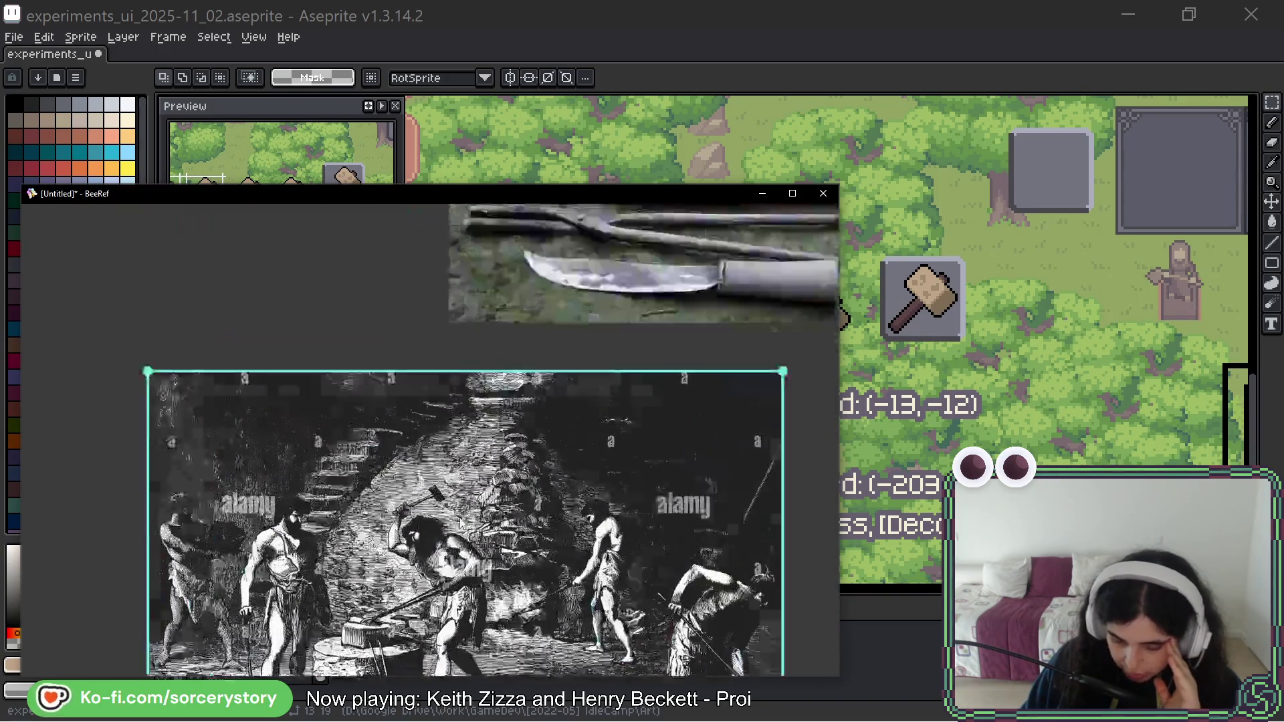
{"action": "scroll", "coordinate": [421, 490], "scroll_direction": "up", "scroll_amount": 1}
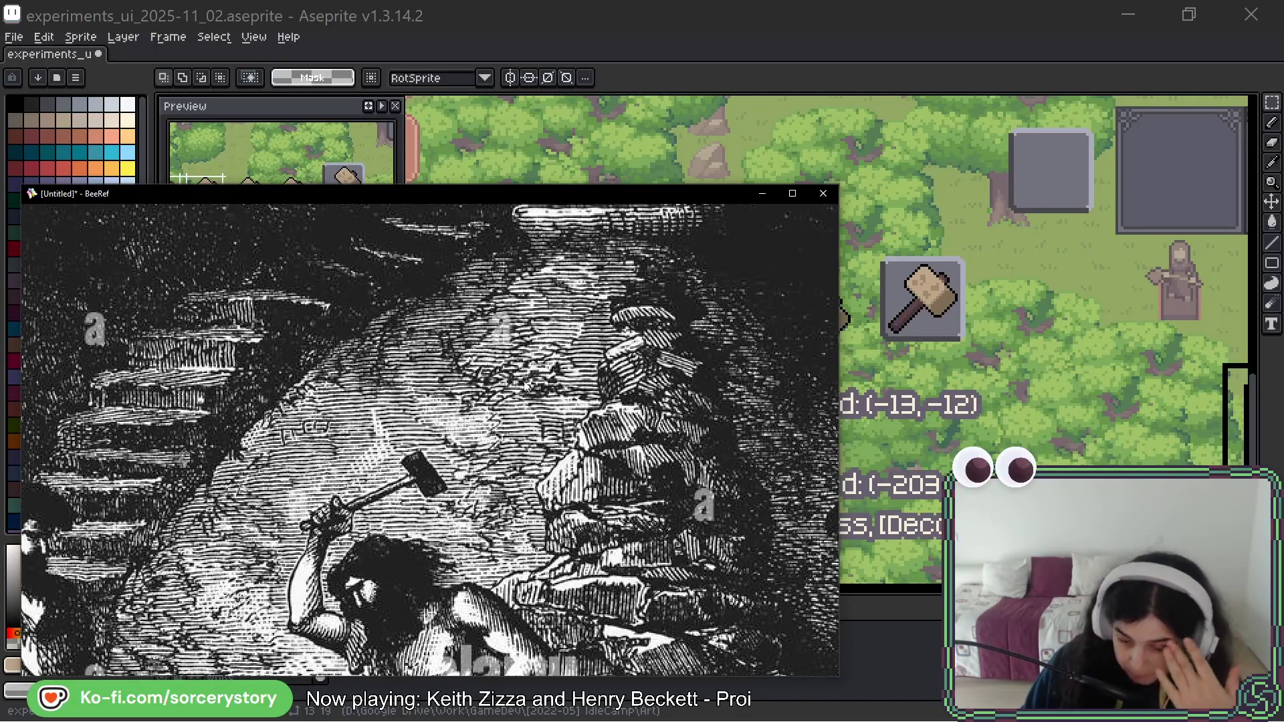
{"action": "scroll", "coordinate": [585, 335], "scroll_direction": "down", "scroll_amount": 3}
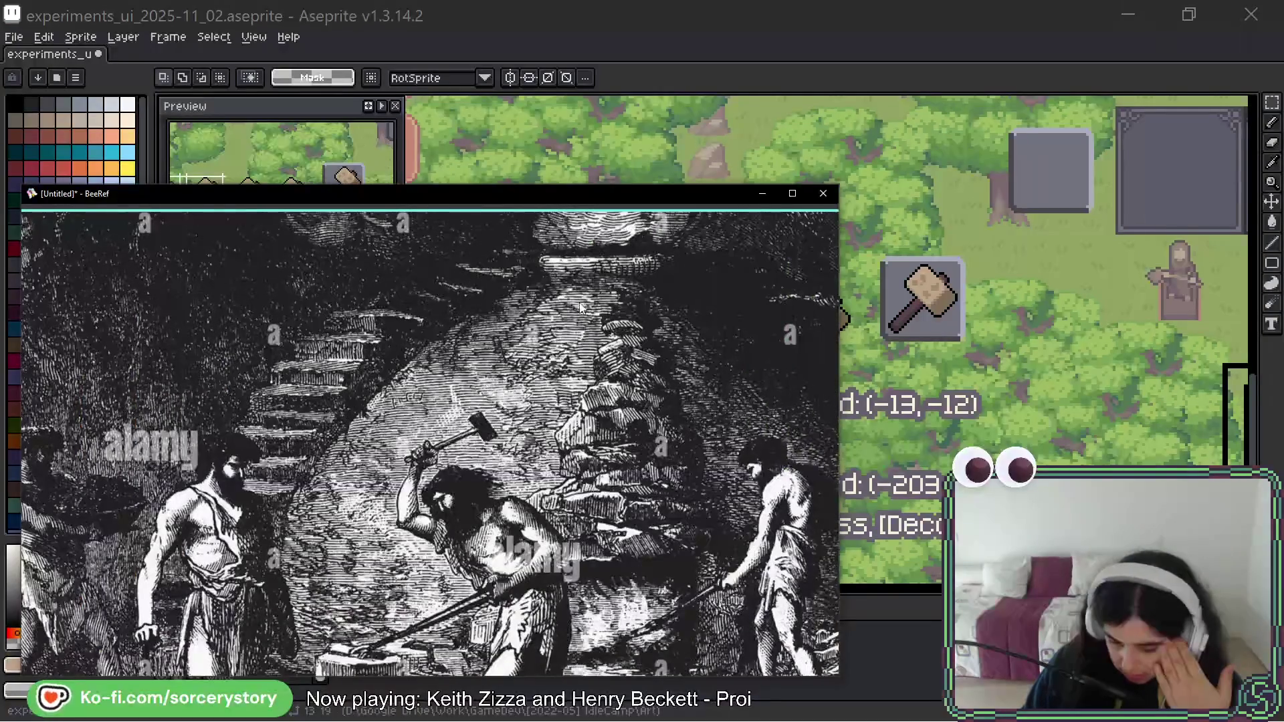
{"action": "scroll", "coordinate": [644, 290], "scroll_direction": "down", "scroll_amount": 2}
{"action": "mouse_move", "coordinate": [477, 263]}
{"action": "left_mouse_down"}
{"action": "mouse_move", "coordinate": [457, 583]}
{"action": "mouse_move", "coordinate": [625, 161]}
{"action": "mouse_move", "coordinate": [531, 428]}
{"action": "left_mouse_up"}
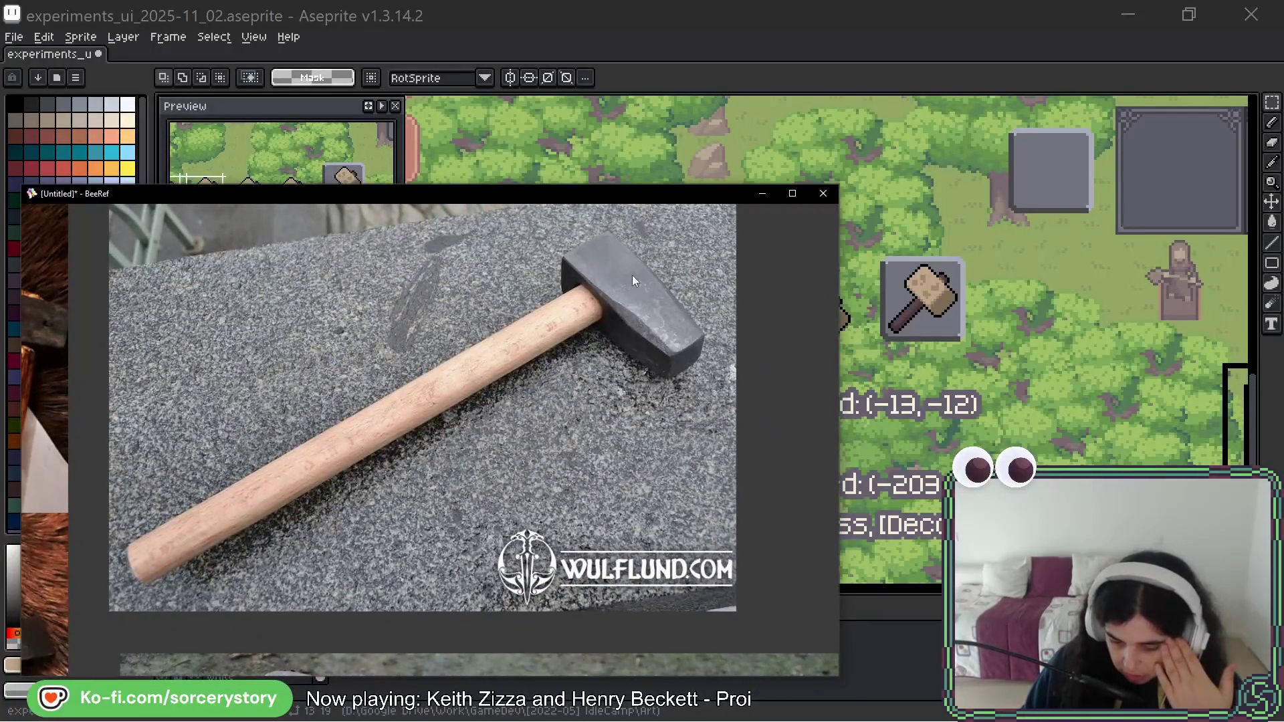
{"action": "scroll", "coordinate": [524, 339], "scroll_direction": "down", "scroll_amount": 2}
{"action": "left_click_drag", "start_coordinate": [299, 457], "coordinate": [567, 394]}
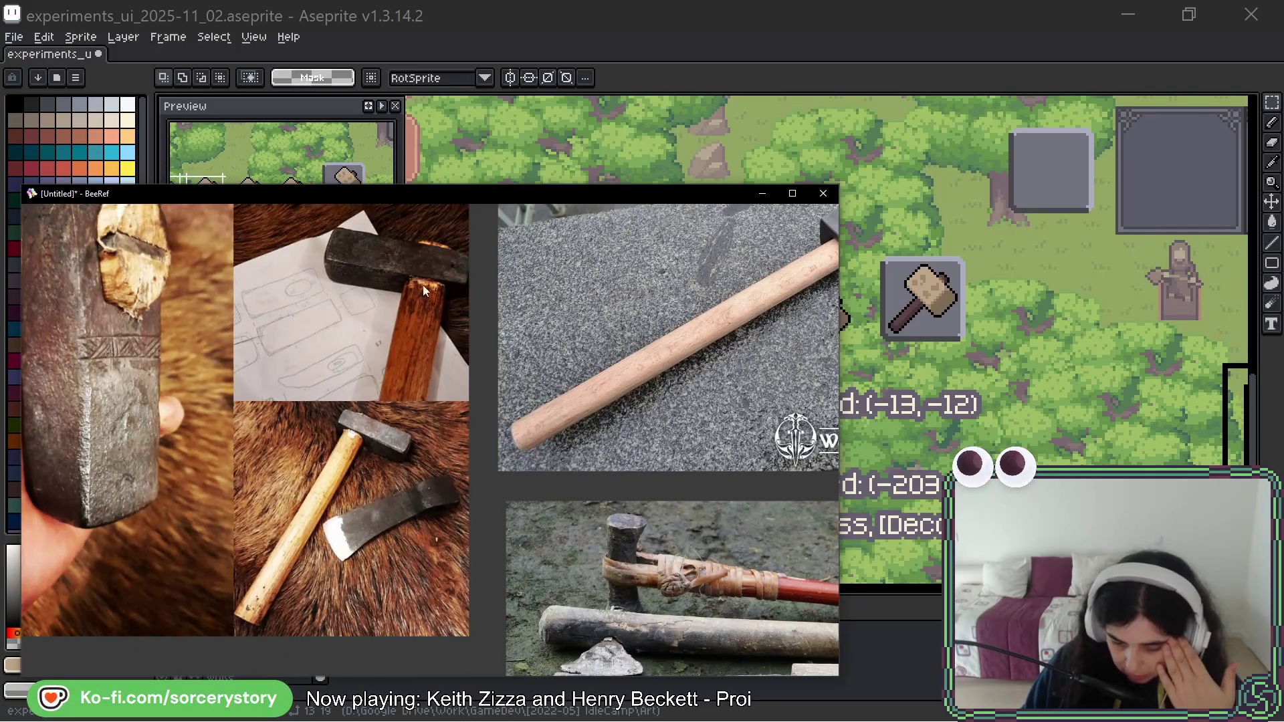
{"action": "scroll", "coordinate": [424, 288], "scroll_direction": "up", "scroll_amount": 2}
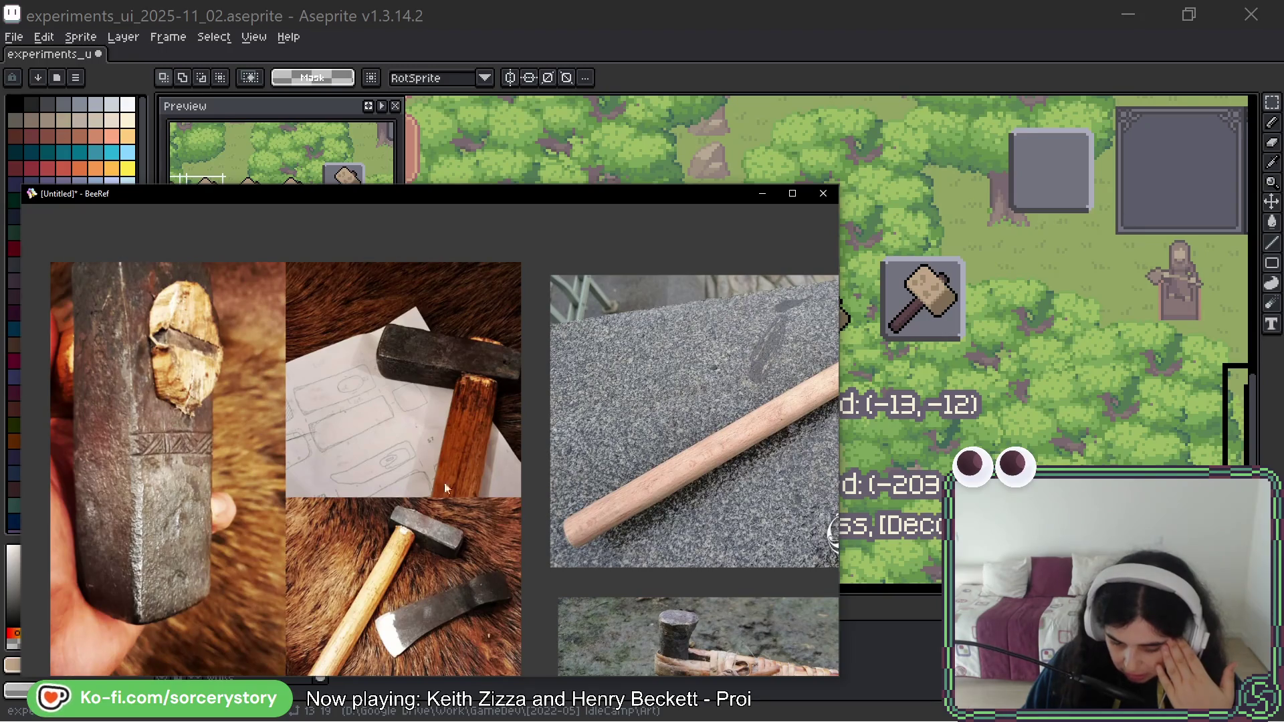
{"action": "left_click_drag", "start_coordinate": [744, 449], "coordinate": [626, 420]}
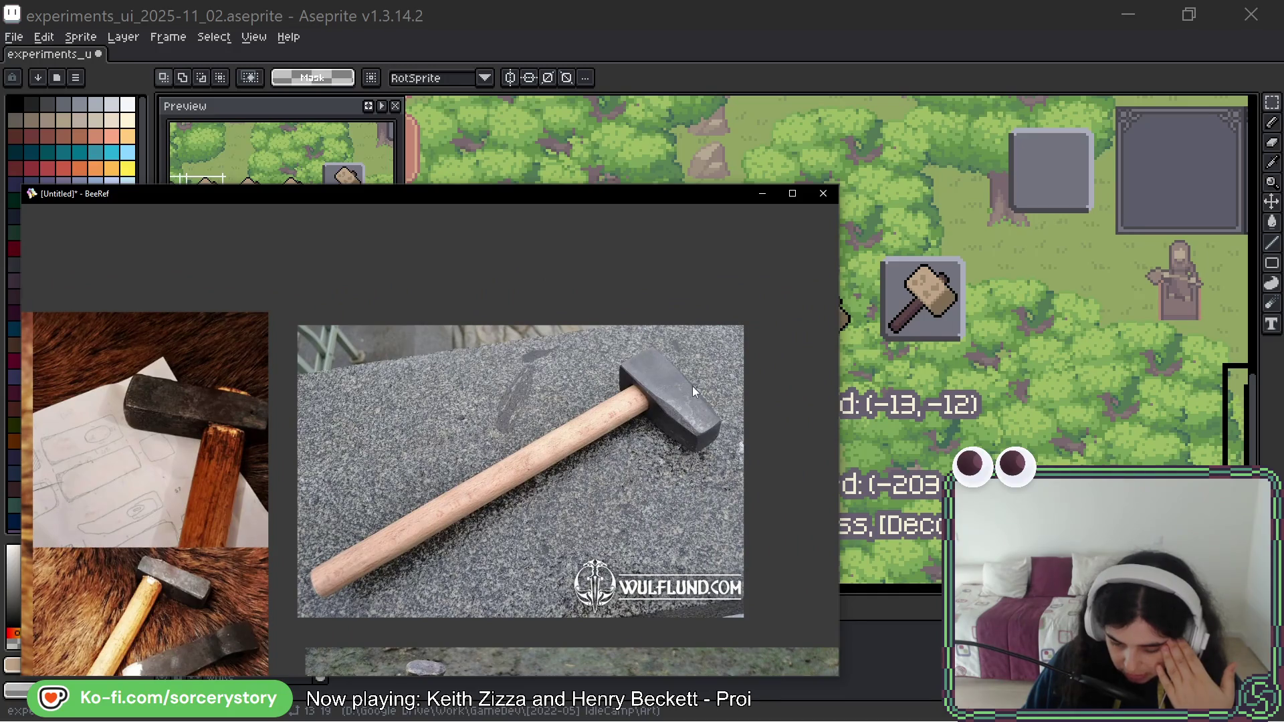
Review the granite-backed sledgehammer, engraving and hammer-and-axe photos, then minimize BeeRef.
{"action": "scroll", "coordinate": [692, 386], "scroll_direction": "up", "scroll_amount": 8}
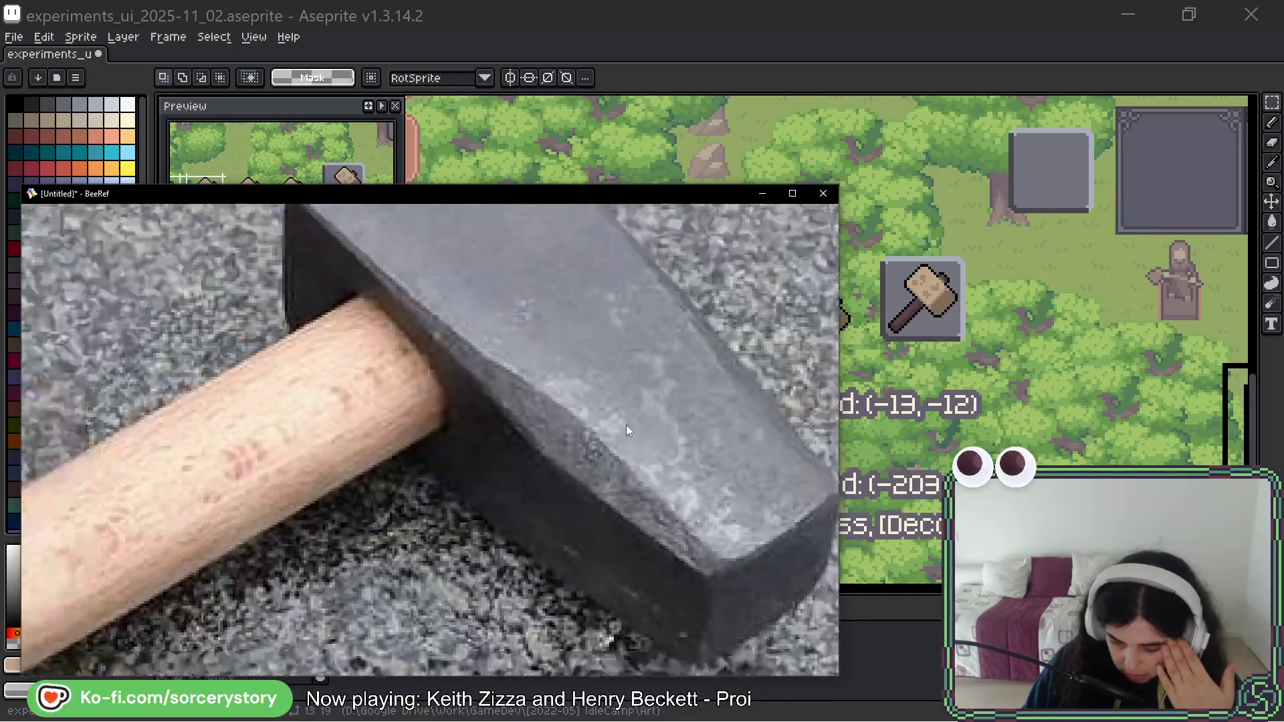
{"action": "scroll", "coordinate": [627, 435], "scroll_direction": "down", "scroll_amount": 3}
{"action": "scroll", "coordinate": [532, 500], "scroll_direction": "down", "scroll_amount": 3}
{"action": "scroll", "coordinate": [533, 500], "scroll_direction": "down", "scroll_amount": 3}
{"action": "left_click_drag", "start_coordinate": [519, 535], "coordinate": [472, 280]}
{"action": "mouse_move", "coordinate": [337, 454]}
{"action": "left_mouse_down"}
{"action": "mouse_move", "coordinate": [439, 311]}
{"action": "mouse_move", "coordinate": [555, 207]}
{"action": "left_mouse_up"}
{"action": "scroll", "coordinate": [555, 207], "scroll_direction": "up", "scroll_amount": 5}
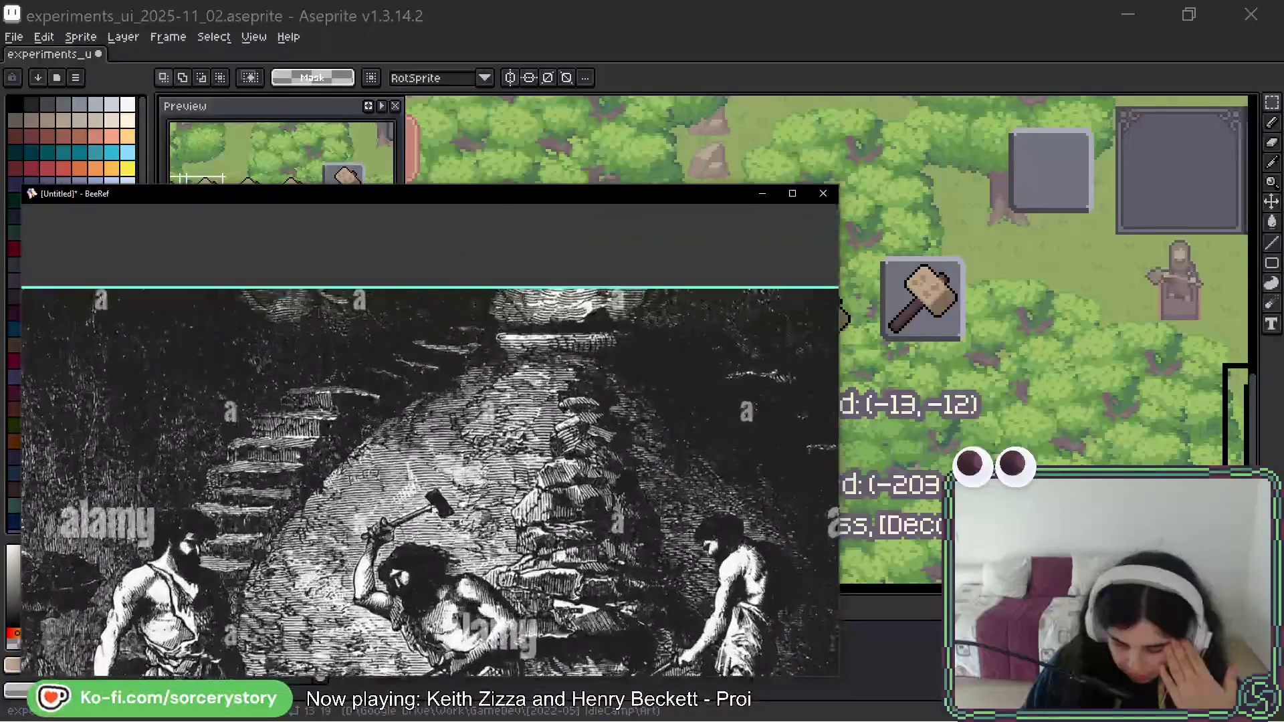
{"action": "scroll", "coordinate": [439, 547], "scroll_direction": "down", "scroll_amount": 3}
{"action": "left_click_drag", "start_coordinate": [438, 547], "coordinate": [341, 307]}
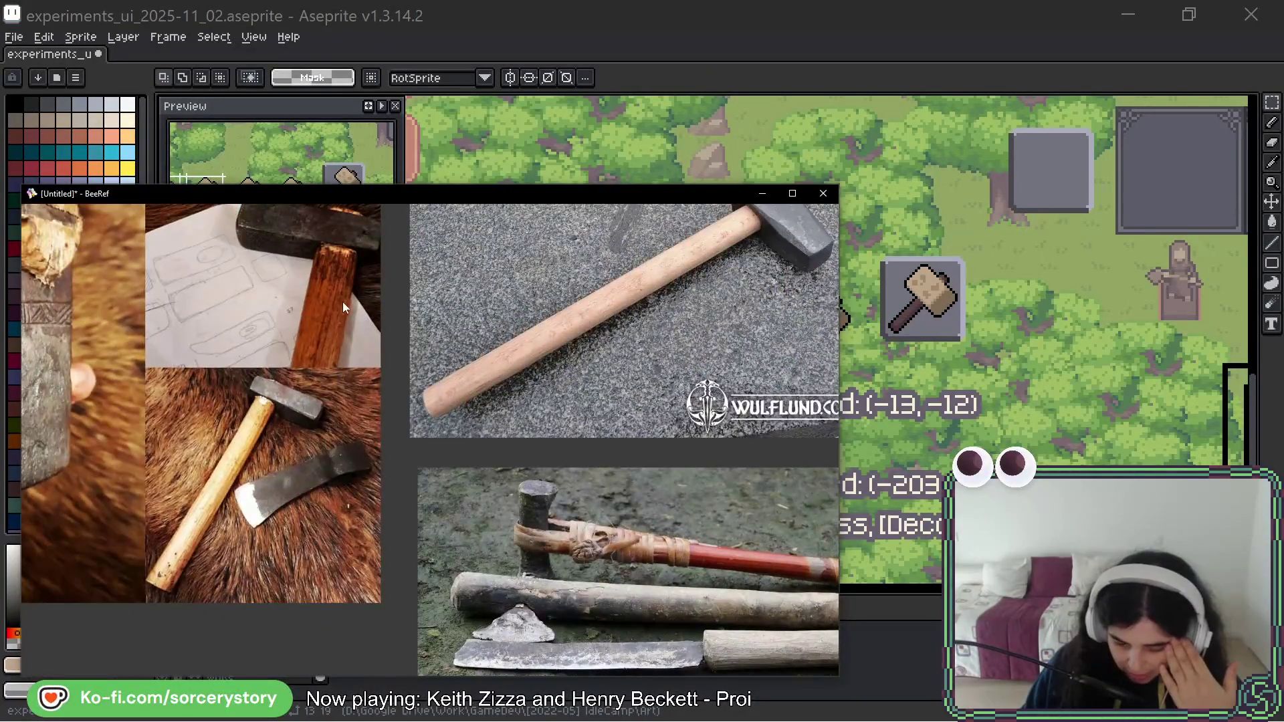
{"action": "scroll", "coordinate": [403, 312], "scroll_direction": "up", "scroll_amount": 2}
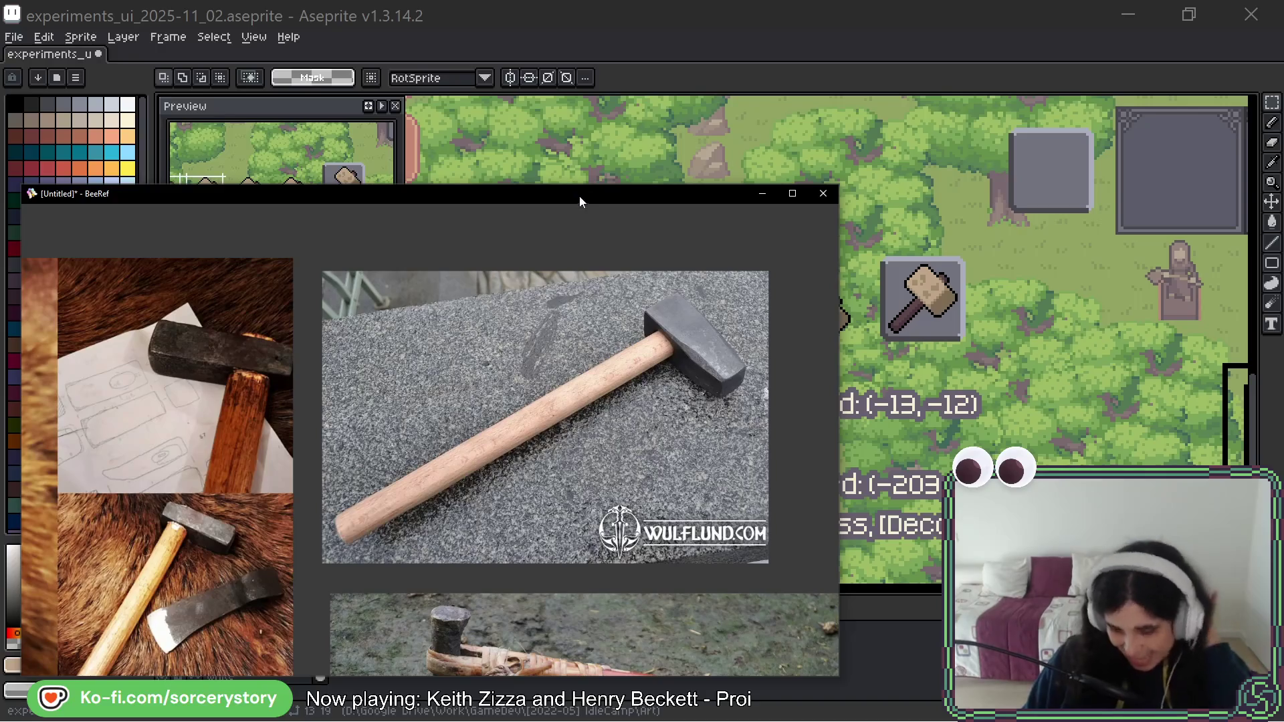
{"action": "left_click", "coordinate": [761, 193]}
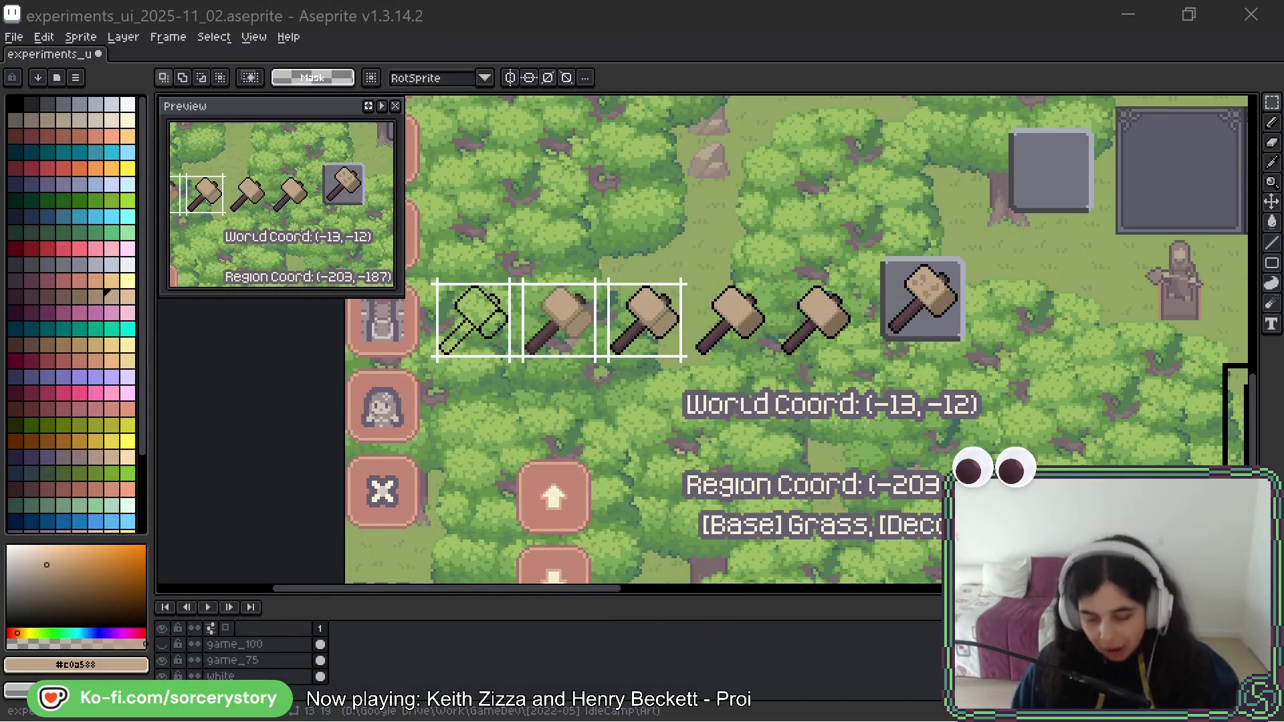
Select the outline-only hammer cell, copy it below the hammer row, and zoom in.
{"action": "left_click_drag", "start_coordinate": [749, 487], "coordinate": [850, 400]}
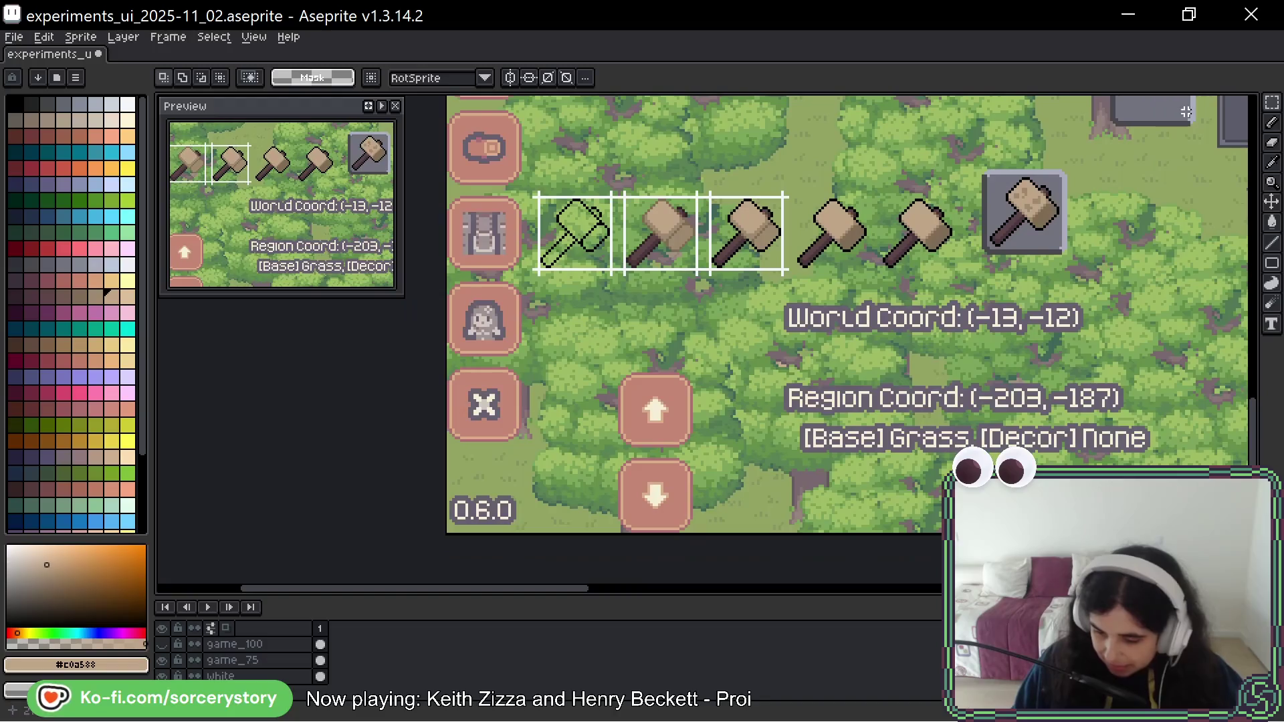
{"action": "mouse_move", "coordinate": [534, 272]}
{"action": "left_mouse_down"}
{"action": "mouse_move", "coordinate": [604, 199]}
{"action": "mouse_move", "coordinate": [599, 338]}
{"action": "left_mouse_up"}
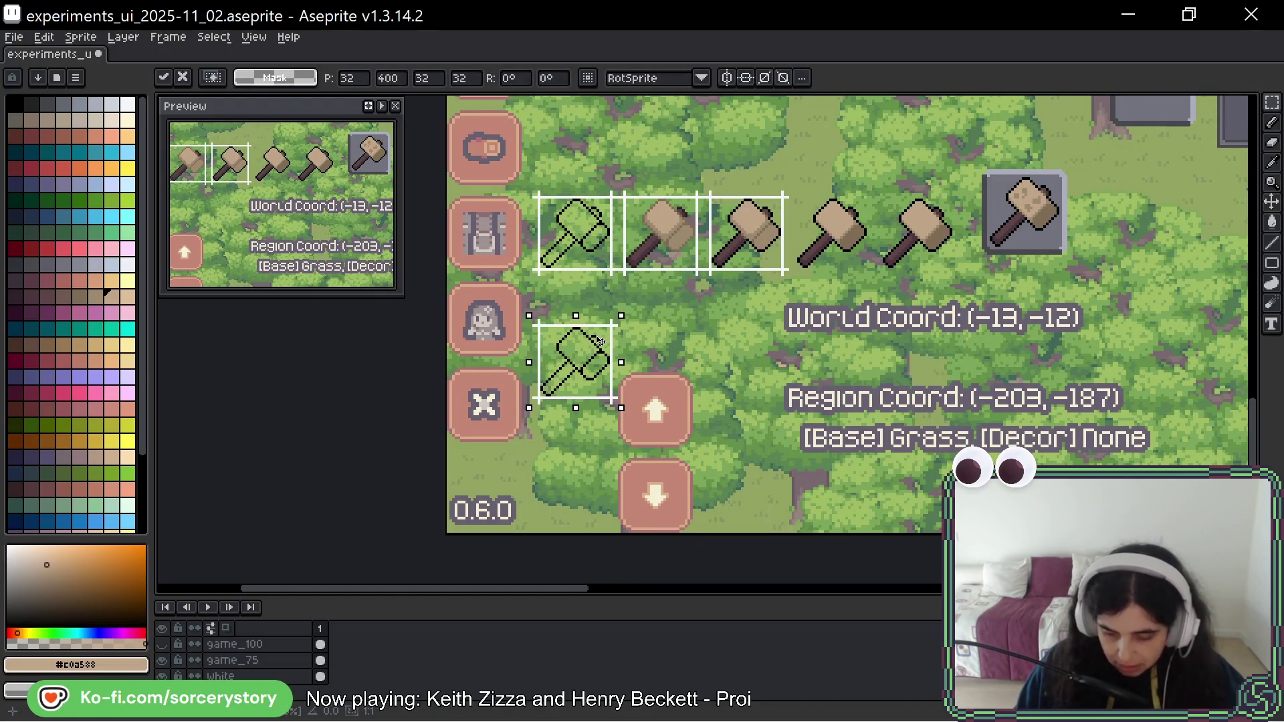
{"action": "scroll", "coordinate": [598, 341], "scroll_direction": "up", "scroll_amount": 5}
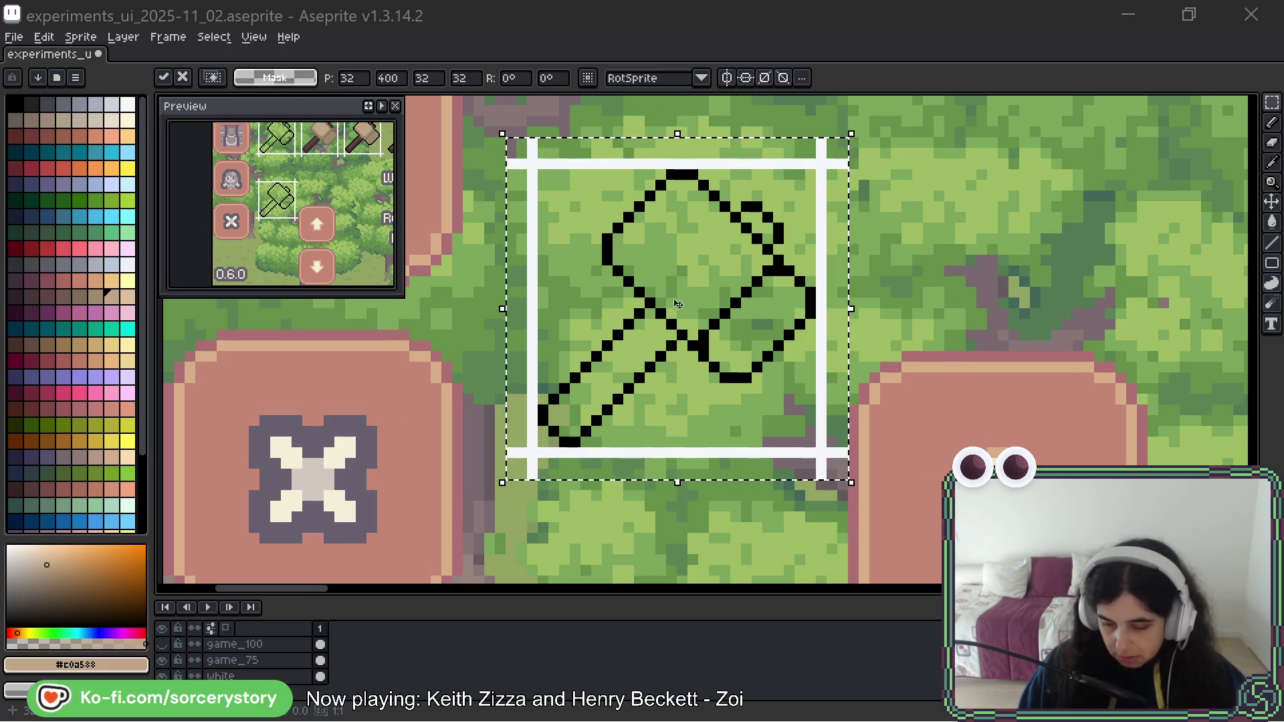
Commit the hammer copy and pick black from its outline for the Pencil.
{"action": "scroll", "coordinate": [705, 284], "scroll_direction": "up", "scroll_amount": 3}
{"action": "scroll", "coordinate": [702, 289], "scroll_direction": "down", "scroll_amount": 2}
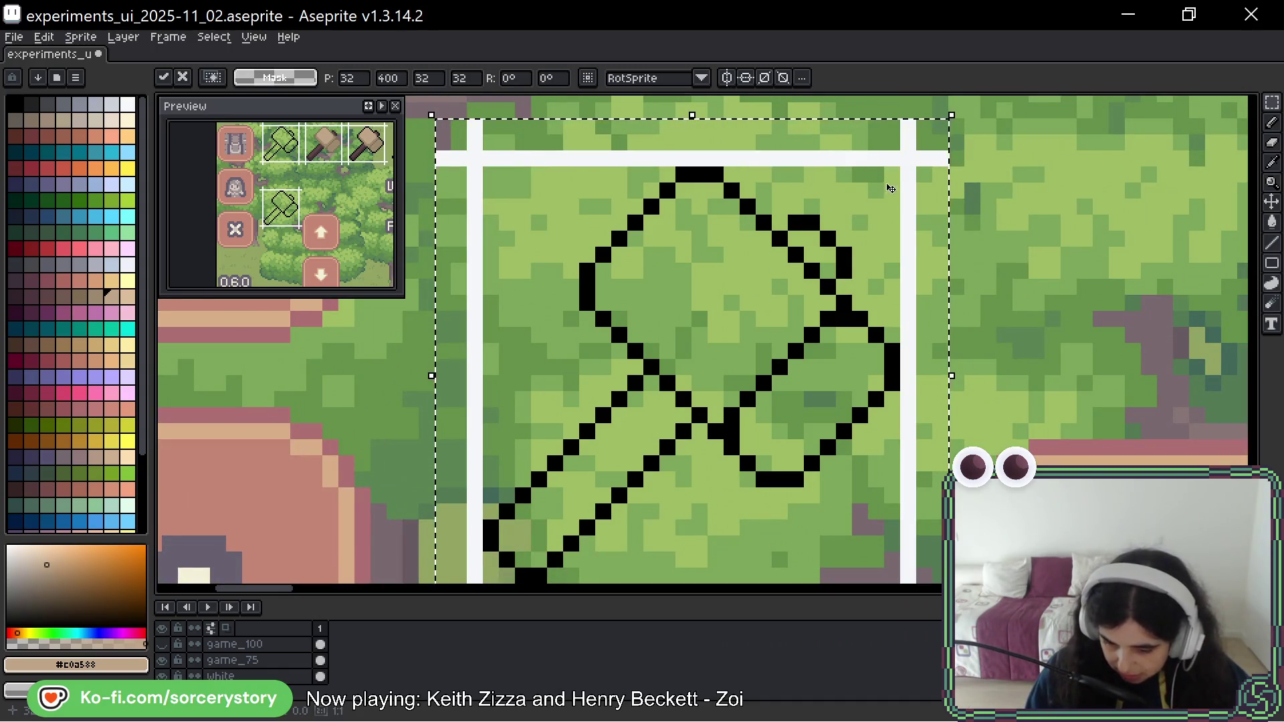
{"action": "key", "text": "b"}
{"action": "left_click", "coordinate": [642, 387], "text": "alt"}
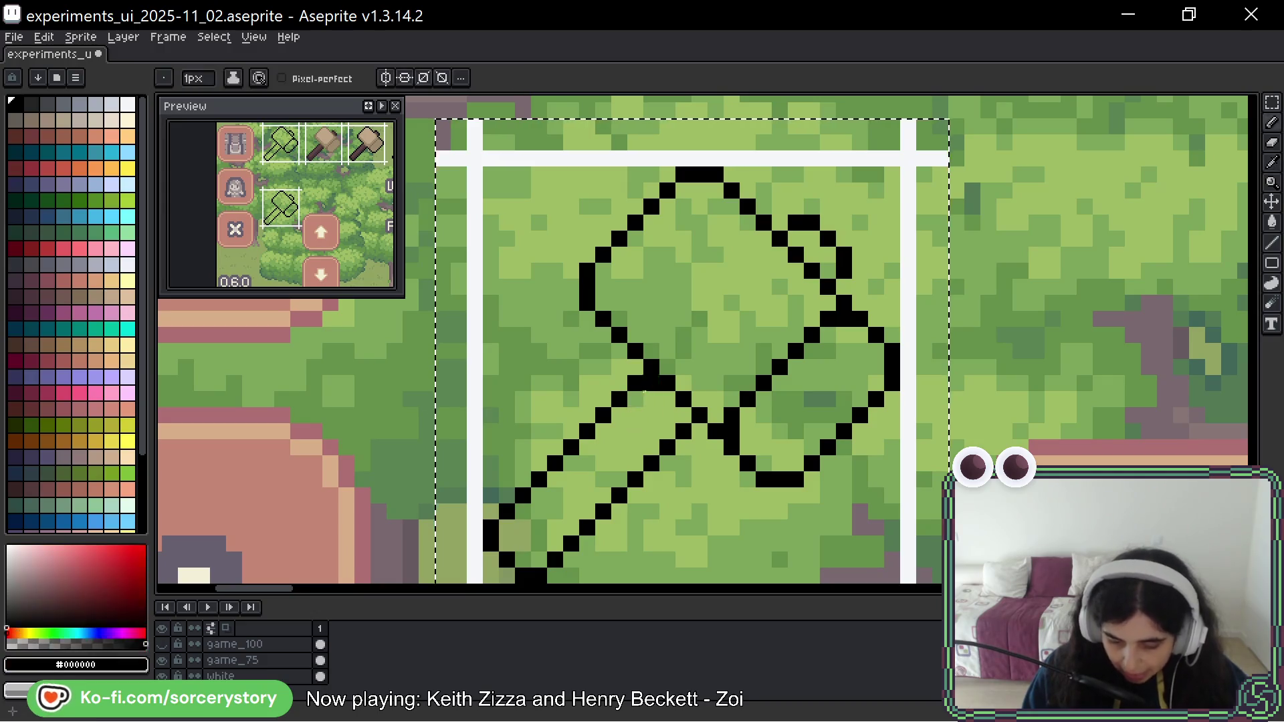
{"action": "left_click", "coordinate": [675, 415]}
{"action": "key", "text": "ctrl+z"}
Redraw the handle outline with straight lines, thinning its outer edge to a 1-px staircase.
{"action": "left_click", "coordinate": [1270, 243]}
{"action": "left_click", "coordinate": [890, 335]}
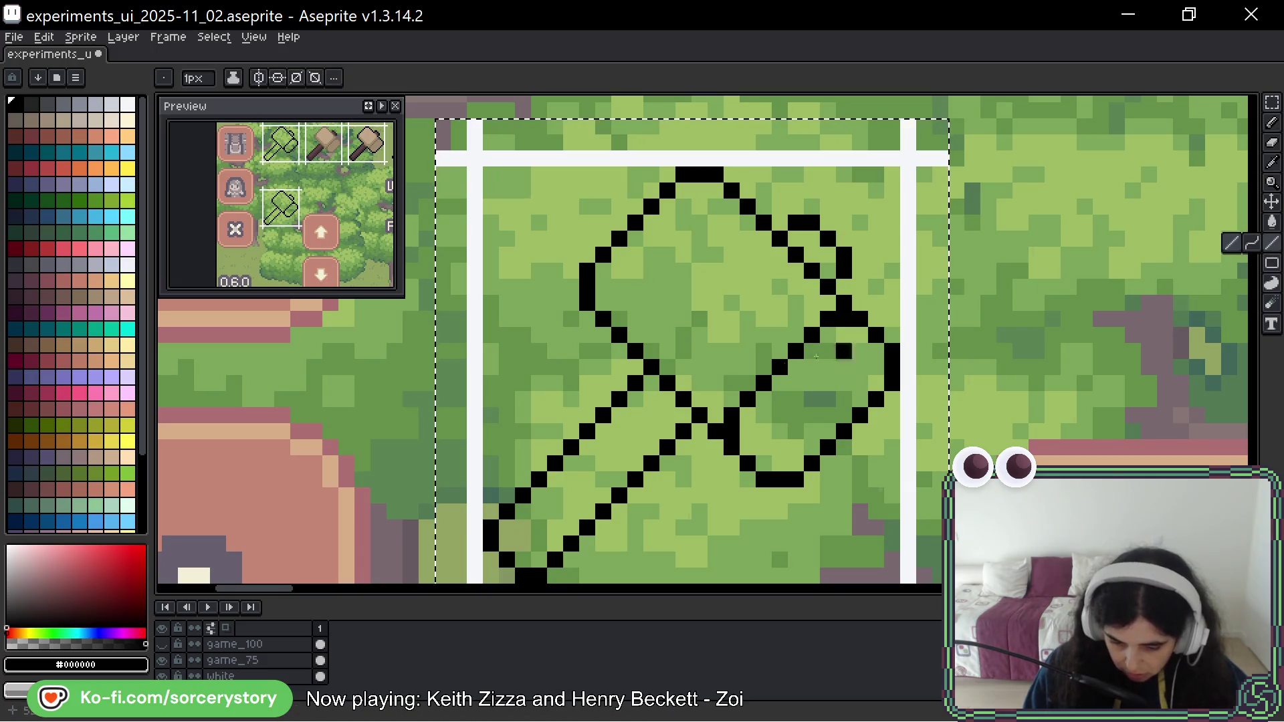
{"action": "mouse_move", "coordinate": [650, 383]}
{"action": "left_mouse_down"}
{"action": "mouse_move", "coordinate": [507, 543]}
{"action": "mouse_move", "coordinate": [530, 559]}
{"action": "mouse_move", "coordinate": [640, 458]}
{"action": "left_mouse_up"}
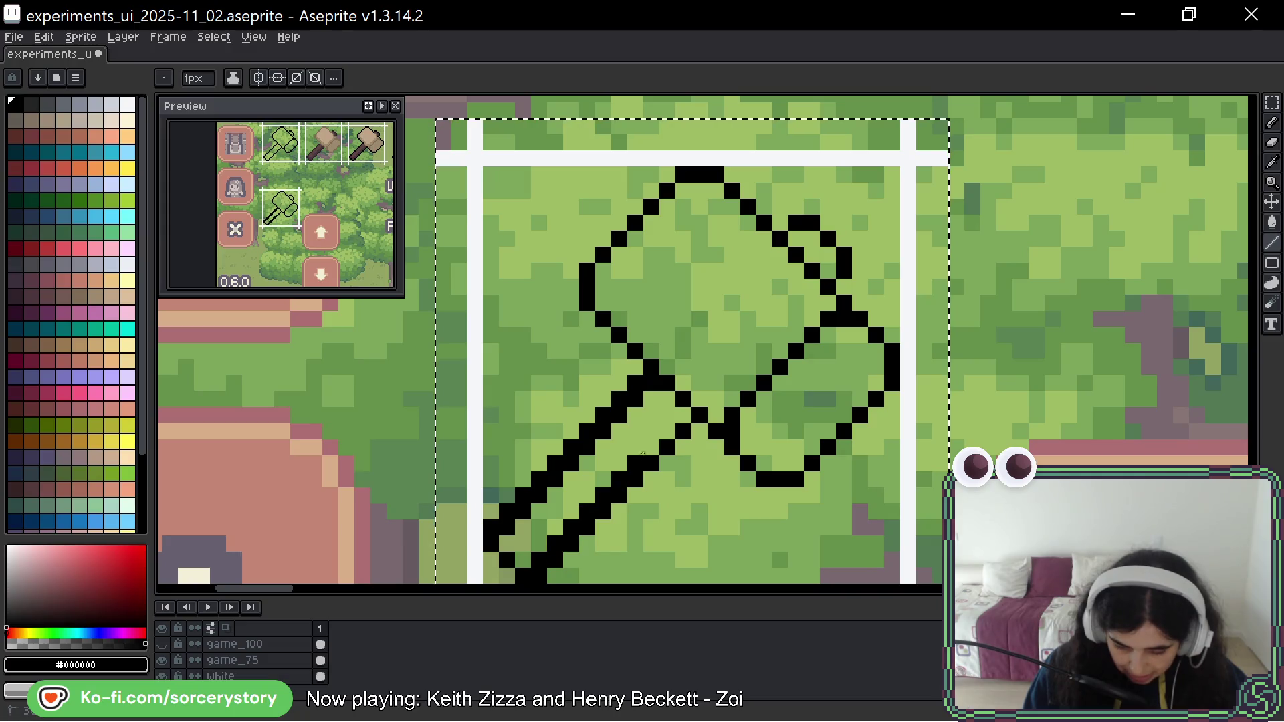
{"action": "key", "text": "ctrl+z"}
{"action": "left_click_drag", "start_coordinate": [683, 415], "coordinate": [575, 555]}
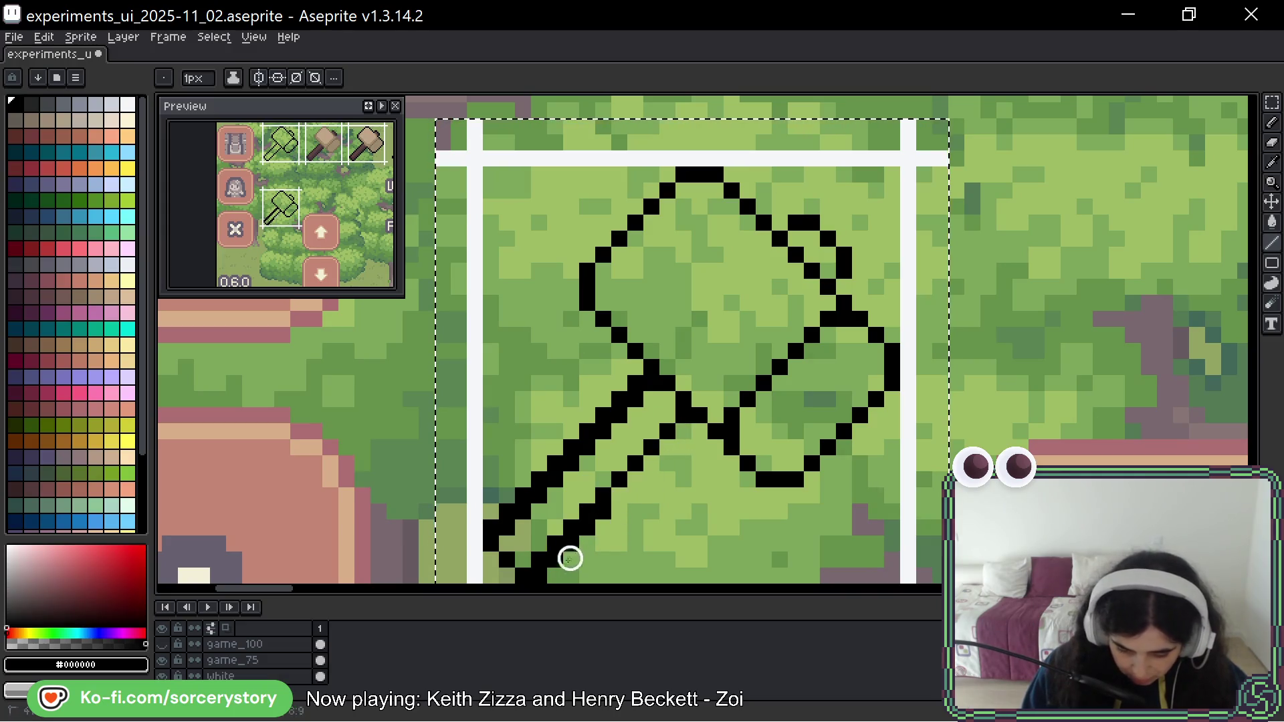
{"action": "scroll", "coordinate": [548, 565], "scroll_direction": "down", "scroll_amount": 2}
{"action": "right_click", "coordinate": [522, 535]}
{"action": "left_click", "coordinate": [522, 518]}
{"action": "left_click", "coordinate": [506, 498]}
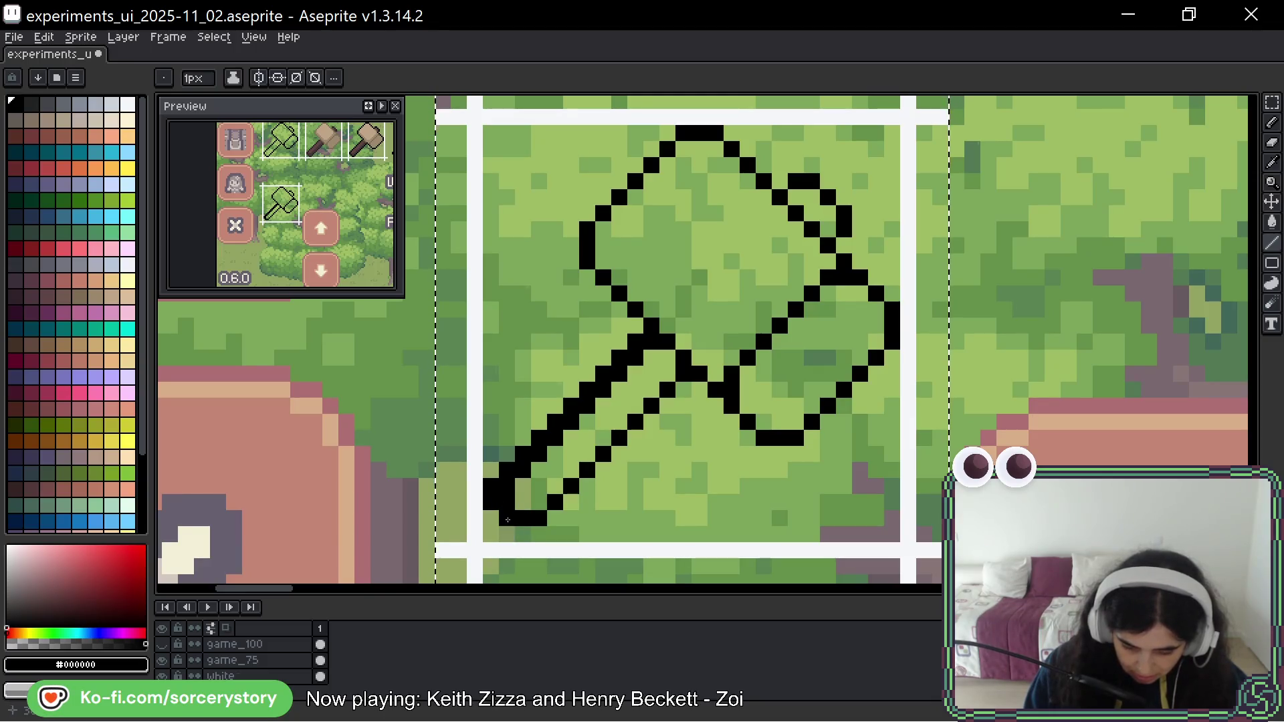
{"action": "mouse_move", "coordinate": [494, 501]}
{"action": "left_mouse_down"}
{"action": "mouse_move", "coordinate": [575, 392]}
{"action": "mouse_move", "coordinate": [635, 342]}
{"action": "left_mouse_up"}
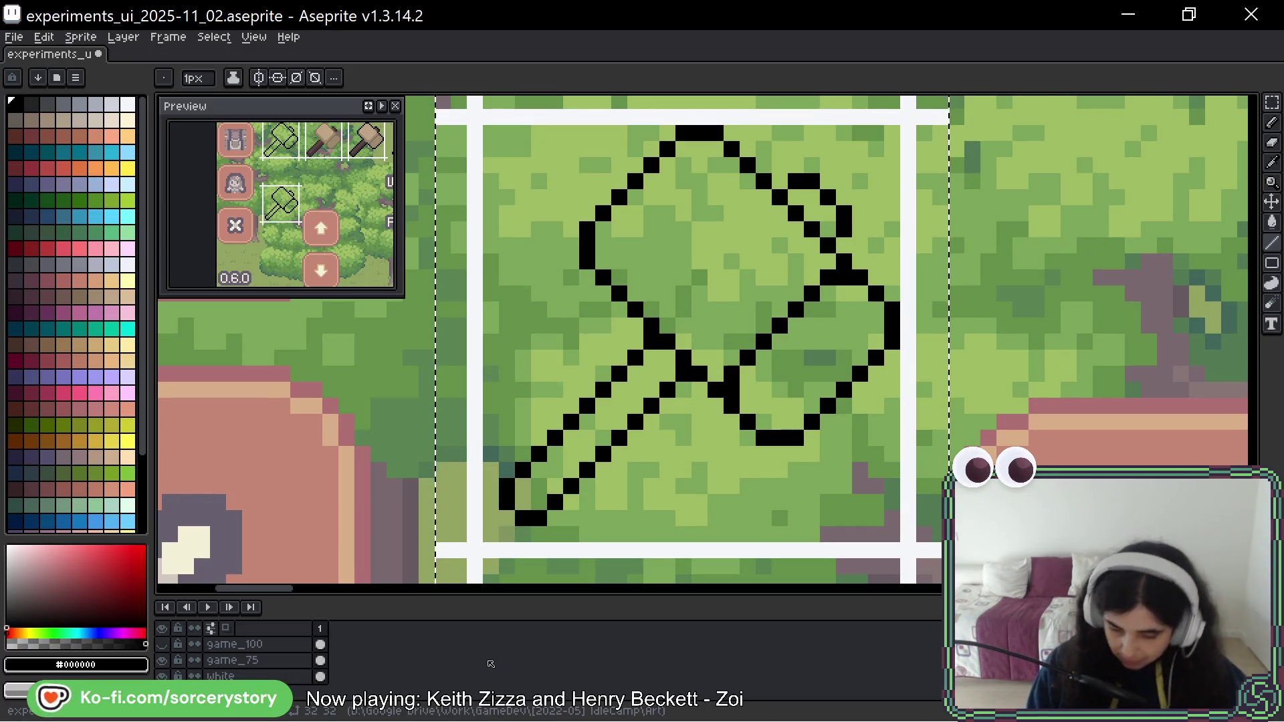
Add and erase black outline pixels around the hammer head's top-right corner.
{"action": "left_click", "coordinate": [792, 193]}
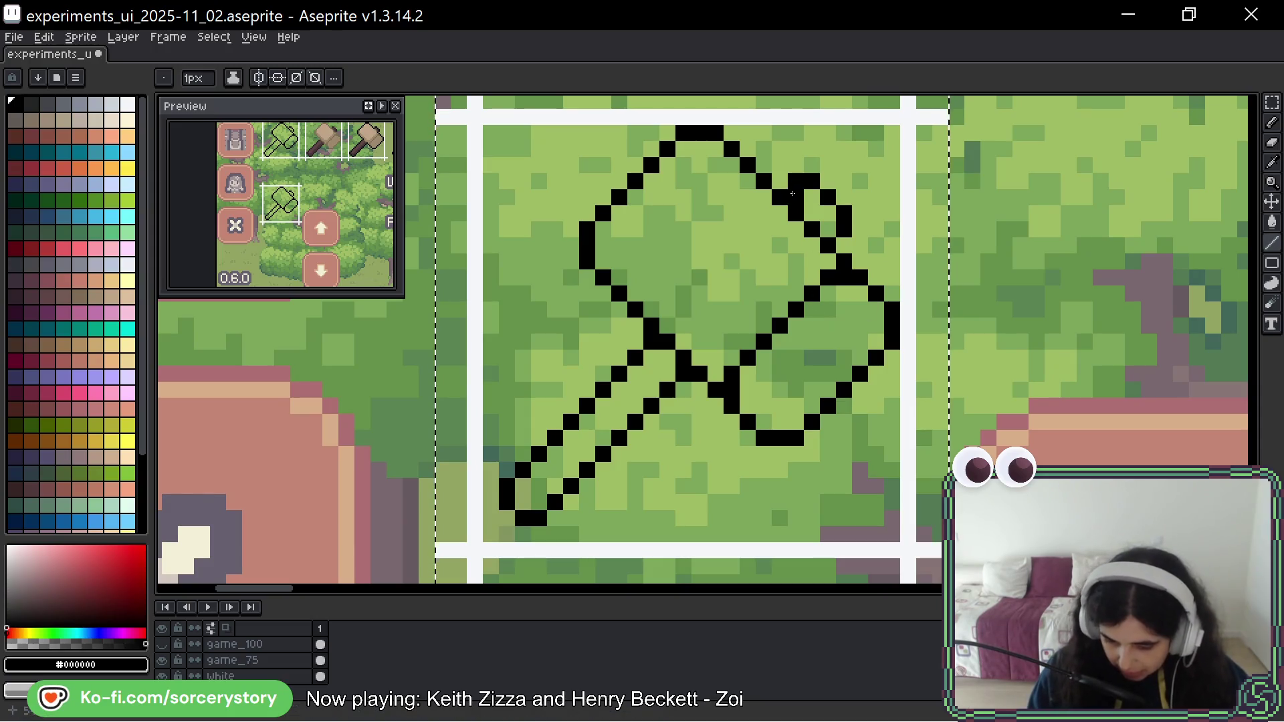
{"action": "right_click", "coordinate": [837, 223]}
{"action": "left_click", "coordinate": [832, 216]}
{"action": "right_click", "coordinate": [811, 181]}
{"action": "right_click", "coordinate": [827, 197]}
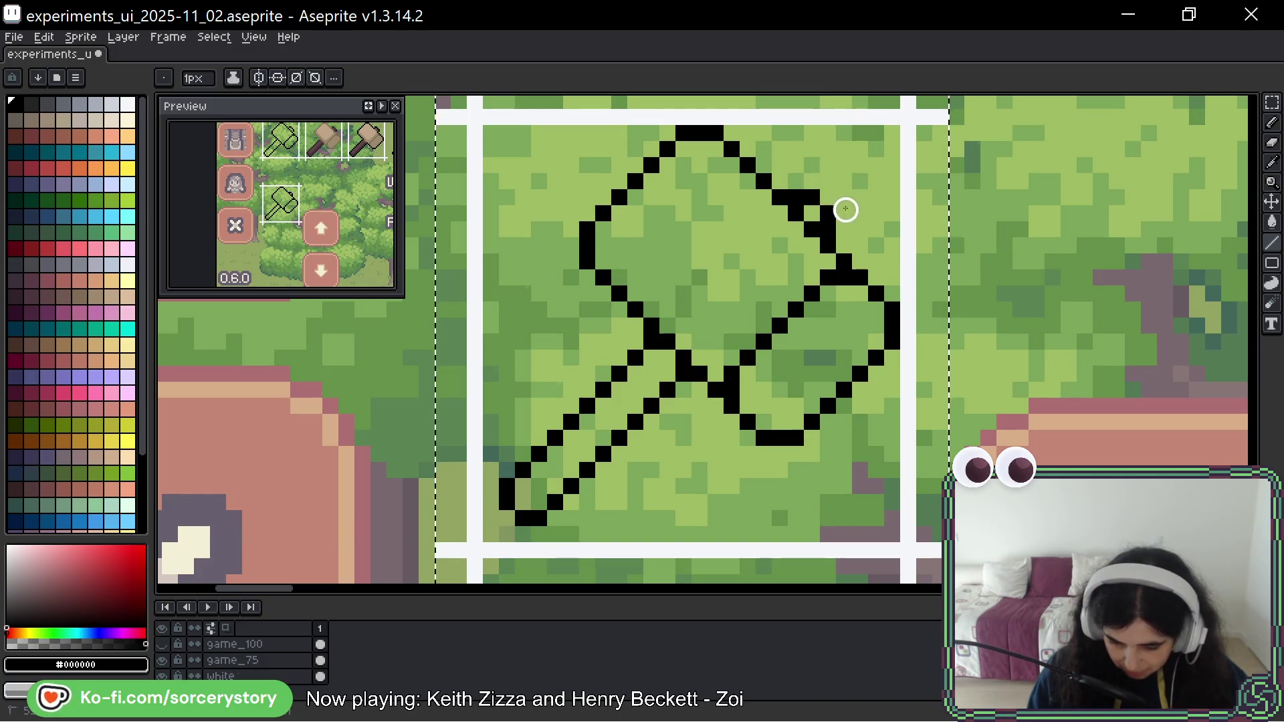
{"action": "left_click", "coordinate": [795, 389]}
{"action": "right_click", "coordinate": [827, 212]}
{"action": "right_click", "coordinate": [844, 197]}
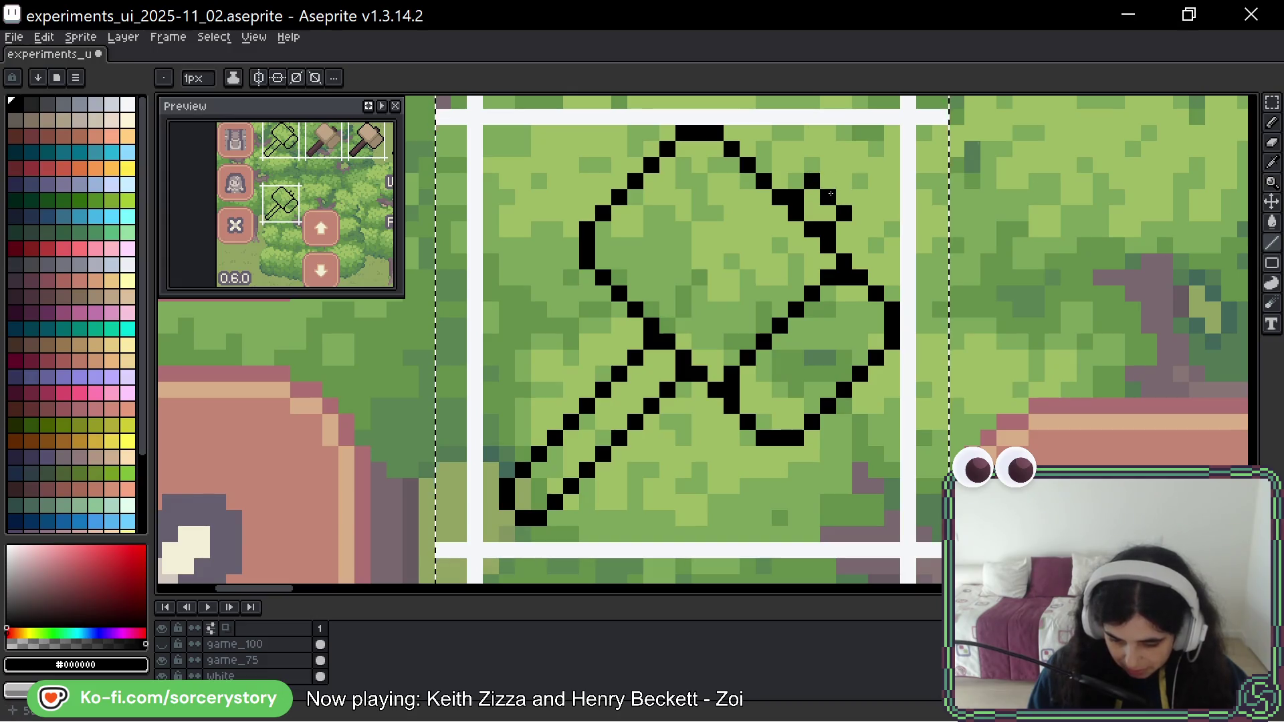
{"action": "right_click", "coordinate": [827, 181]}
{"action": "key", "text": "ctrl"}
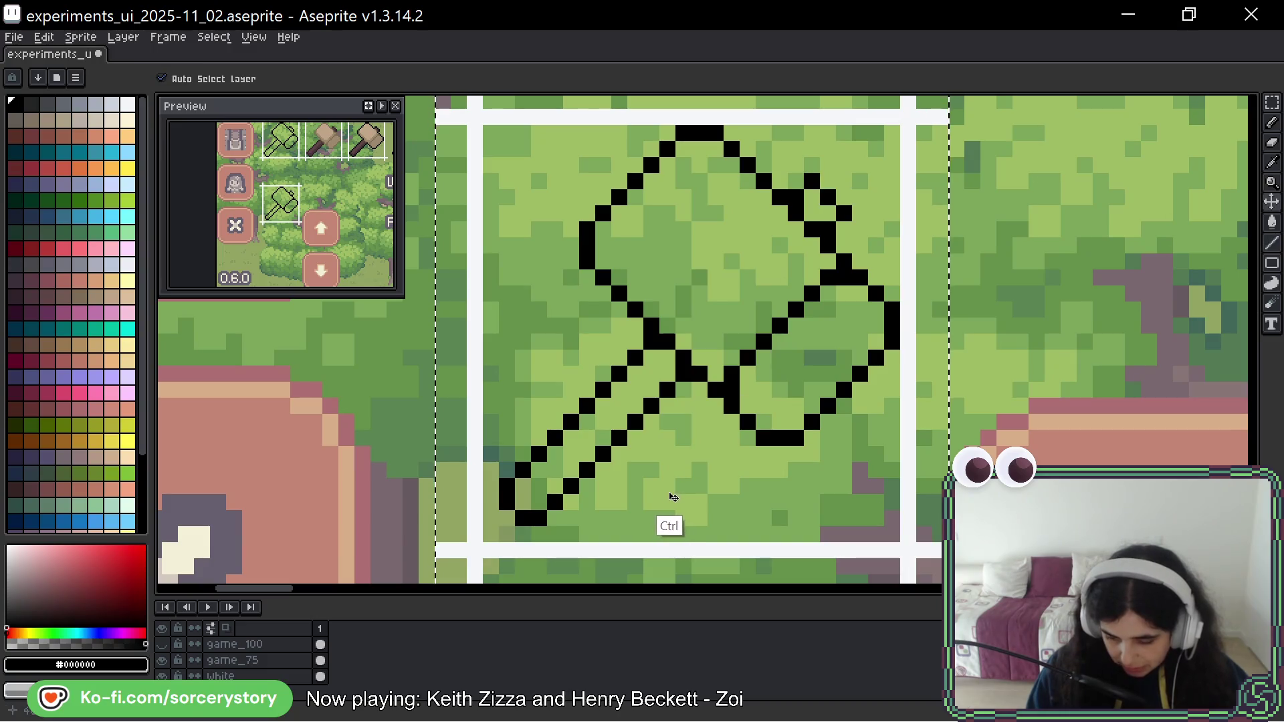
Compare outline versions with undo/redo, keeping the edits, and recentre on the hammer.
{"action": "key", "text": "ctrl+z"}
{"action": "key", "text": "ctrl+z"}
{"action": "key", "text": "ctrl+z"}
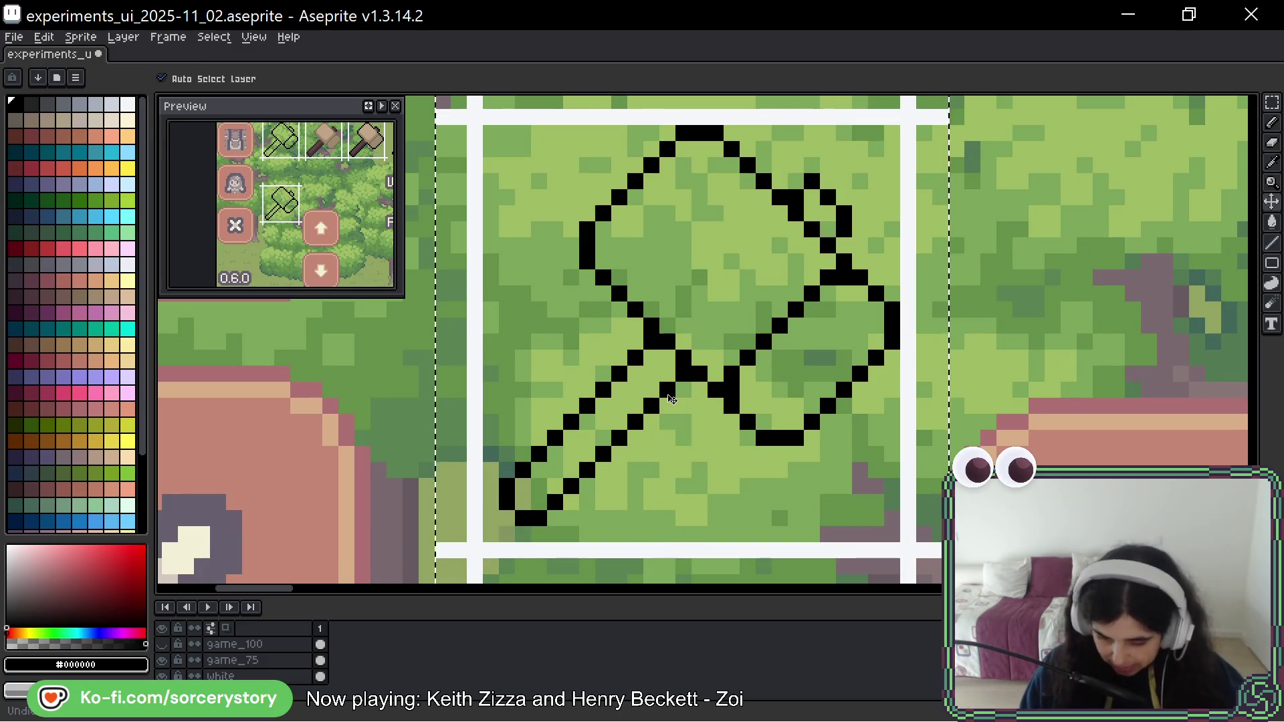
{"action": "key", "text": "ctrl+z"}
{"action": "key", "text": "ctrl+z"}
{"action": "key", "text": "ctrl+z"}
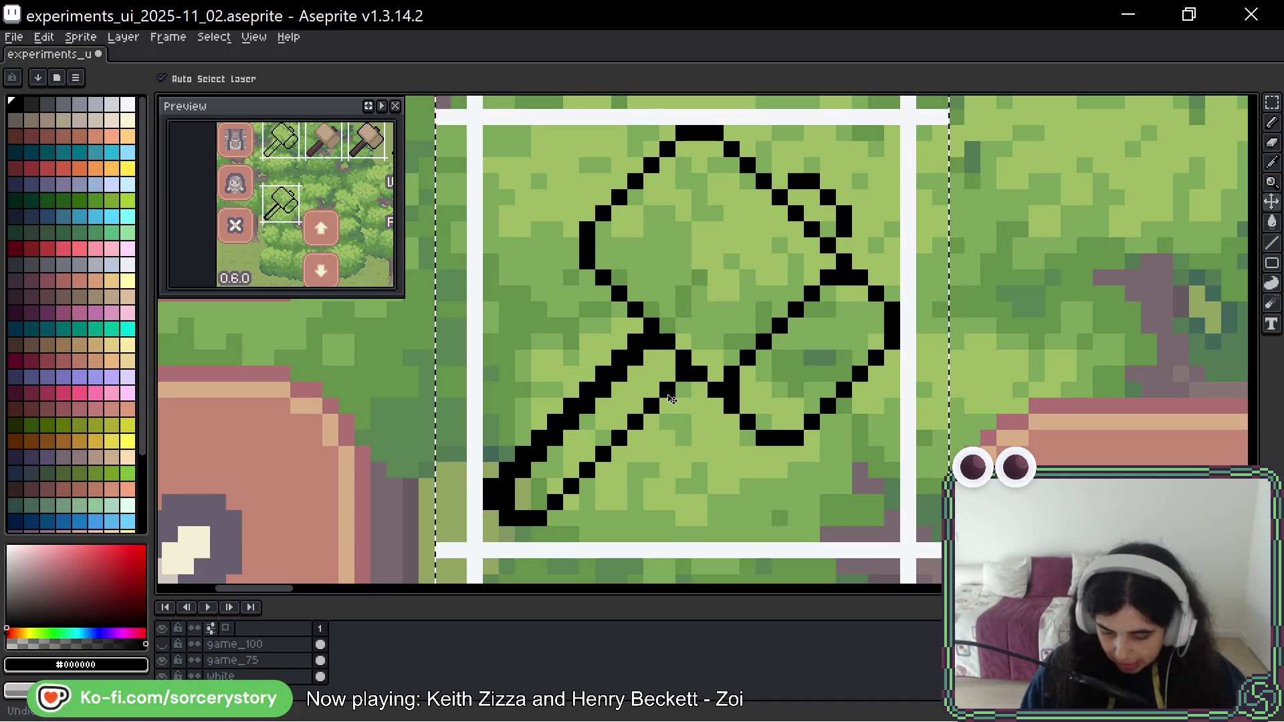
{"action": "key", "text": "ctrl+z"}
{"action": "key", "text": "ctrl+z"}
{"action": "key", "text": "ctrl+z"}
{"action": "key", "text": "ctrl+y"}
{"action": "key", "text": "ctrl+y"}
{"action": "left_click", "coordinate": [718, 165]}
{"action": "key", "text": "ctrl+y"}
{"action": "key", "text": "ctrl+z"}
{"action": "key", "text": "ctrl+z"}
{"action": "key", "text": "b"}
{"action": "key", "text": "ctrl+y"}
{"action": "key", "text": "ctrl+y"}
{"action": "key", "text": "ctrl+z"}
{"action": "mouse_move", "coordinate": [1003, 149]}
{"action": "left_mouse_down"}
{"action": "mouse_move", "coordinate": [960, 225]}
{"action": "mouse_move", "coordinate": [956, 208]}
{"action": "left_mouse_up"}
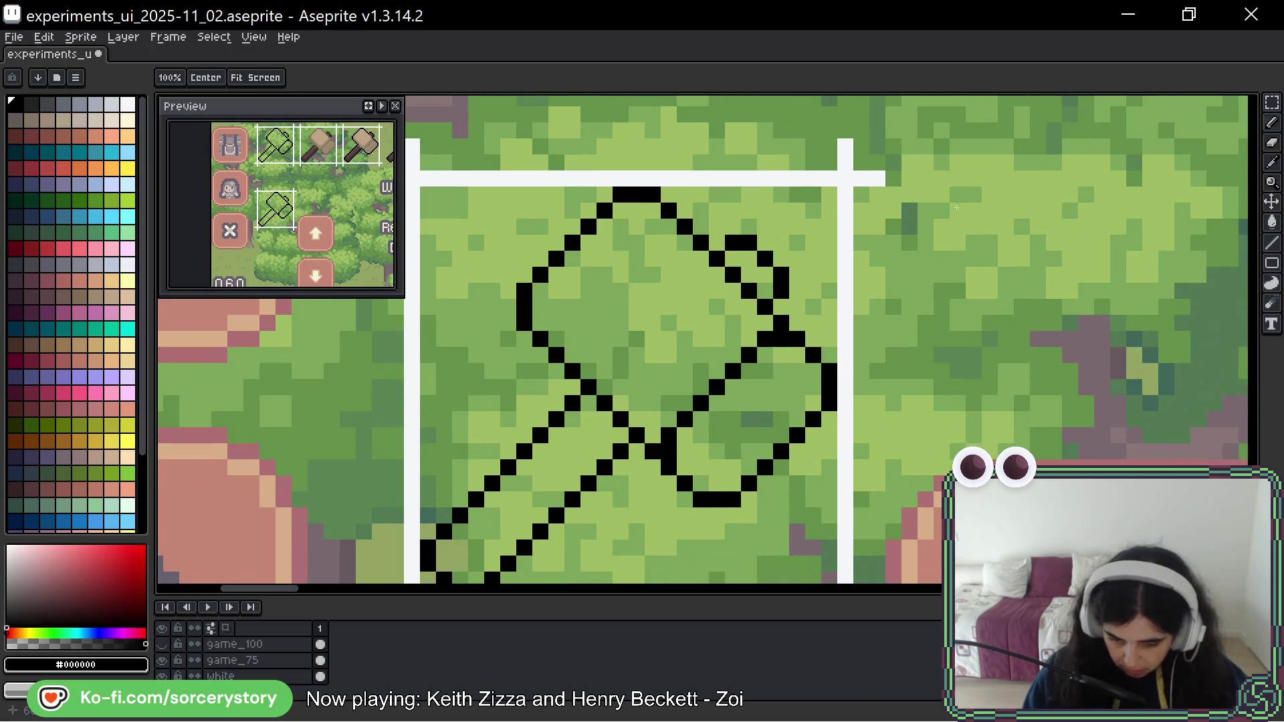
{"action": "mouse_move", "coordinate": [905, 371]}
{"action": "left_mouse_down"}
{"action": "mouse_move", "coordinate": [916, 294]}
{"action": "mouse_move", "coordinate": [901, 332]}
{"action": "mouse_move", "coordinate": [914, 316]}
{"action": "left_mouse_up"}
{"action": "key", "text": "b"}
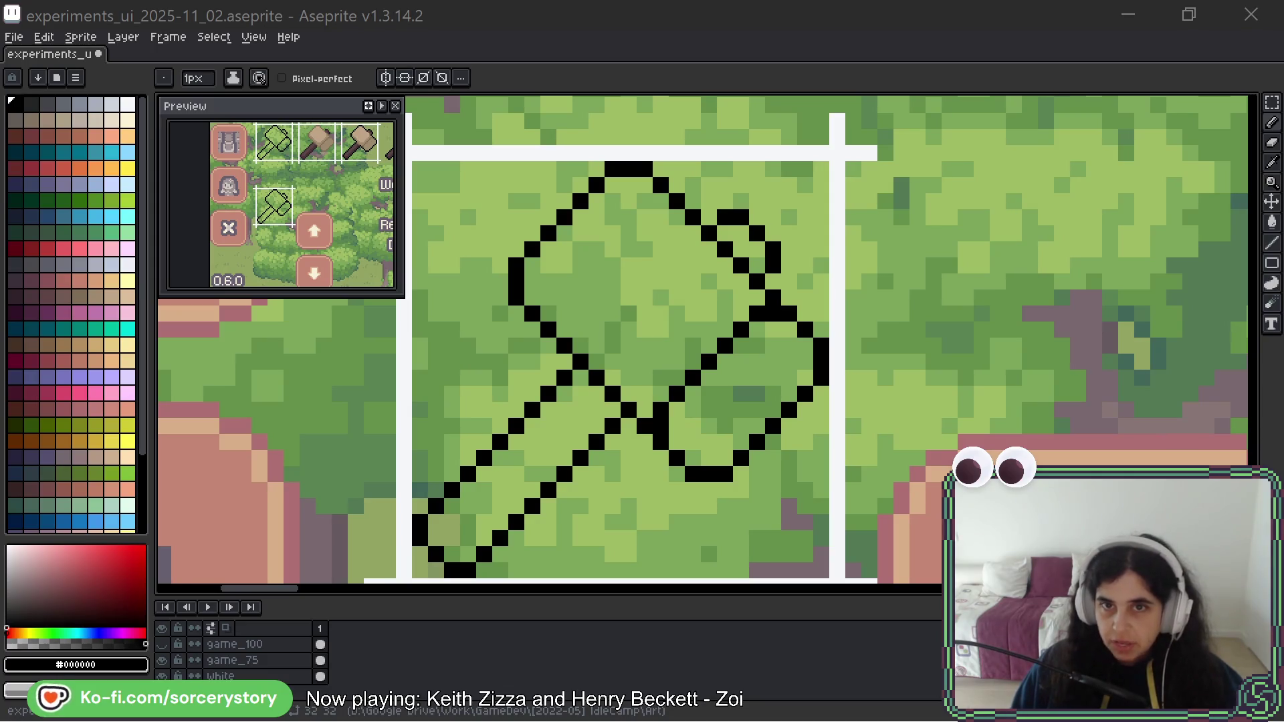
Bring BeeRef back, shrink it beside the hammer, showing the granite-backed sledgehammer photo.
{"action": "key", "text": "alt+Tab"}
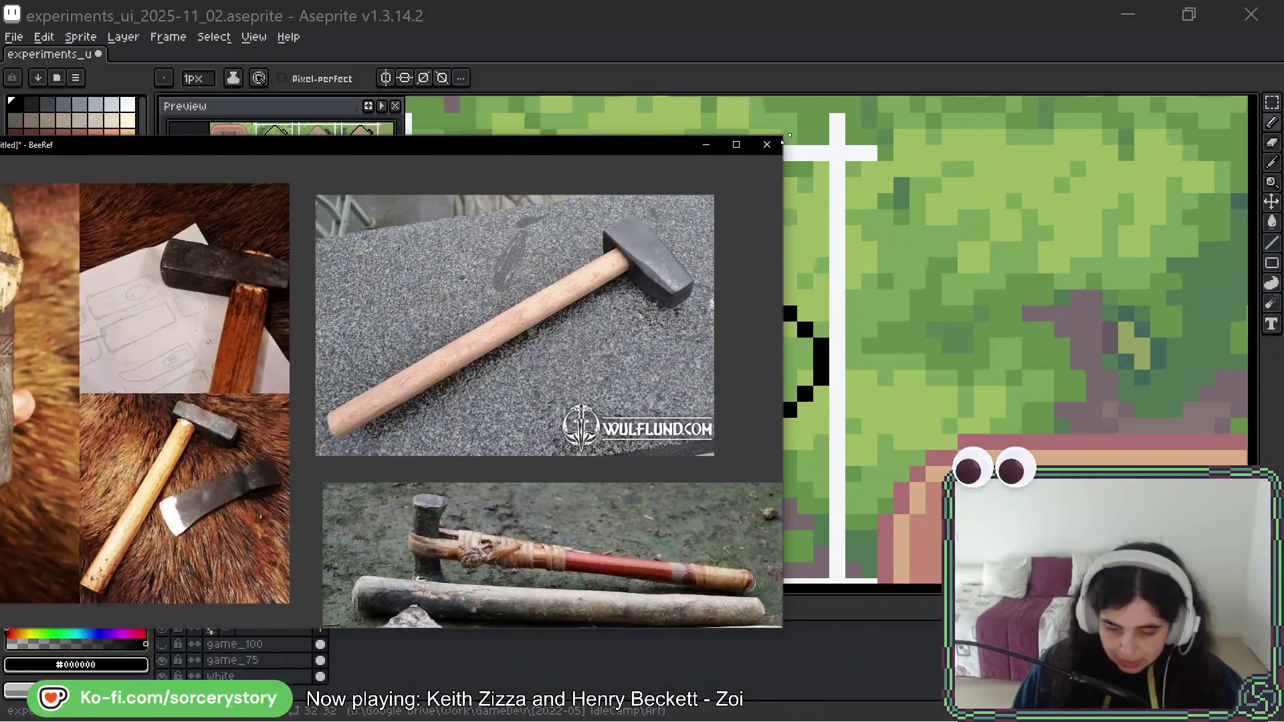
{"action": "mouse_move", "coordinate": [786, 137]}
{"action": "left_mouse_down"}
{"action": "mouse_move", "coordinate": [716, 214]}
{"action": "mouse_move", "coordinate": [392, 364]}
{"action": "mouse_move", "coordinate": [357, 393]}
{"action": "left_mouse_up"}
{"action": "mouse_move", "coordinate": [210, 402]}
{"action": "left_mouse_down"}
{"action": "mouse_move", "coordinate": [281, 331]}
{"action": "mouse_move", "coordinate": [452, 331]}
{"action": "left_mouse_up"}
{"action": "left_click_drag", "start_coordinate": [479, 398], "coordinate": [101, 381]}
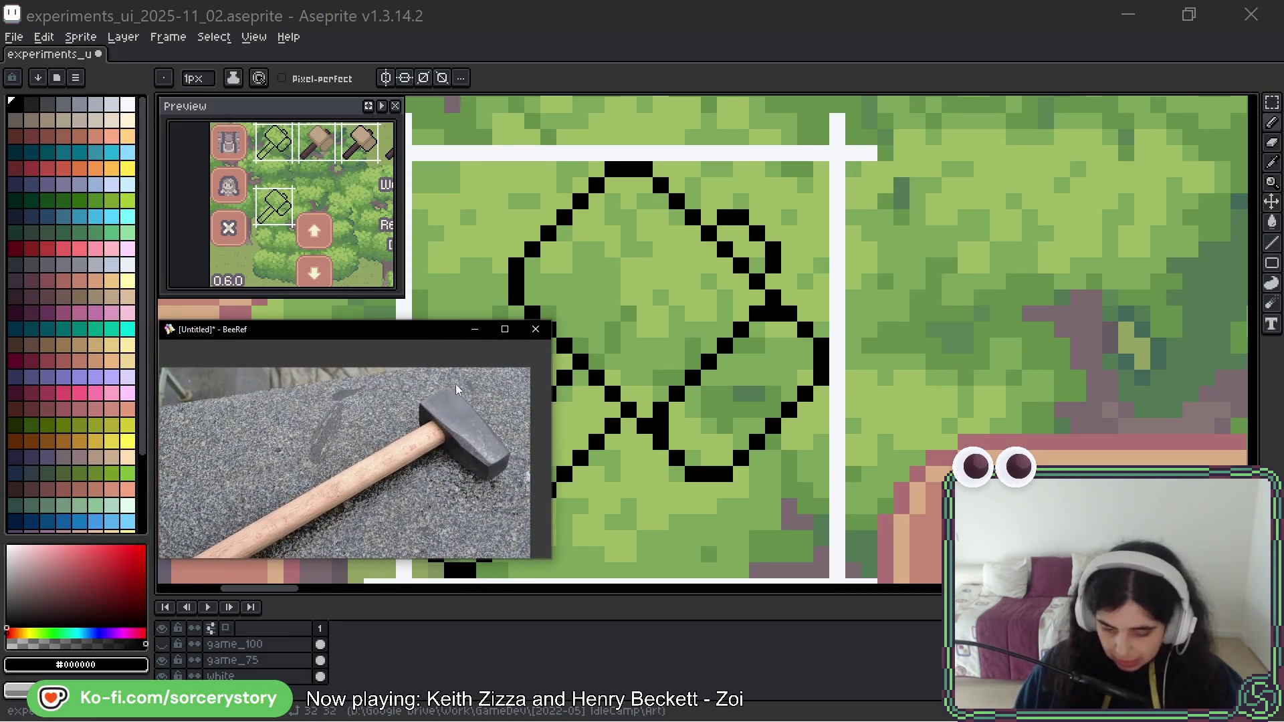
Set BeeRef to Always On Top, narrow its window, and zoom onto the steel hammer head.
{"action": "right_click", "coordinate": [358, 366]}
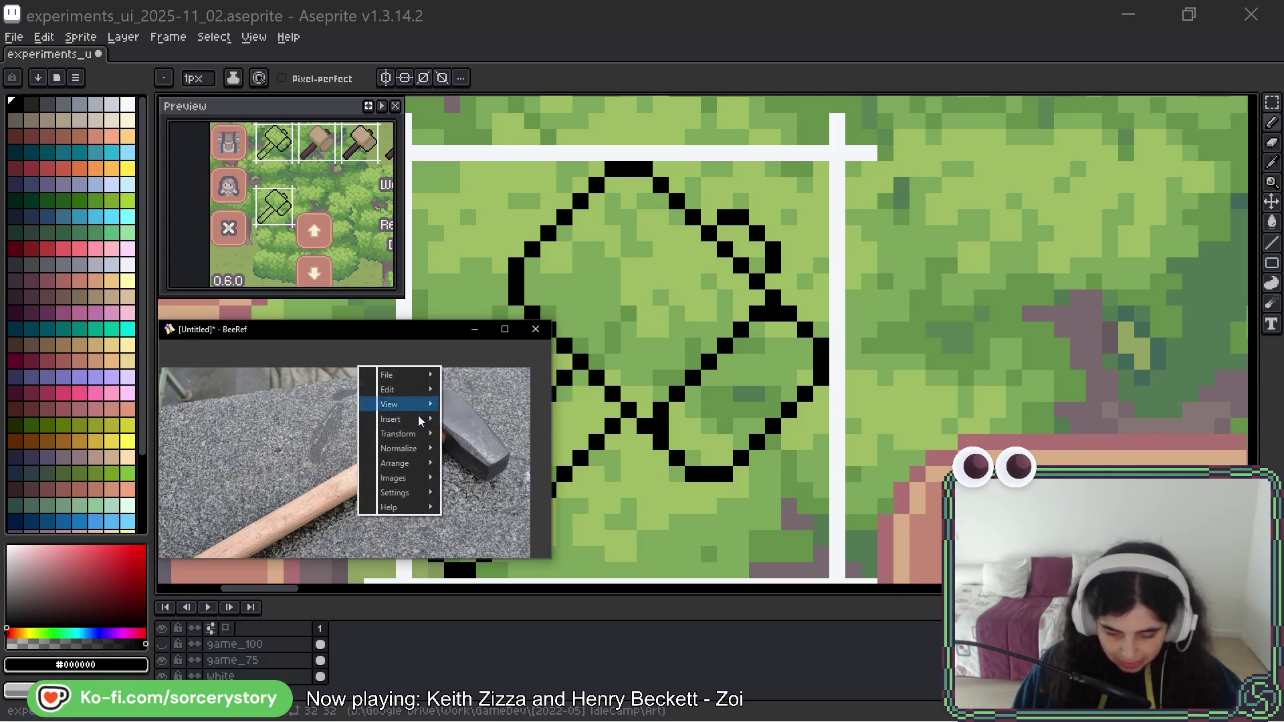
{"action": "mouse_move", "coordinate": [416, 492]}
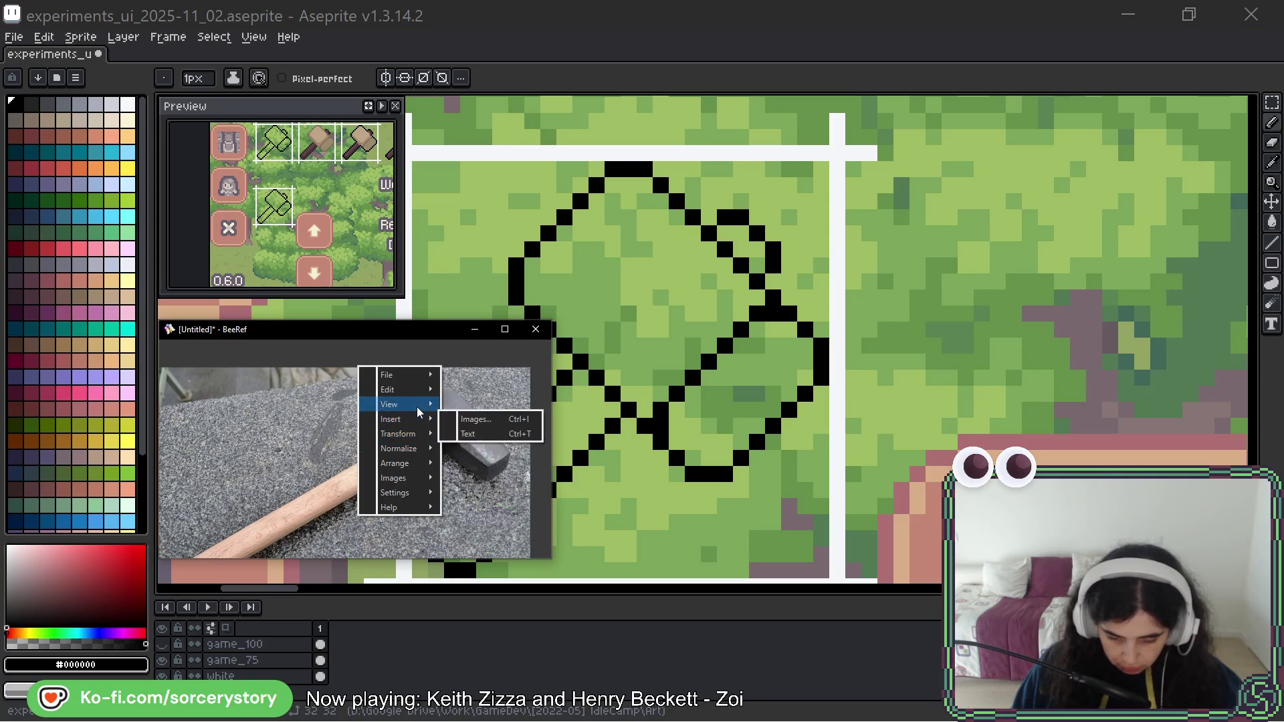
{"action": "mouse_move", "coordinate": [418, 408]}
{"action": "left_click", "coordinate": [489, 455]}
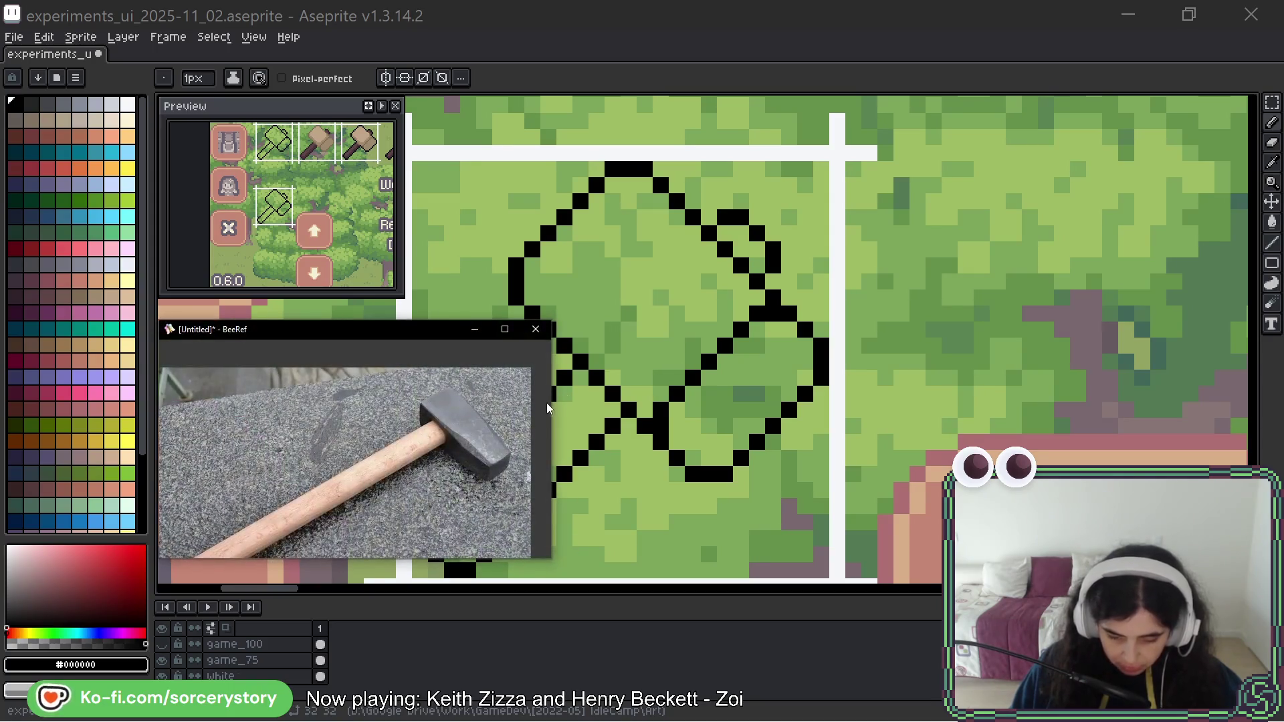
{"action": "left_click_drag", "start_coordinate": [551, 402], "coordinate": [401, 403]}
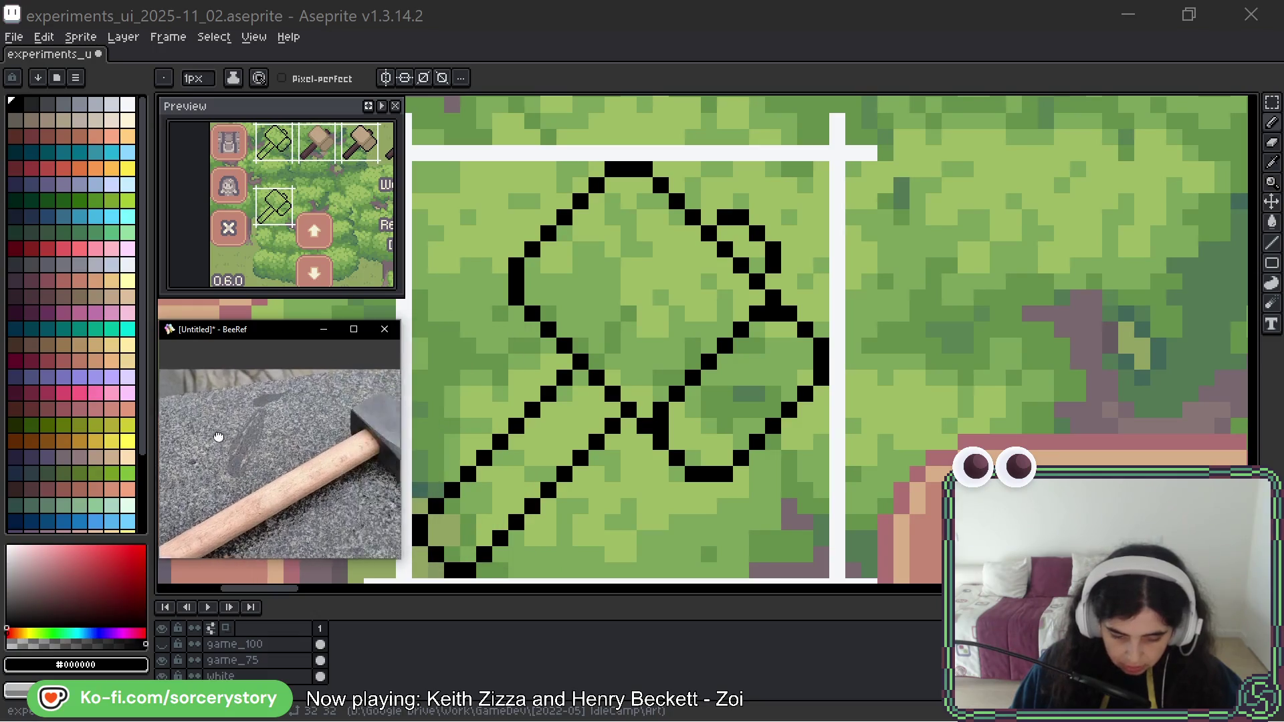
{"action": "scroll", "coordinate": [331, 405], "scroll_direction": "up", "scroll_amount": 5}
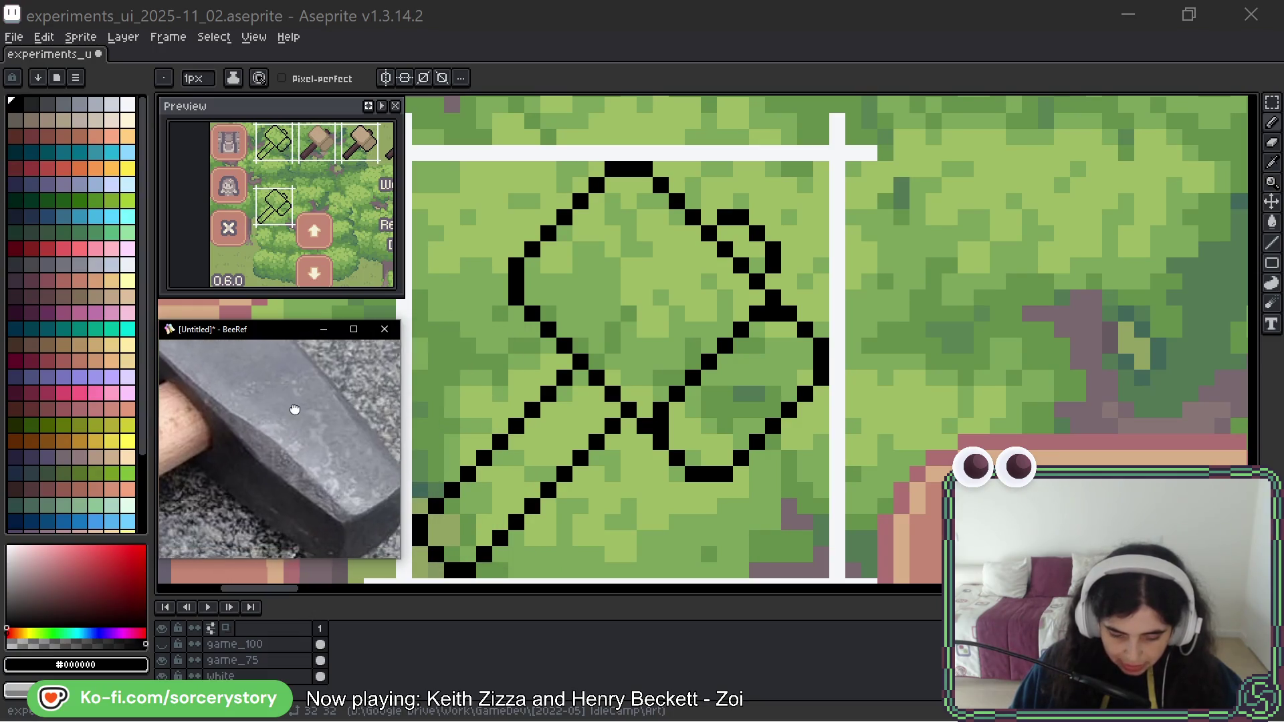
{"action": "scroll", "coordinate": [297, 403], "scroll_direction": "down", "scroll_amount": 4}
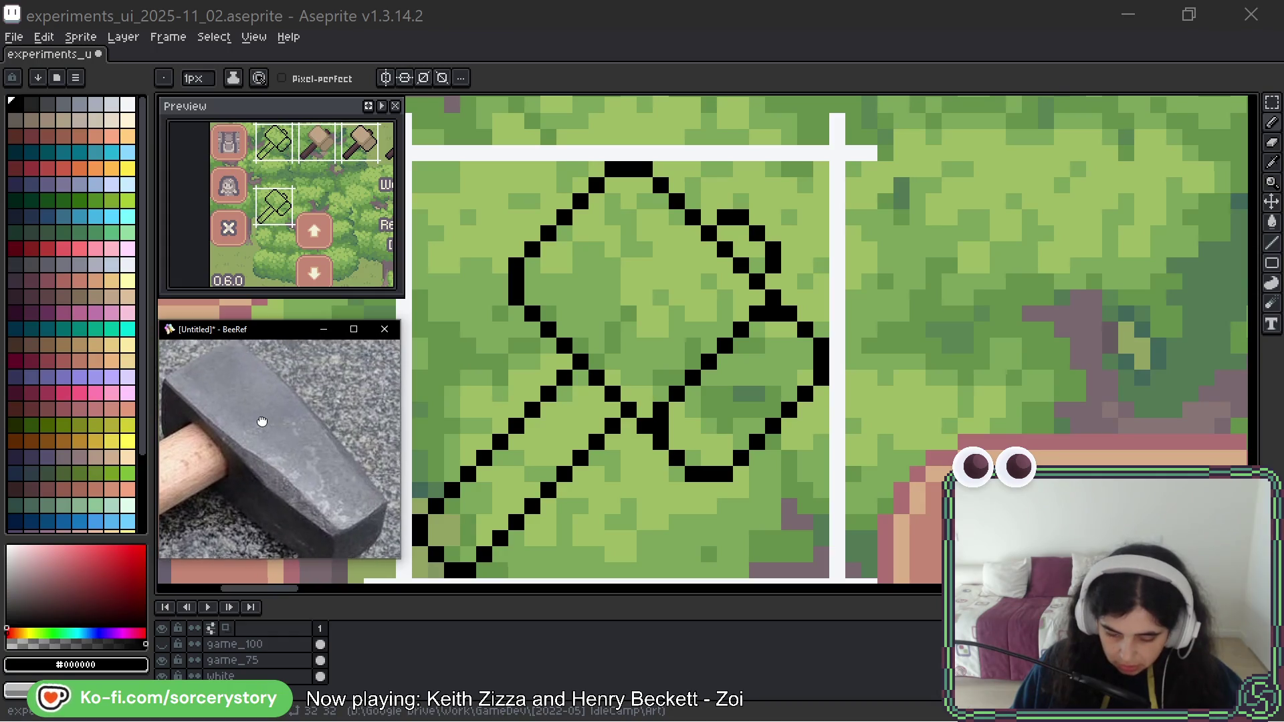
{"action": "left_click_drag", "start_coordinate": [709, 298], "coordinate": [743, 311]}
{"action": "scroll", "coordinate": [73, 320], "scroll_direction": "down", "scroll_amount": 3}
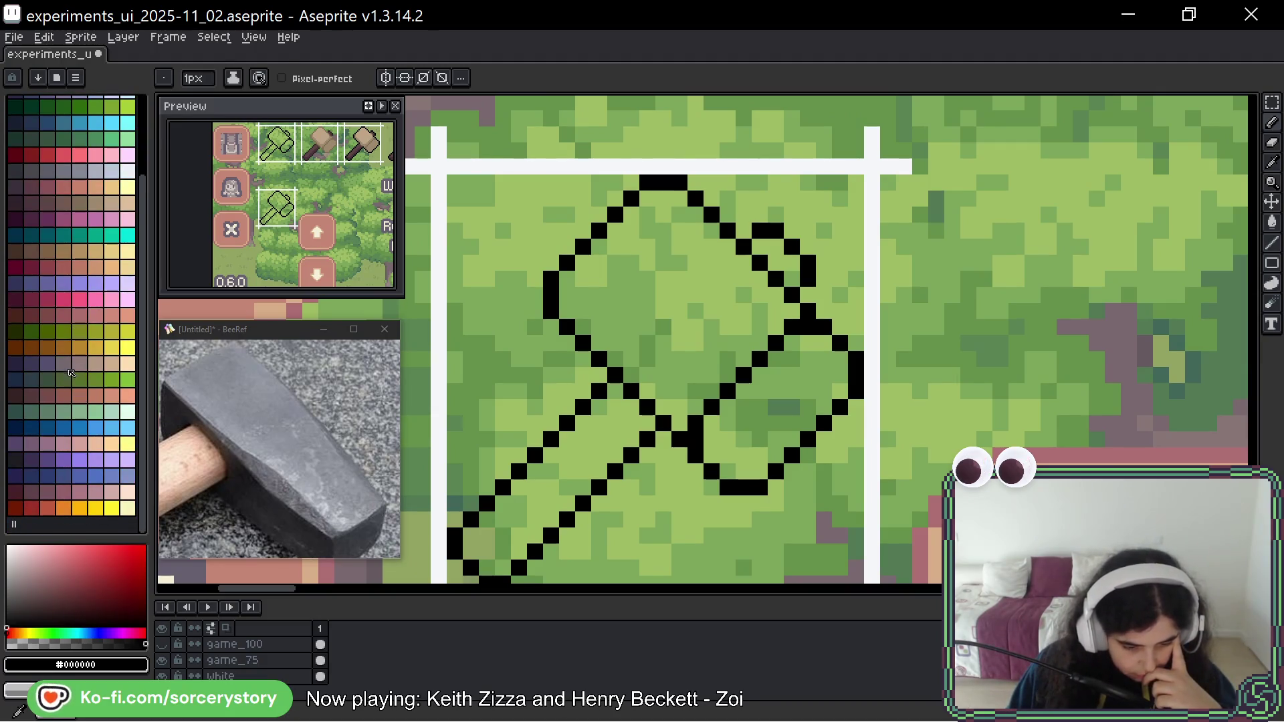
Pick the light grey palette swatch idx-87 as the painting colour.
{"action": "left_click", "coordinate": [125, 173]}
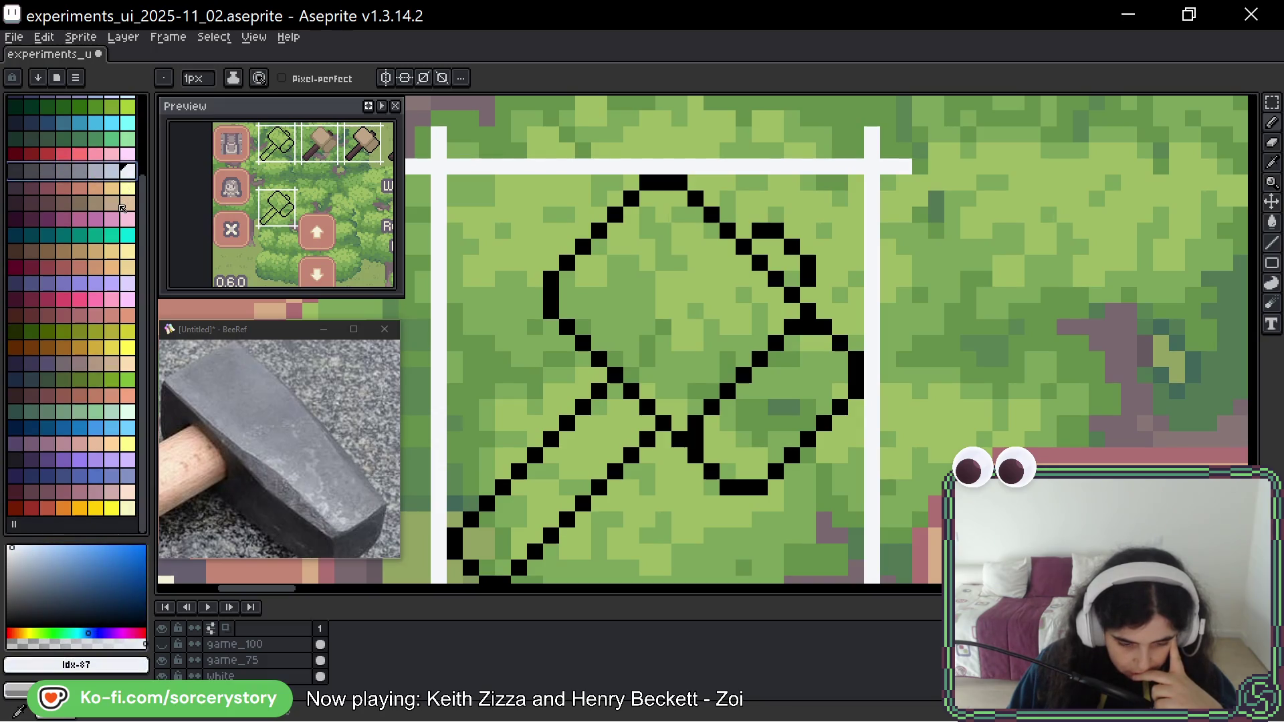
{"action": "scroll", "coordinate": [77, 237], "scroll_direction": "up", "scroll_amount": 3}
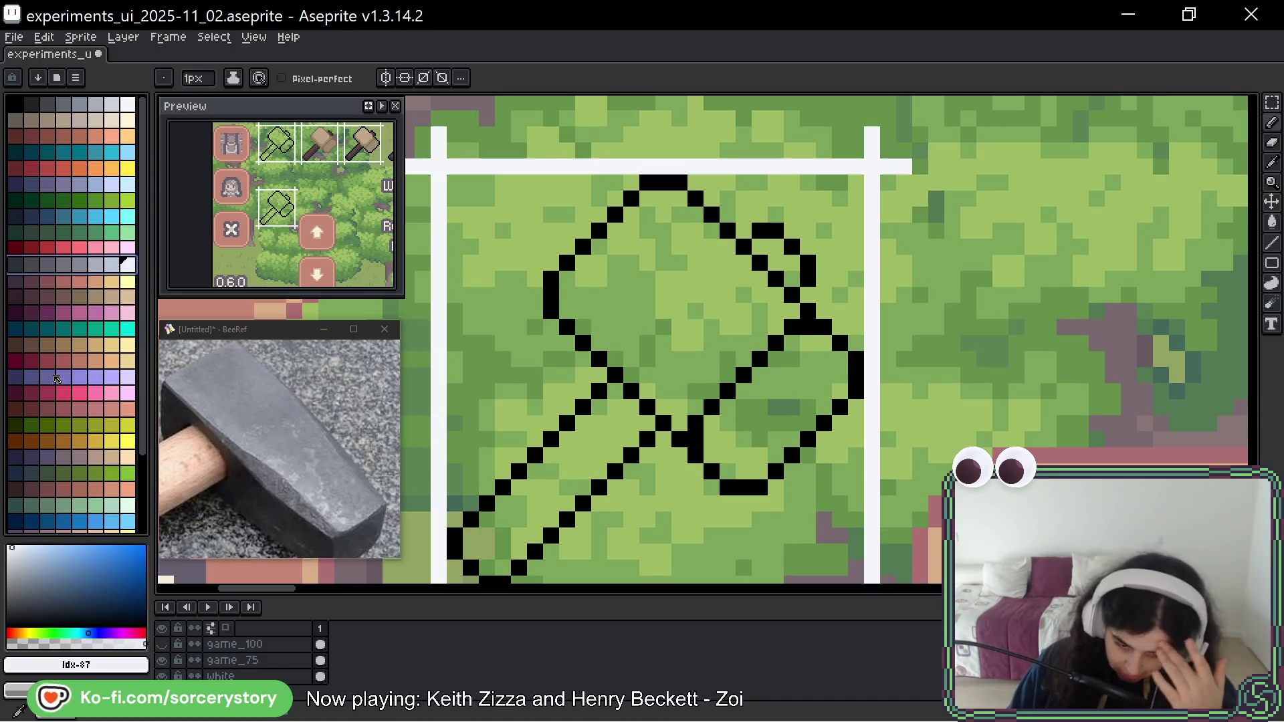
{"action": "scroll", "coordinate": [753, 190], "scroll_direction": "down", "scroll_amount": 3}
{"action": "scroll", "coordinate": [753, 190], "scroll_direction": "up", "scroll_amount": 5}
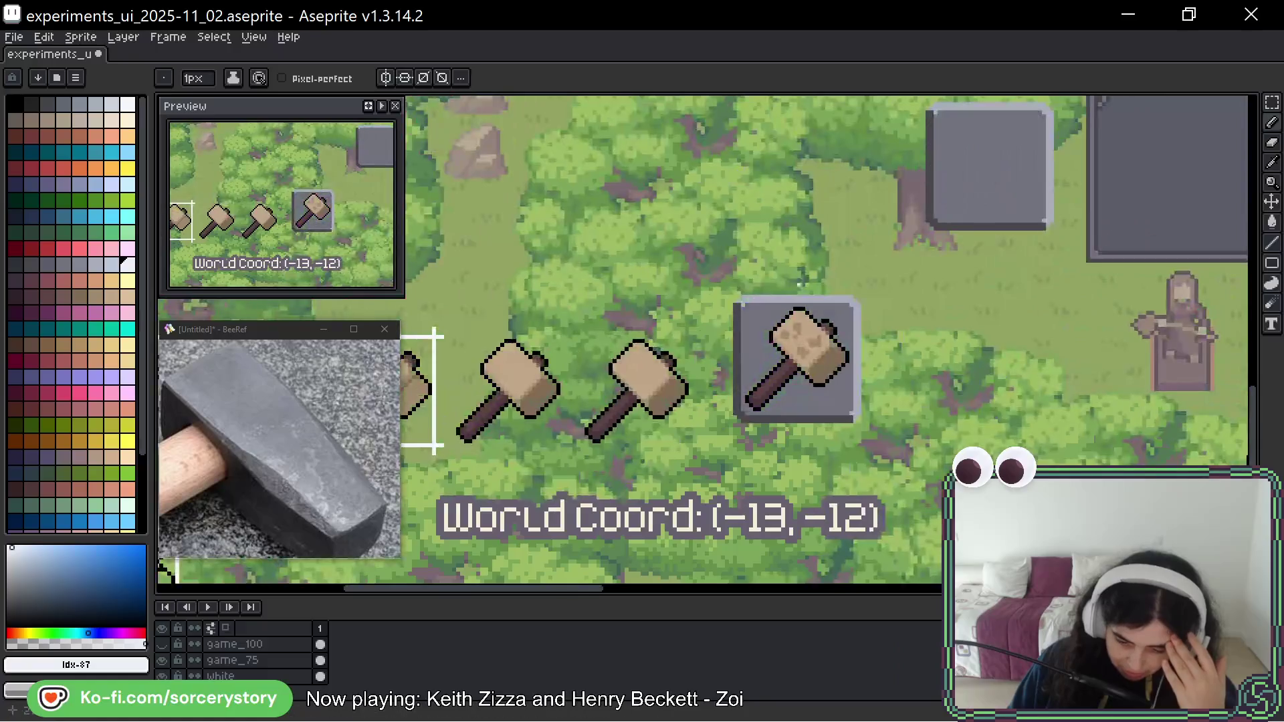
{"action": "left_click_drag", "start_coordinate": [1022, 190], "coordinate": [743, 250]}
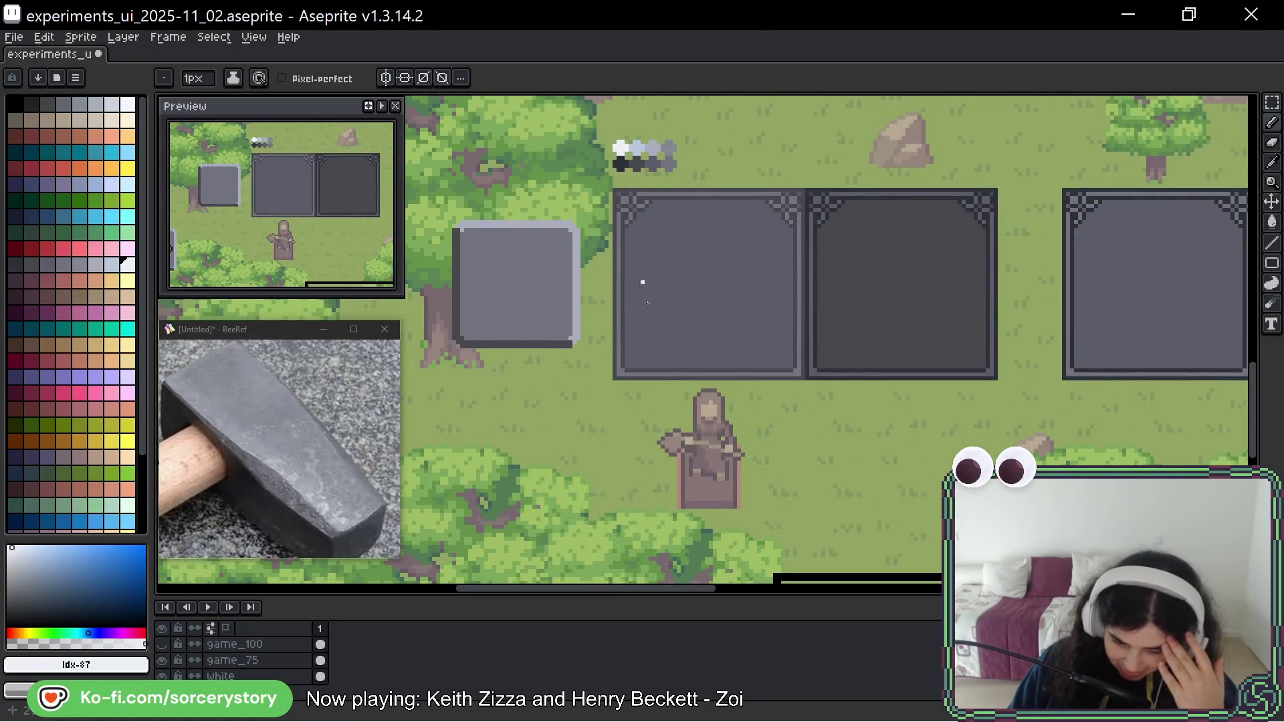
{"action": "mouse_move", "coordinate": [790, 290]}
{"action": "left_mouse_down"}
{"action": "mouse_move", "coordinate": [535, 332]}
{"action": "mouse_move", "coordinate": [449, 421]}
{"action": "left_mouse_up"}
Pan and zoom the mockup to frame a close-up of the copied hammer's head outline.
{"action": "scroll", "coordinate": [410, 459], "scroll_direction": "up", "scroll_amount": 5}
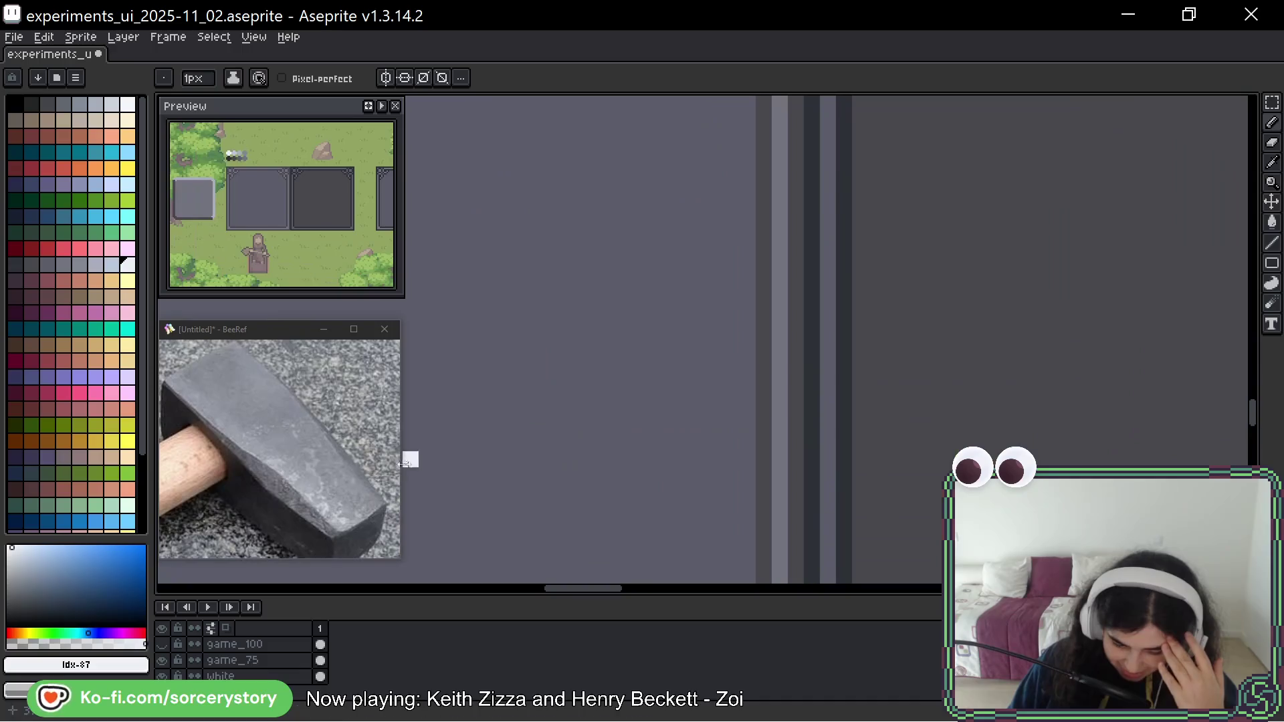
{"action": "scroll", "coordinate": [571, 395], "scroll_direction": "down", "scroll_amount": 10}
{"action": "left_click_drag", "start_coordinate": [571, 395], "coordinate": [672, 345]}
{"action": "scroll", "coordinate": [672, 345], "scroll_direction": "up", "scroll_amount": 6}
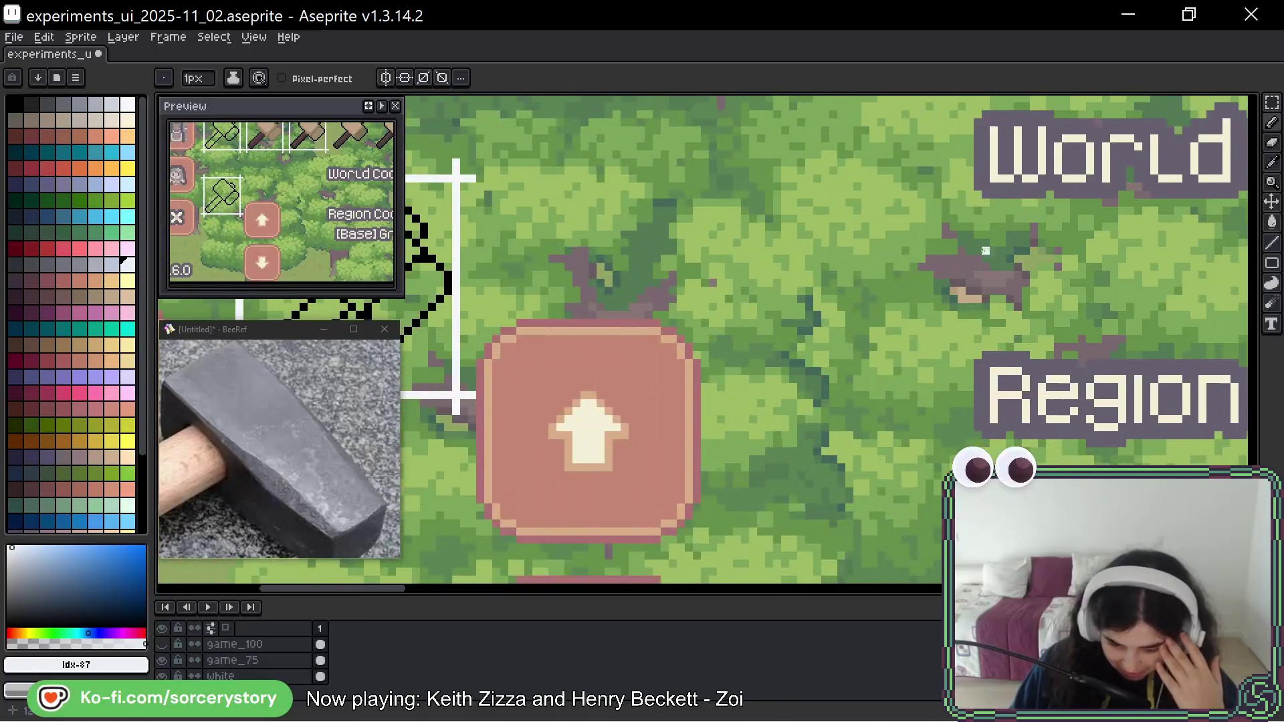
{"action": "scroll", "coordinate": [985, 250], "scroll_direction": "down", "scroll_amount": 5}
{"action": "left_click_drag", "start_coordinate": [697, 170], "coordinate": [840, 251]}
{"action": "scroll", "coordinate": [840, 251], "scroll_direction": "up", "scroll_amount": 5}
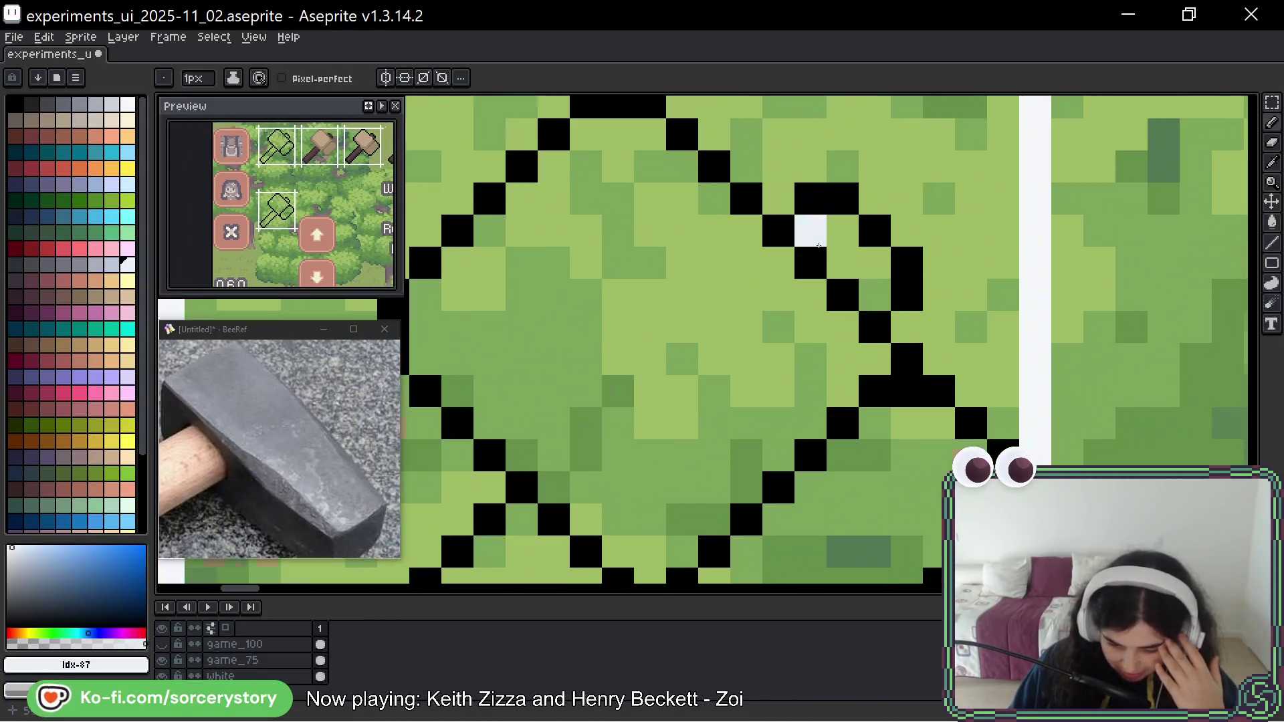
{"action": "left_click_drag", "start_coordinate": [696, 298], "coordinate": [779, 301]}
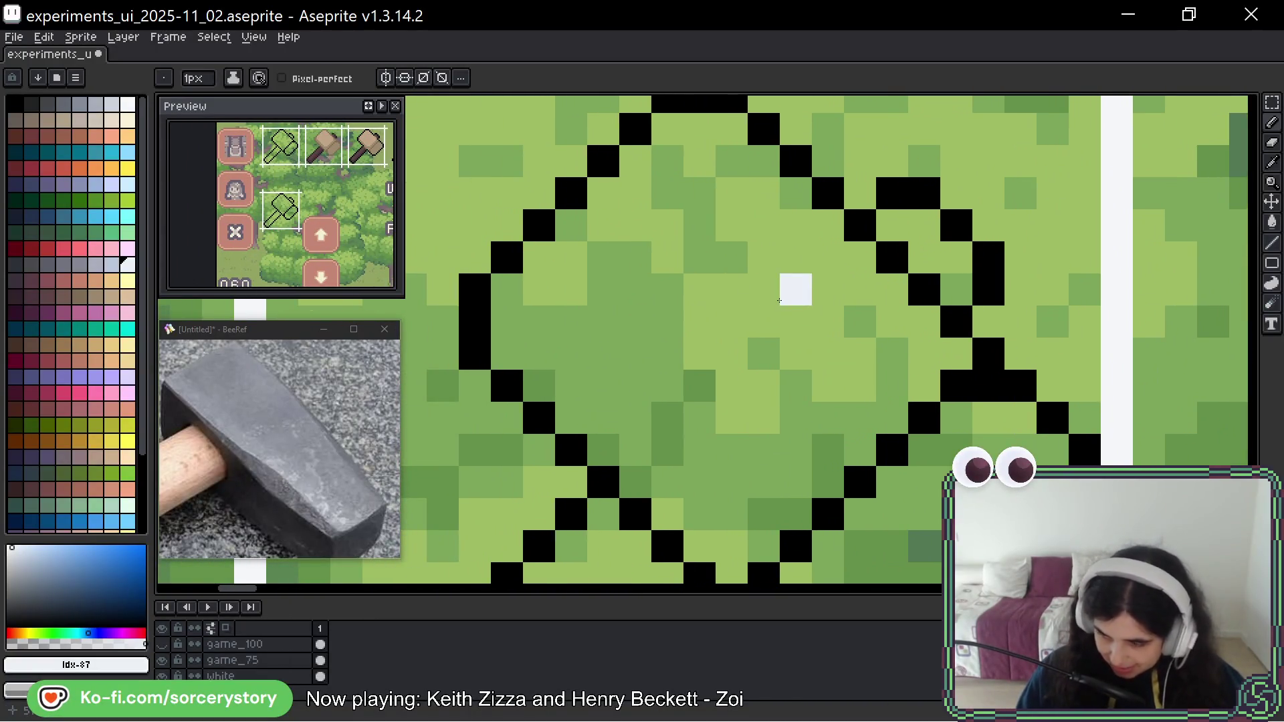
{"action": "scroll", "coordinate": [920, 195], "scroll_direction": "down", "scroll_amount": 2}
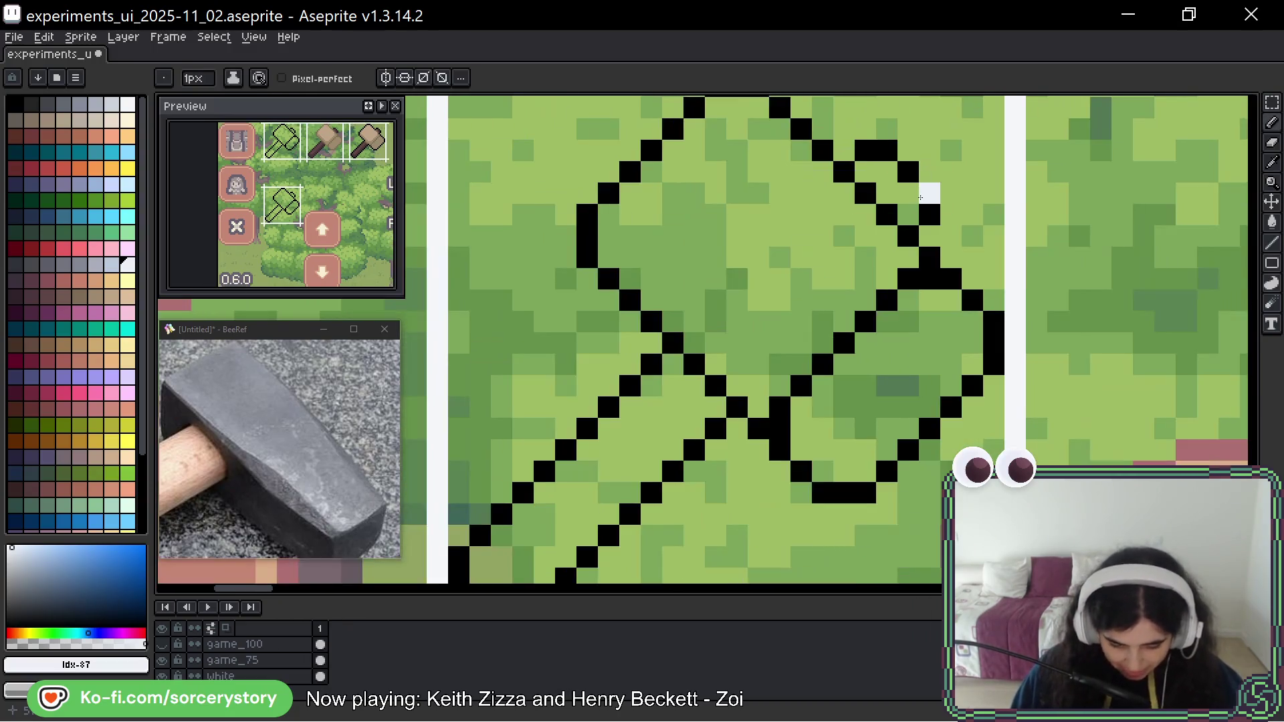
{"action": "left_click_drag", "start_coordinate": [853, 405], "coordinate": [796, 459]}
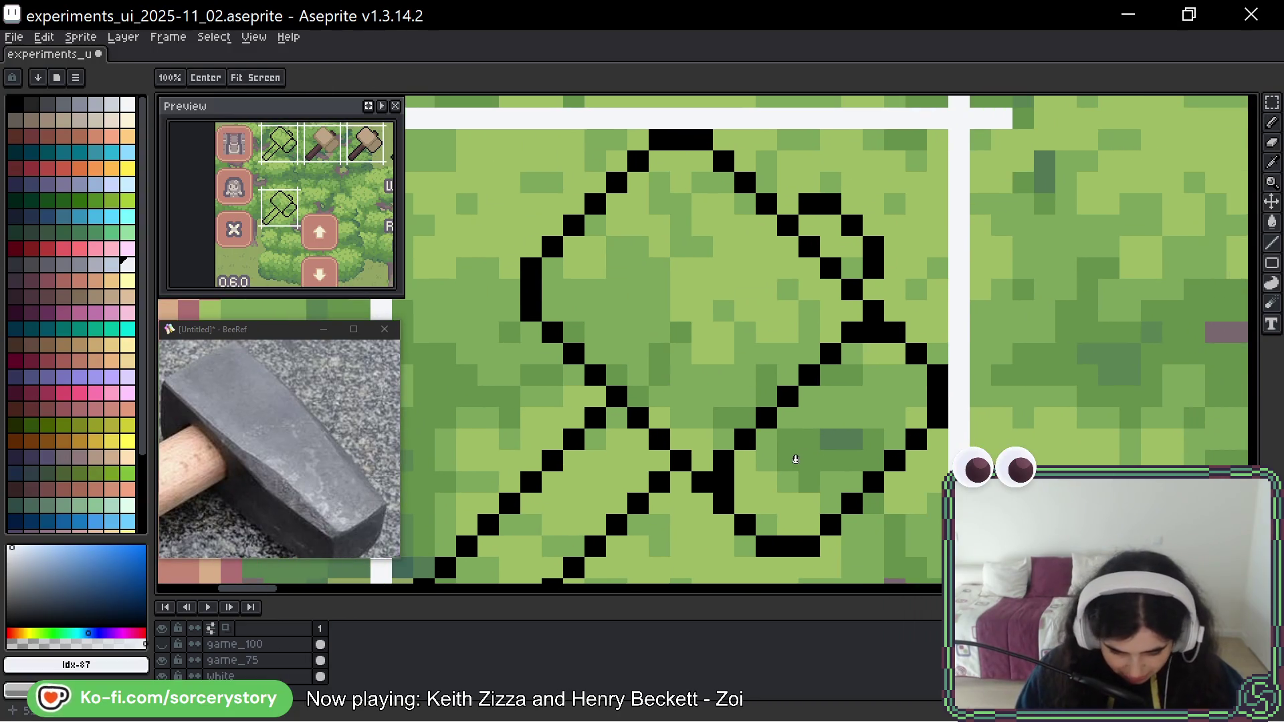
{"action": "scroll", "coordinate": [796, 459], "scroll_direction": "down", "scroll_amount": 4}
{"action": "scroll", "coordinate": [603, 388], "scroll_direction": "right", "scroll_amount": 3}
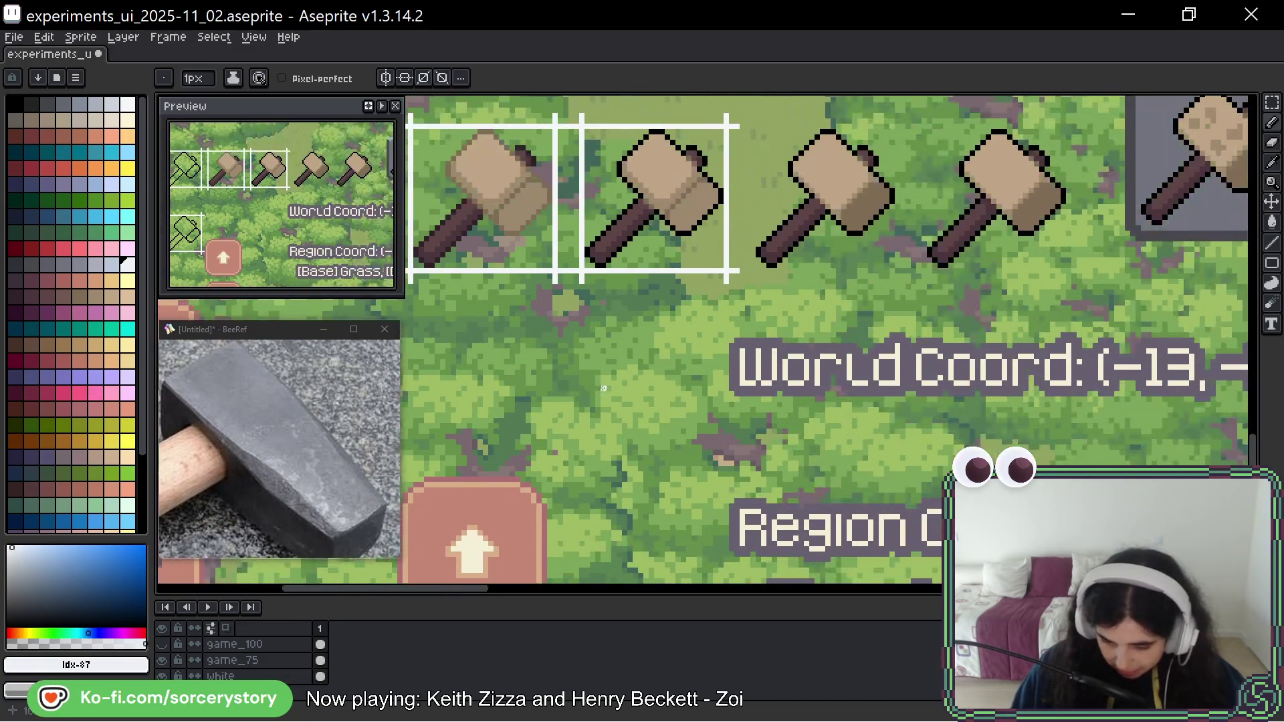
Move a copy of the third brown hammer icon onto the lower sketch cell and commit it.
{"action": "scroll", "coordinate": [780, 317], "scroll_direction": "right", "scroll_amount": 4}
{"action": "scroll", "coordinate": [780, 318], "scroll_direction": "up", "scroll_amount": 1}
{"action": "left_click", "coordinate": [1275, 107]}
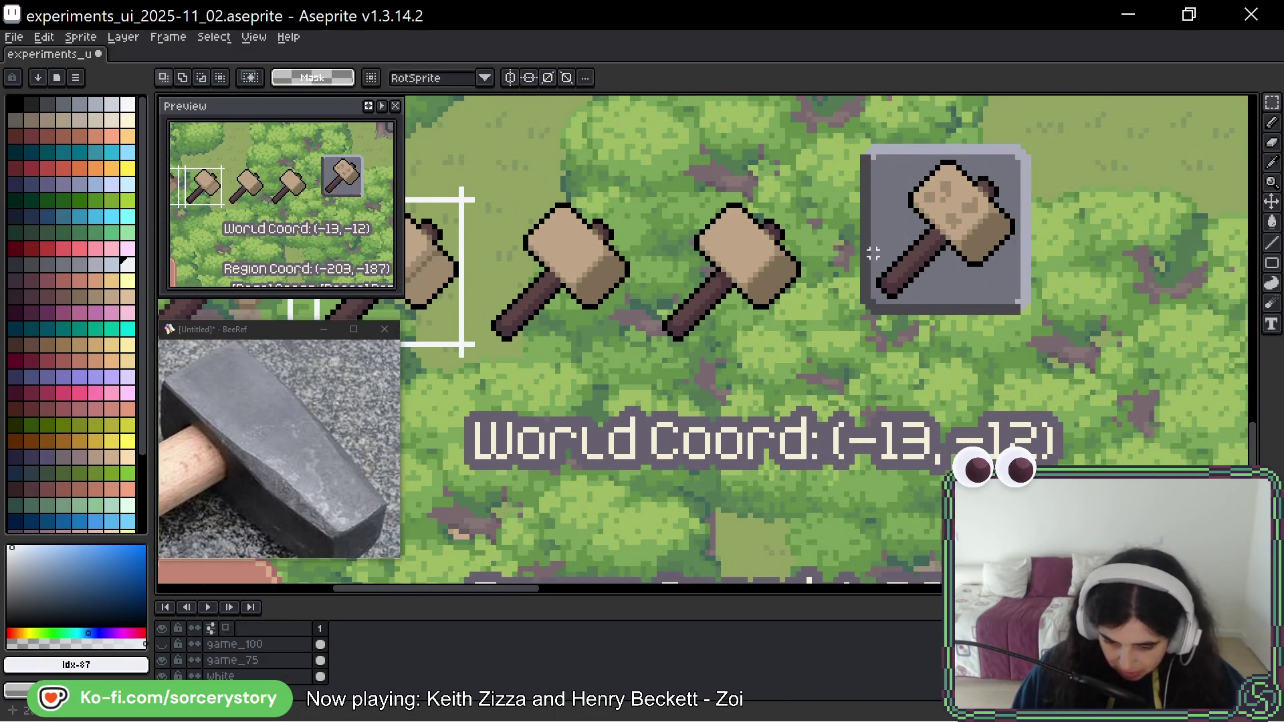
{"action": "left_click_drag", "start_coordinate": [645, 187], "coordinate": [817, 359]}
{"action": "mouse_move", "coordinate": [732, 274]}
{"action": "left_mouse_down"}
{"action": "mouse_move", "coordinate": [160, 587]}
{"action": "mouse_move", "coordinate": [749, 347]}
{"action": "mouse_move", "coordinate": [836, 349]}
{"action": "left_mouse_up"}
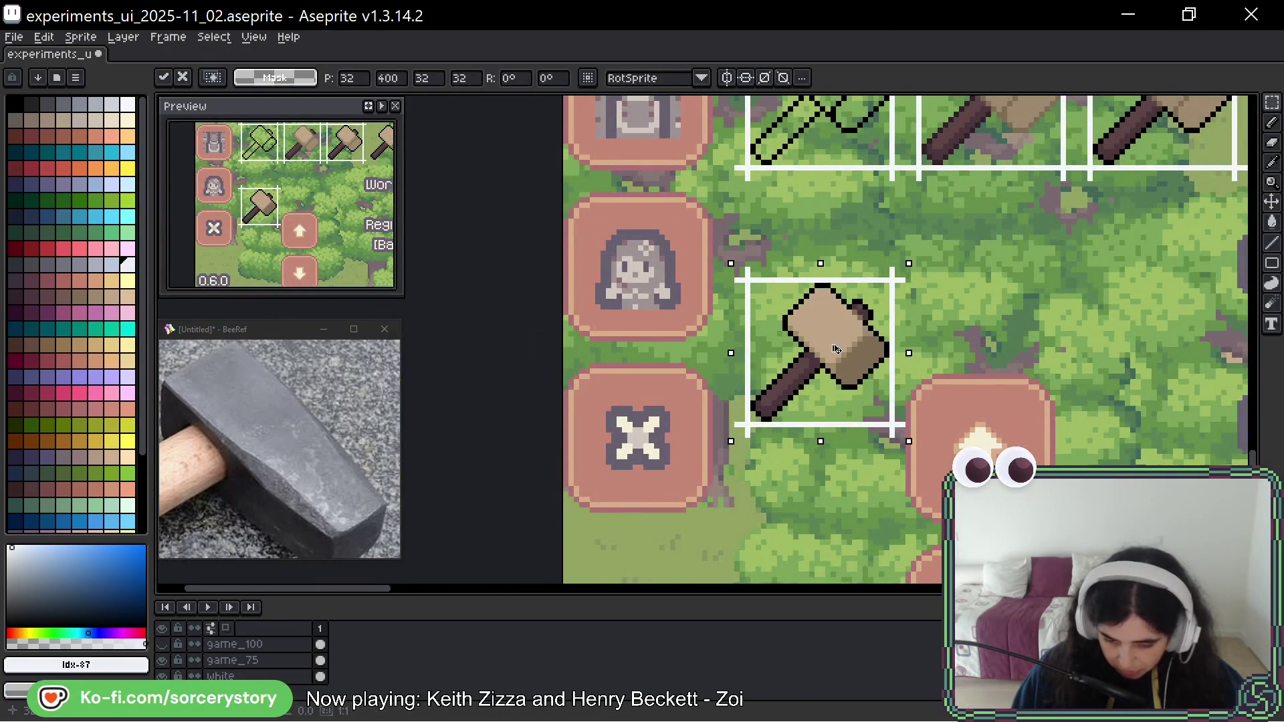
{"action": "scroll", "coordinate": [837, 348], "scroll_direction": "up", "scroll_amount": 1}
{"action": "key", "text": "Return"}
Select the 32×32 cell around the placed hammer and switch to the Paint Bucket.
{"action": "scroll", "coordinate": [925, 269], "scroll_direction": "up", "scroll_amount": 1}
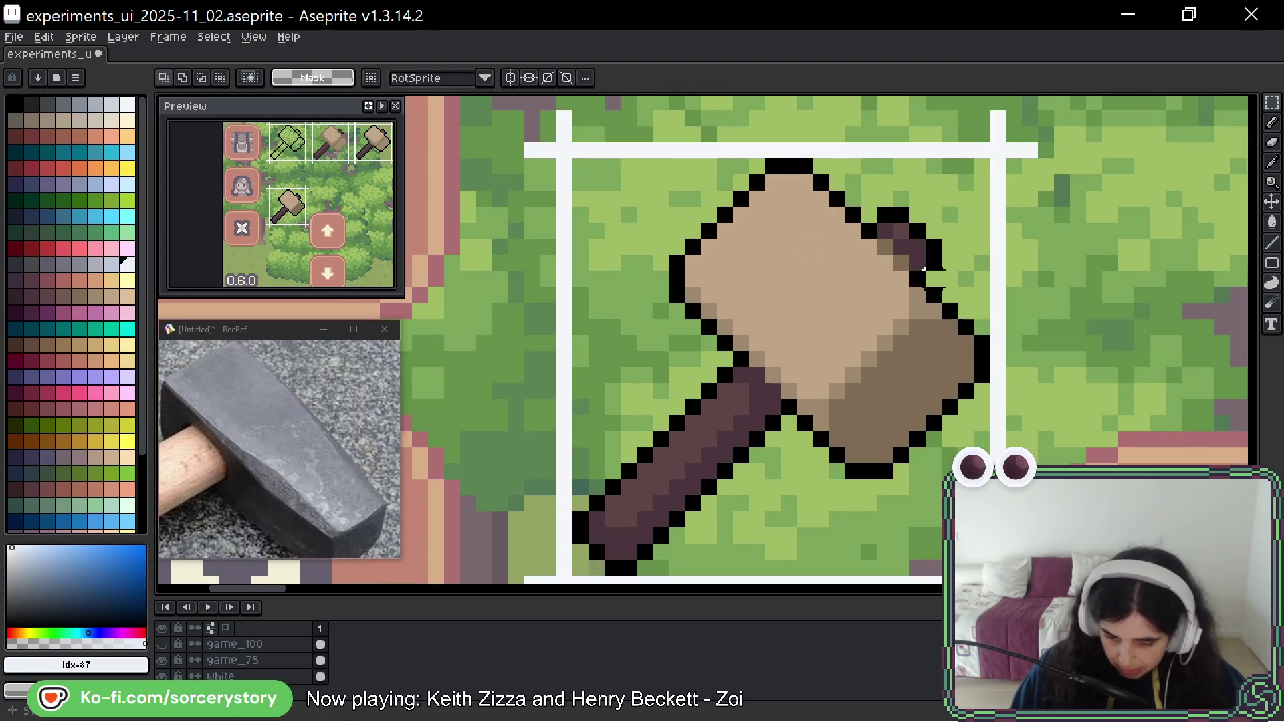
{"action": "left_click_drag", "start_coordinate": [869, 201], "coordinate": [669, 415]}
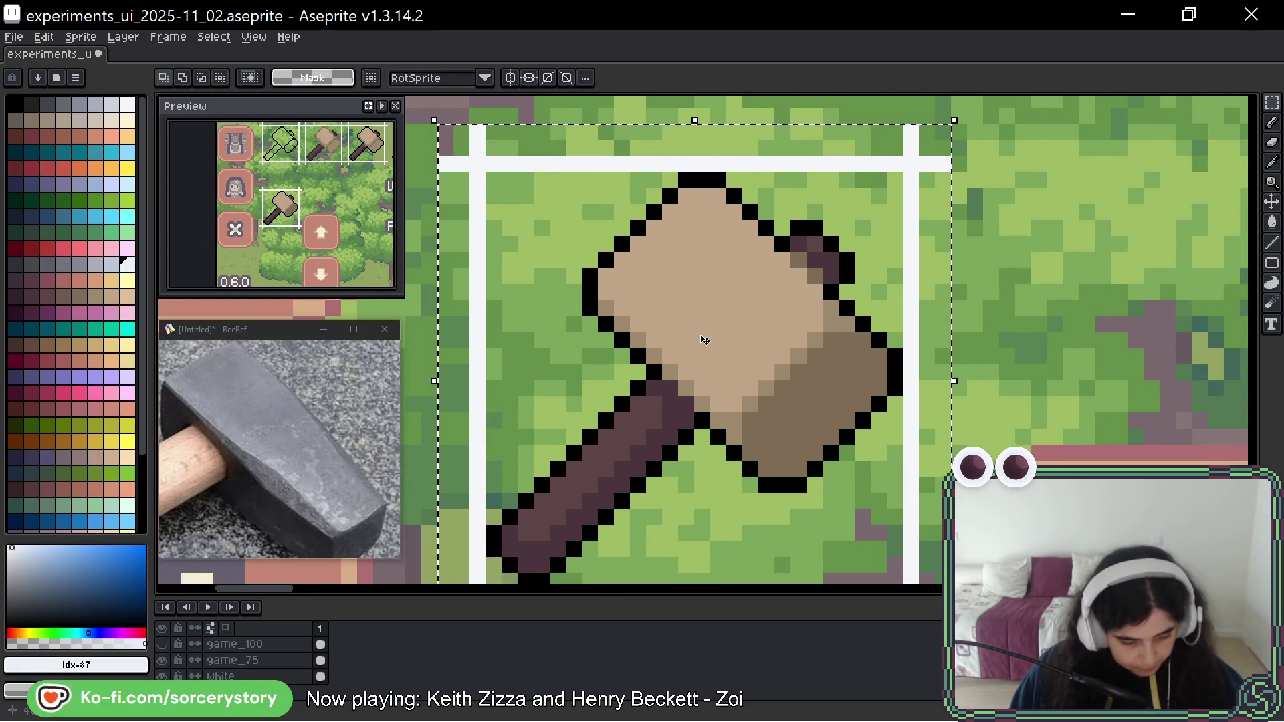
{"action": "key", "text": "g"}
{"action": "scroll", "coordinate": [762, 303], "scroll_direction": "up", "scroll_amount": 2}
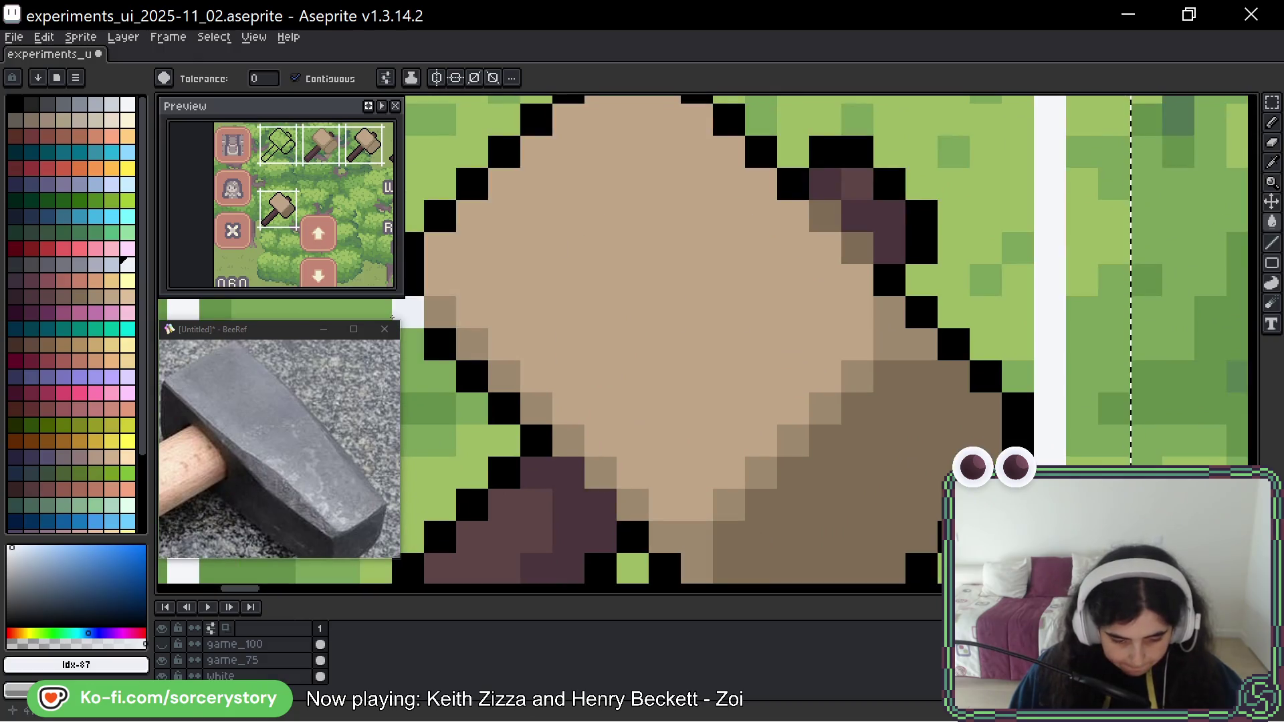
Bucket-fill the tan hammer head with a mid grey swatch.
{"action": "scroll", "coordinate": [241, 384], "scroll_direction": "up", "scroll_amount": 1}
{"action": "left_click_drag", "start_coordinate": [241, 383], "coordinate": [267, 381]}
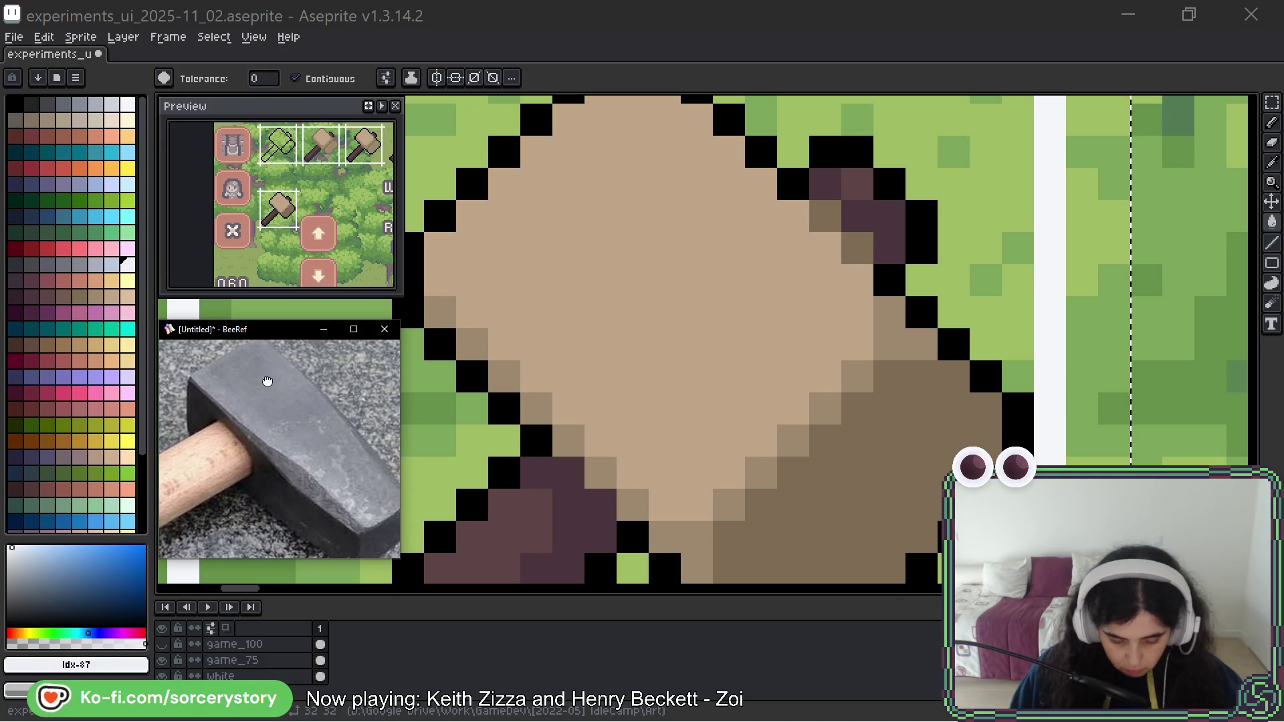
{"action": "left_click", "coordinate": [69, 270]}
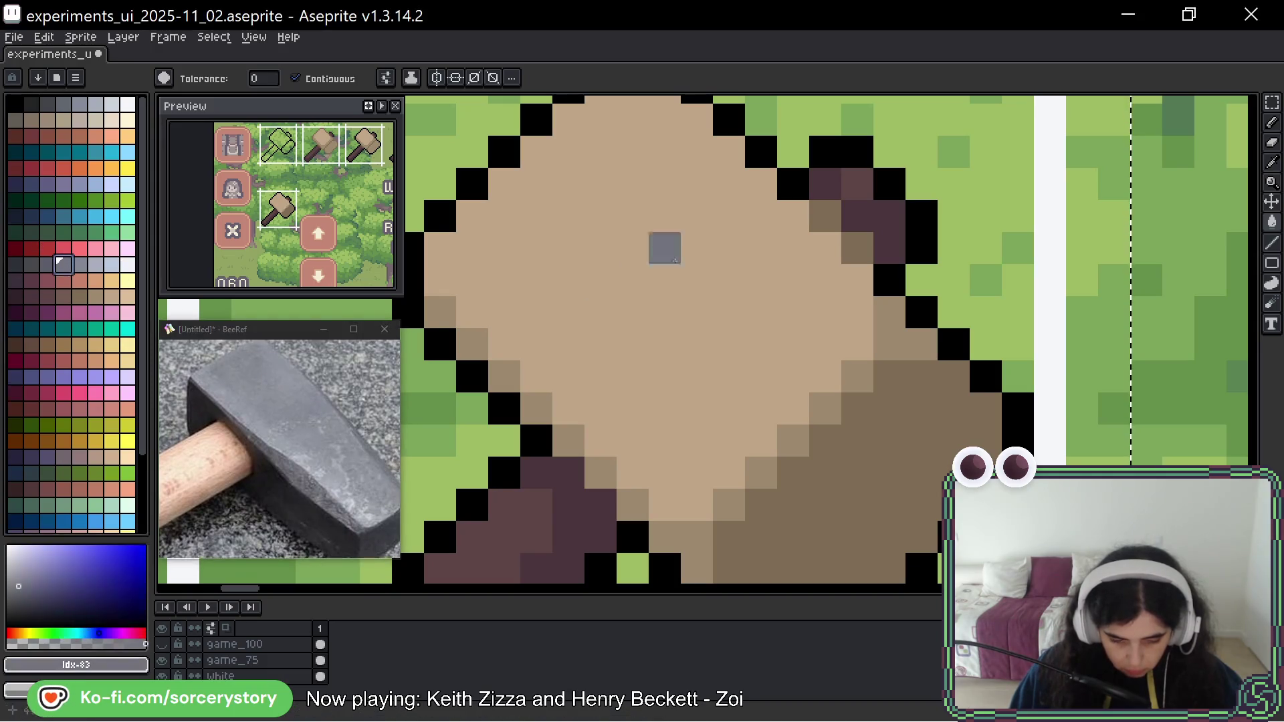
{"action": "left_click", "coordinate": [652, 272]}
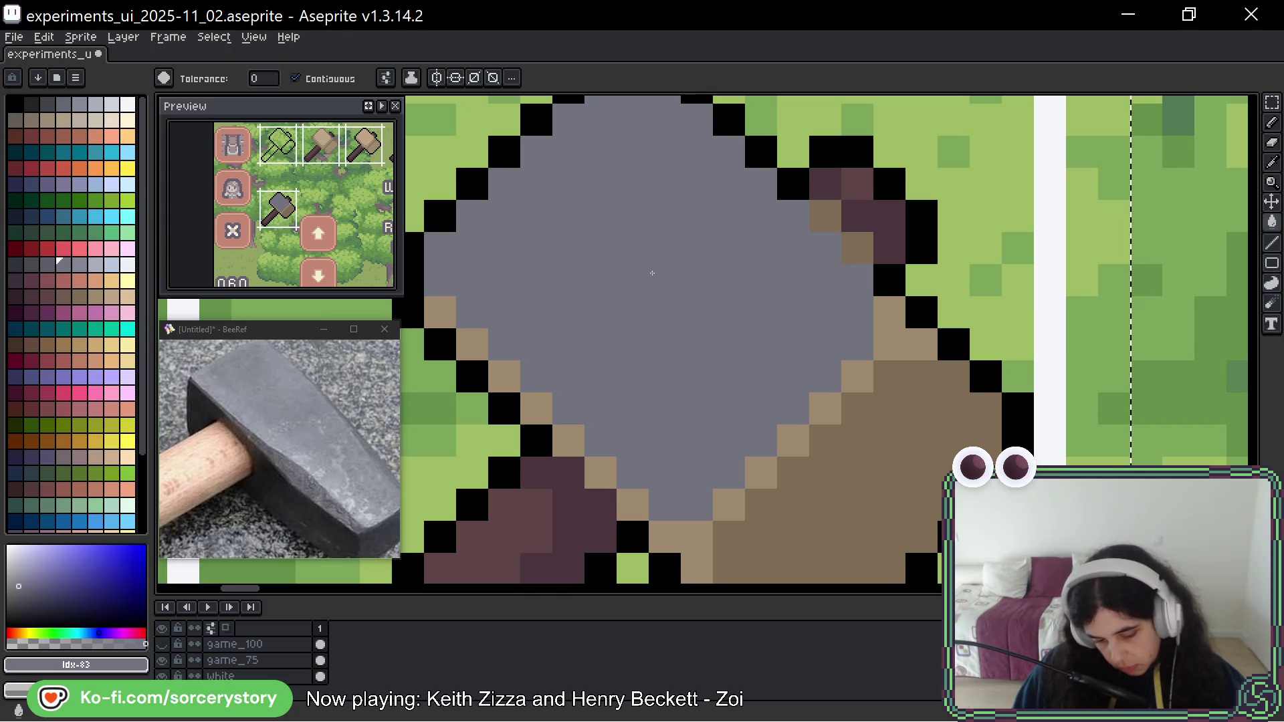
Shade the head's lower and right edges with a darker grey, undoing stray pixels.
{"action": "key", "text": "bracketleft"}
{"action": "left_click", "coordinate": [825, 409]}
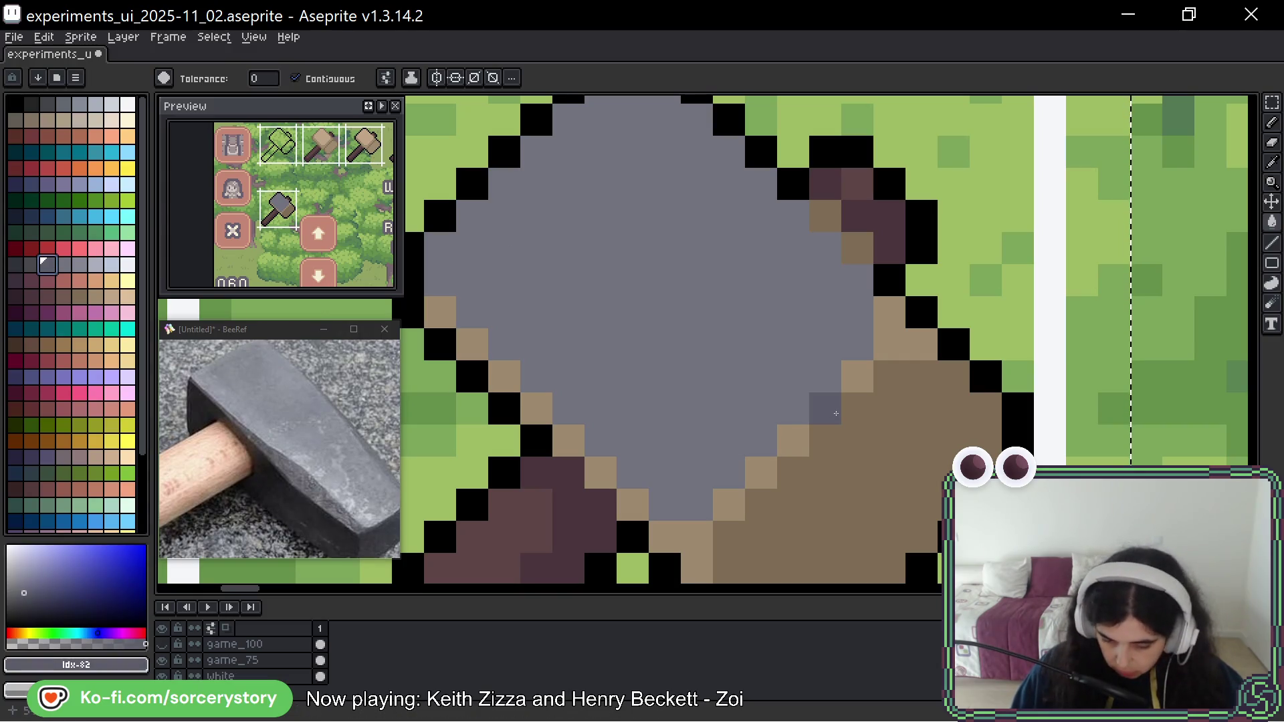
{"action": "left_click", "coordinate": [856, 408]}
{"action": "left_click", "coordinate": [854, 392]}
{"action": "key", "text": "ctrl+z"}
{"action": "left_click", "coordinate": [856, 376]}
{"action": "left_click", "coordinate": [888, 335]}
{"action": "left_click", "coordinate": [856, 248]}
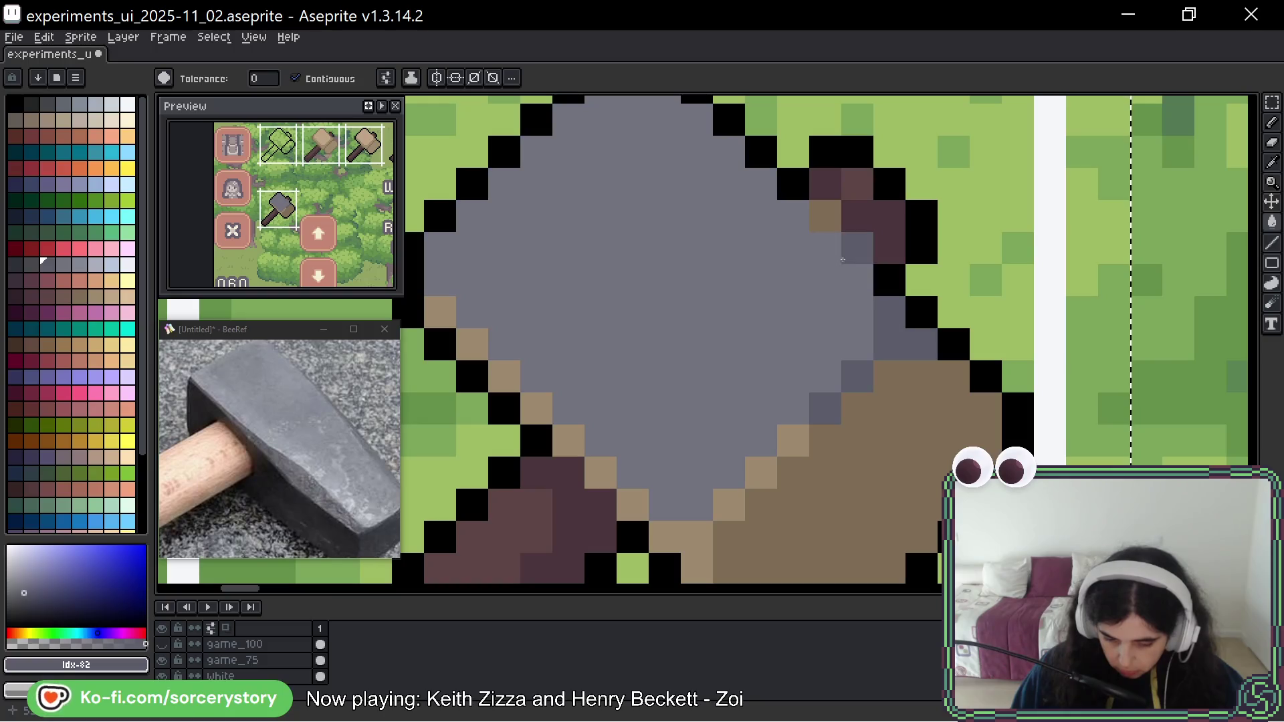
{"action": "key", "text": "ctrl+z"}
{"action": "left_click", "coordinate": [794, 368]}
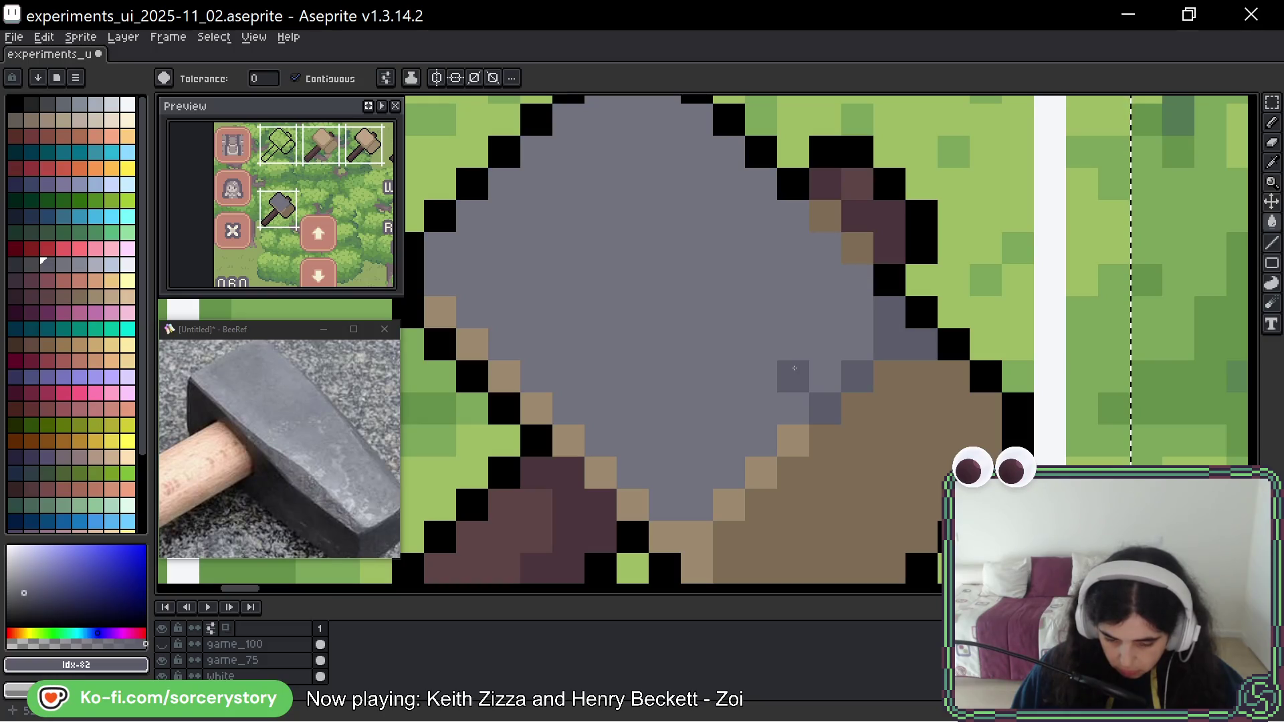
{"action": "key", "text": "ctrl+z"}
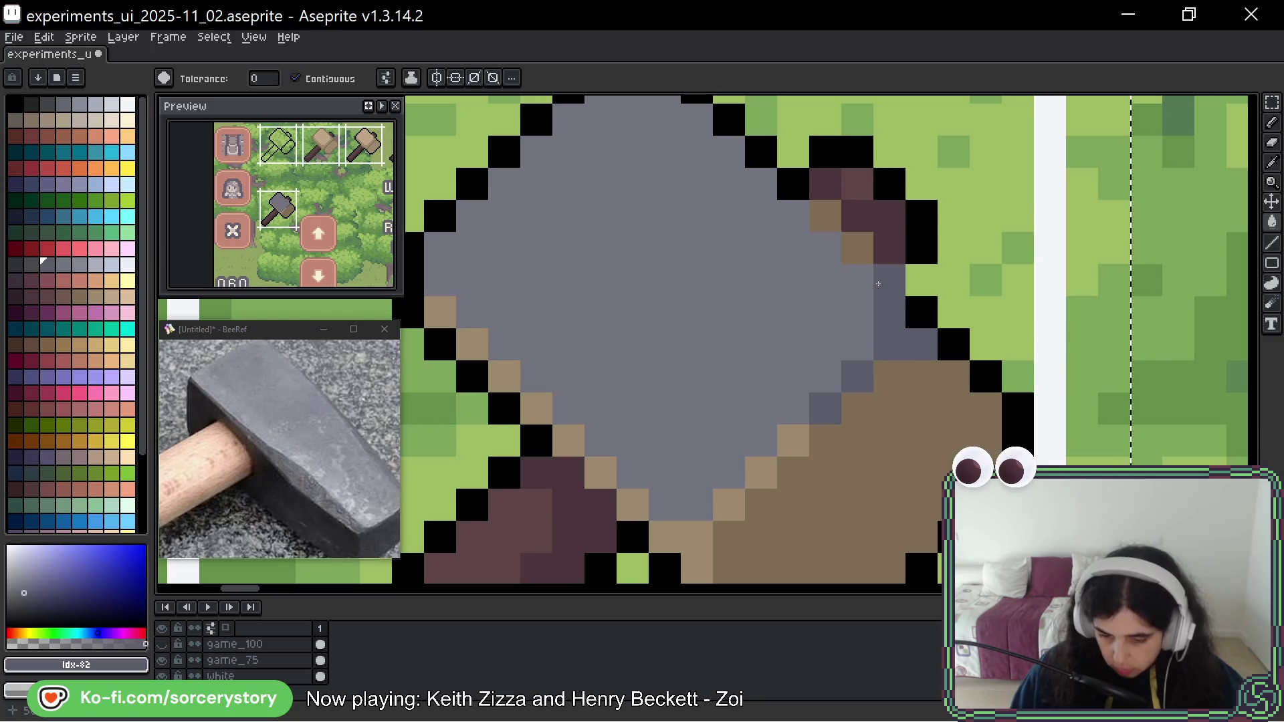
Paint two dark purple #4a353c pixels at the head's top corner, sampled from the handle shadow.
{"action": "left_click", "coordinate": [869, 231], "text": "alt"}
{"action": "left_click", "coordinate": [859, 242]}
{"action": "left_click", "coordinate": [824, 215]}
{"action": "scroll", "coordinate": [952, 278], "scroll_direction": "down", "scroll_amount": 5}
{"action": "scroll", "coordinate": [973, 291], "scroll_direction": "up", "scroll_amount": 2}
{"action": "scroll", "coordinate": [972, 291], "scroll_direction": "up", "scroll_amount": 1}
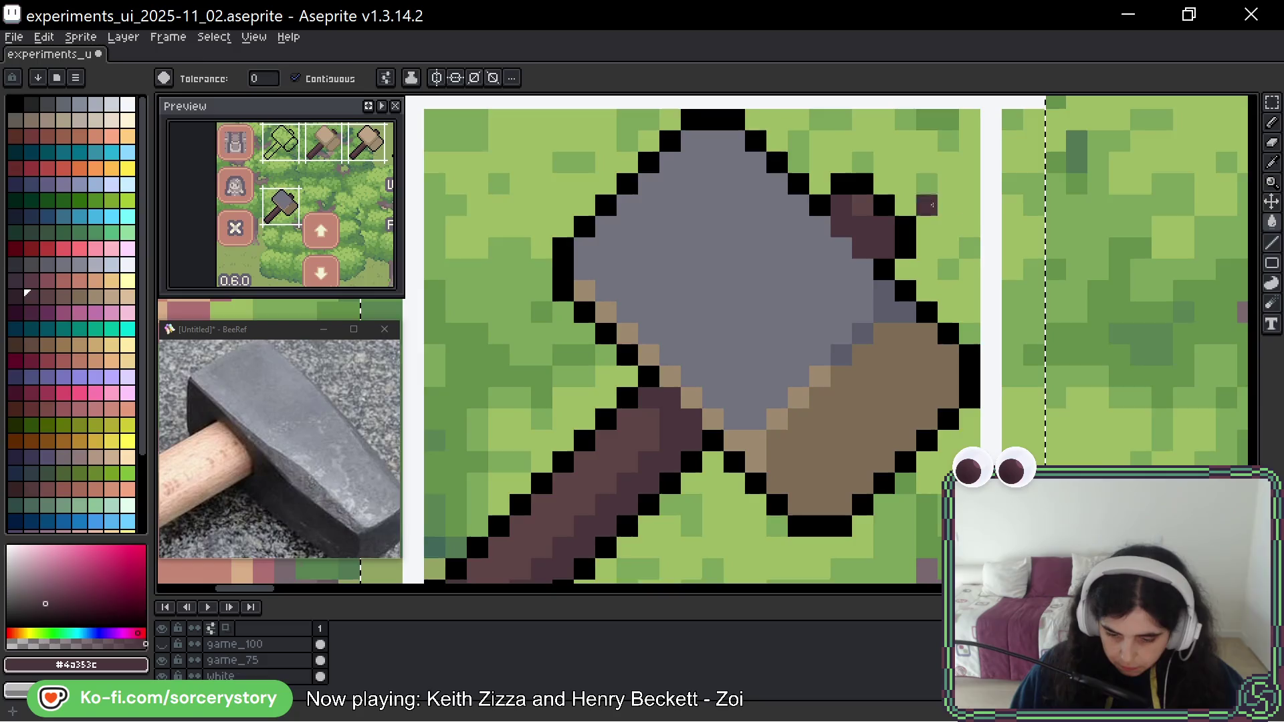
Paint the dark-purple corner pixels black with the Pencil, undoing and redoing trial outline edits.
{"action": "scroll", "coordinate": [802, 271], "scroll_direction": "up", "scroll_amount": 5}
{"action": "key", "text": "b"}
{"action": "left_click", "coordinate": [769, 201], "text": "alt"}
{"action": "left_click", "coordinate": [787, 228]}
{"action": "left_click", "coordinate": [833, 272]}
{"action": "mouse_move", "coordinate": [743, 185]}
{"action": "left_mouse_down"}
{"action": "mouse_move", "coordinate": [799, 195]}
{"action": "mouse_move", "coordinate": [889, 284]}
{"action": "mouse_move", "coordinate": [873, 314]}
{"action": "left_mouse_up"}
{"action": "left_click", "coordinate": [836, 314]}
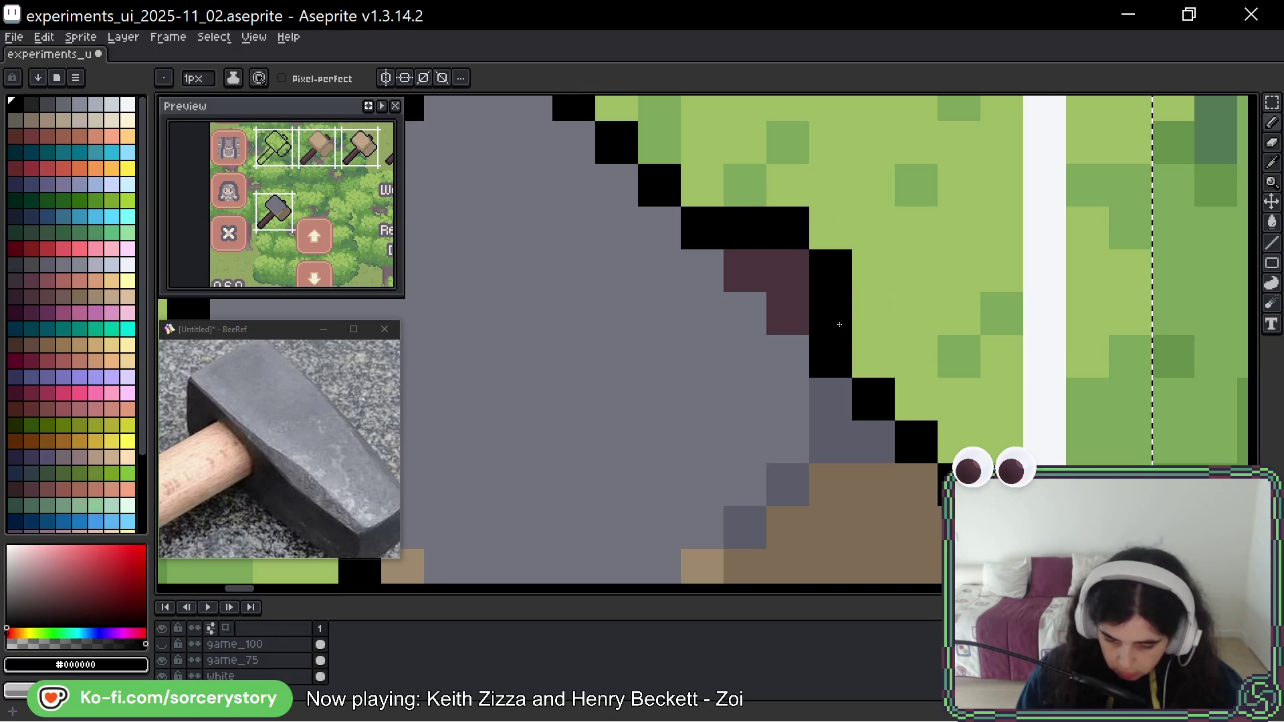
{"action": "key", "text": "ctrl+z"}
{"action": "key", "text": "ctrl+z"}
{"action": "key", "text": "ctrl+z"}
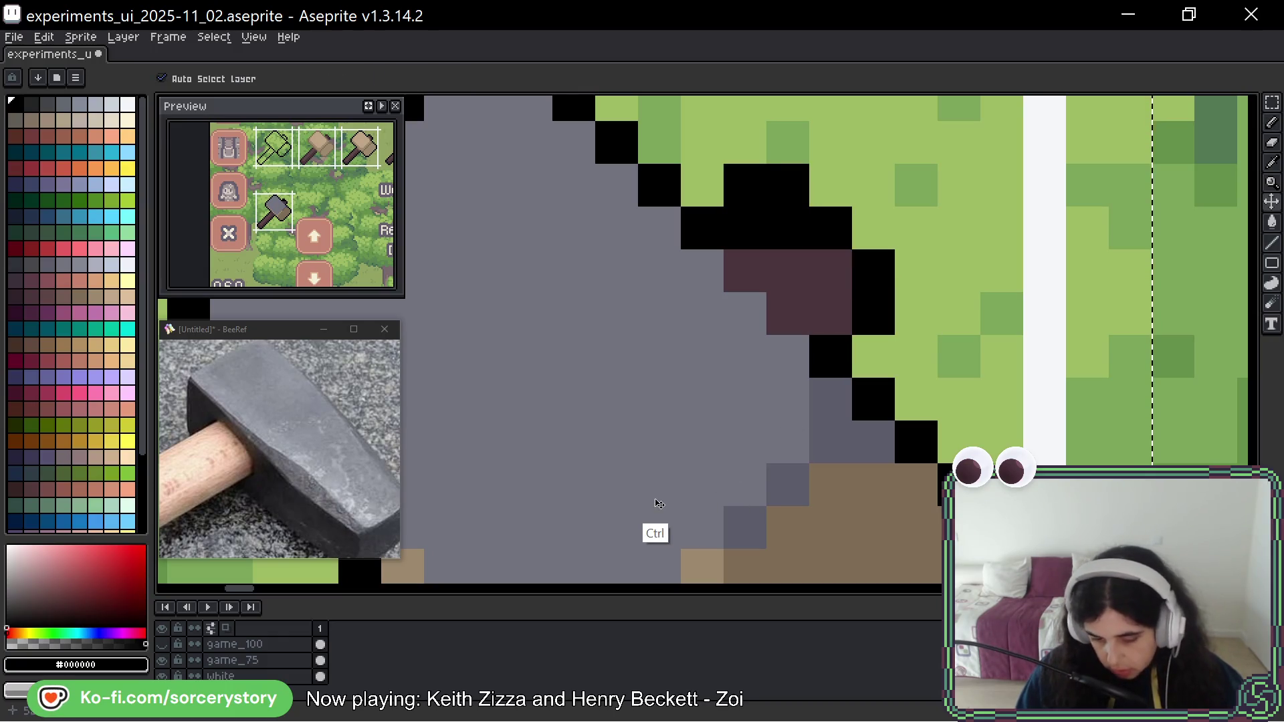
{"action": "key", "text": "ctrl+z"}
{"action": "key", "text": "ctrl+shift+z"}
Redraw the black outline step at the head's top-right corner and erase stray outline pixels.
{"action": "scroll", "coordinate": [855, 321], "scroll_direction": "down", "scroll_amount": 7}
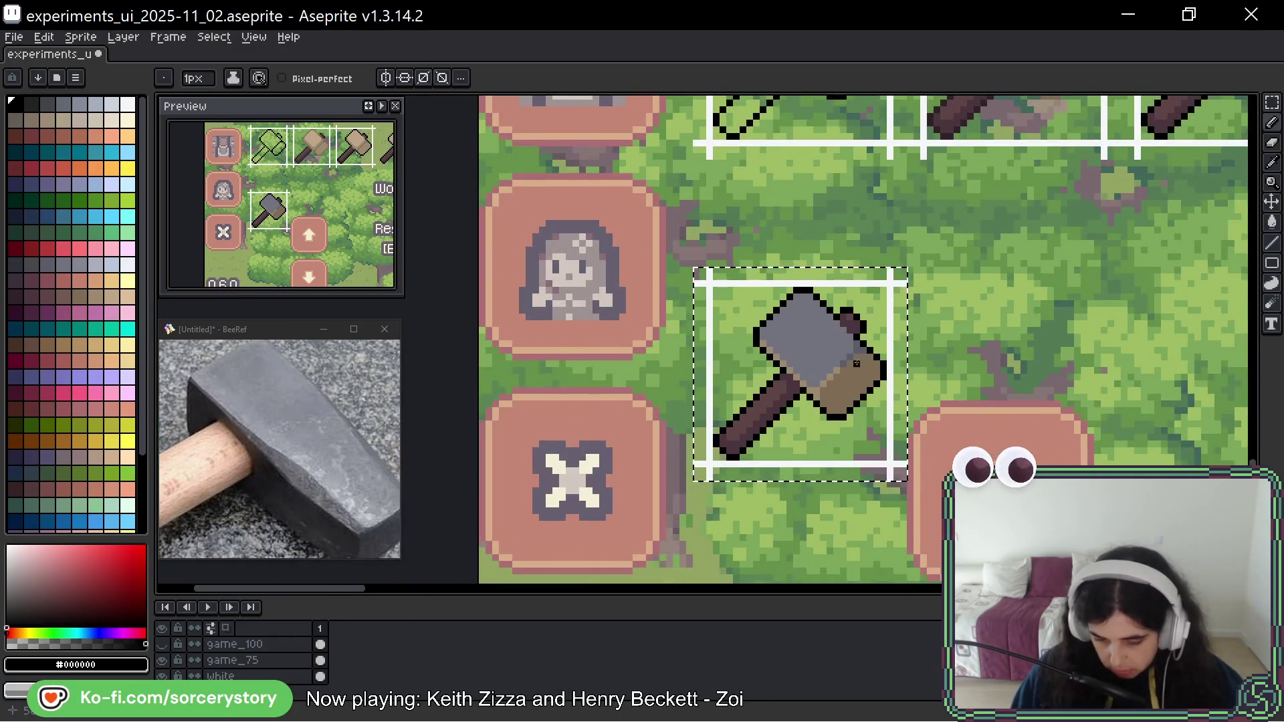
{"action": "scroll", "coordinate": [864, 334], "scroll_direction": "up", "scroll_amount": 4}
{"action": "scroll", "coordinate": [864, 334], "scroll_direction": "up", "scroll_amount": 2}
{"action": "key", "text": "ctrl+z"}
{"action": "left_click", "coordinate": [717, 204]}
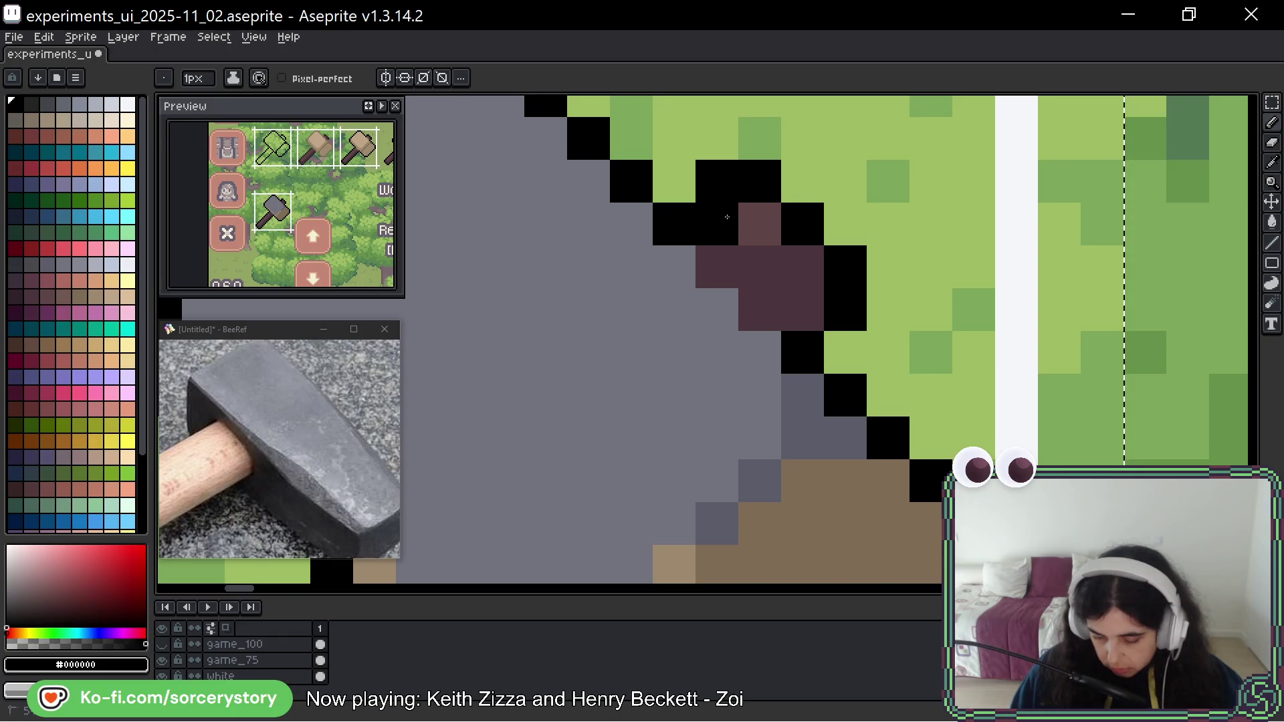
{"action": "left_click", "coordinate": [759, 224]}
{"action": "left_click", "coordinate": [844, 224]}
{"action": "mouse_move", "coordinate": [803, 267]}
{"action": "left_mouse_down"}
{"action": "mouse_move", "coordinate": [845, 353]}
{"action": "mouse_move", "coordinate": [803, 232]}
{"action": "left_mouse_up"}
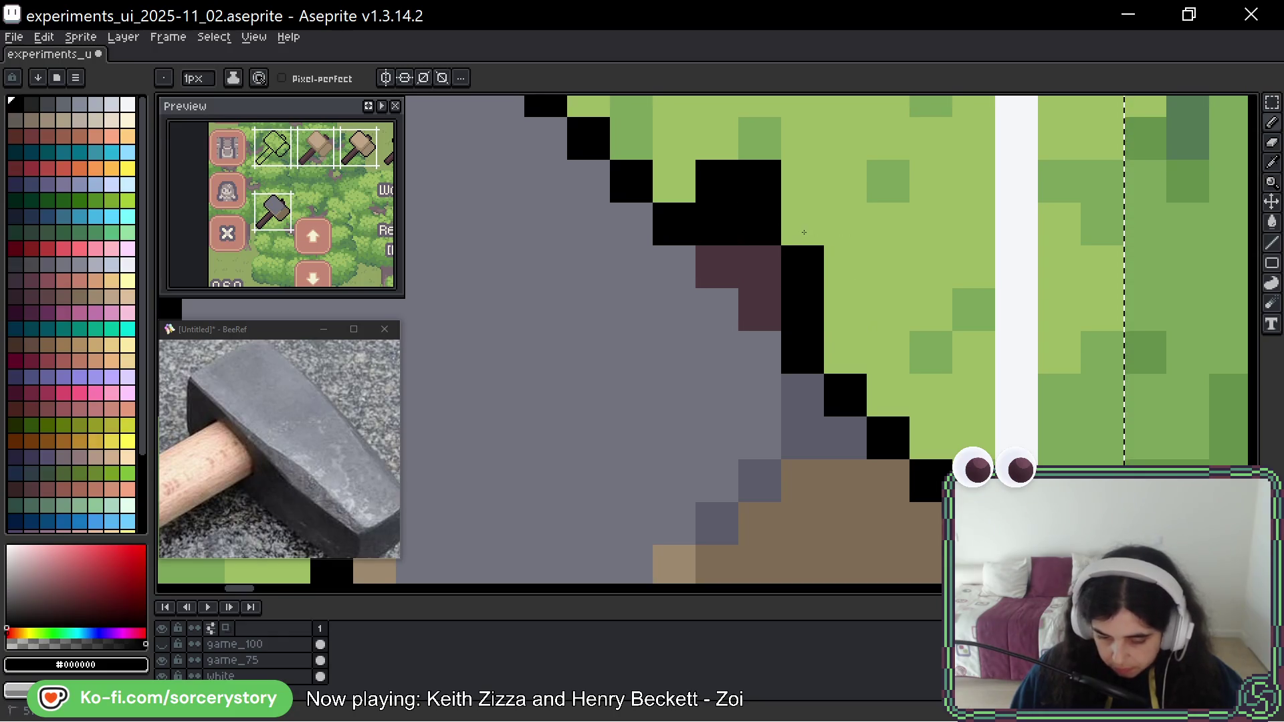
{"action": "right_click", "coordinate": [716, 181]}
{"action": "right_click", "coordinate": [760, 181]}
{"action": "left_click", "coordinate": [759, 267]}
{"action": "right_click", "coordinate": [759, 224]}
{"action": "right_click", "coordinate": [803, 267]}
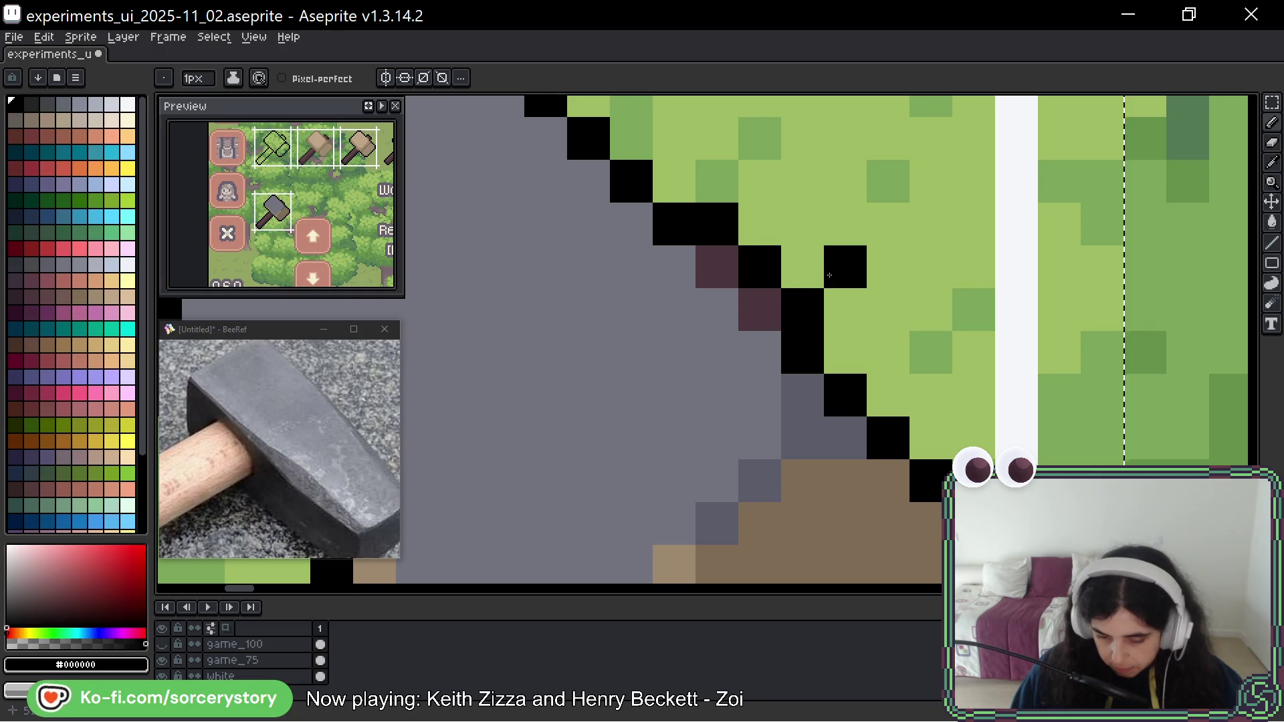
{"action": "scroll", "coordinate": [994, 331], "scroll_direction": "down", "scroll_amount": 3}
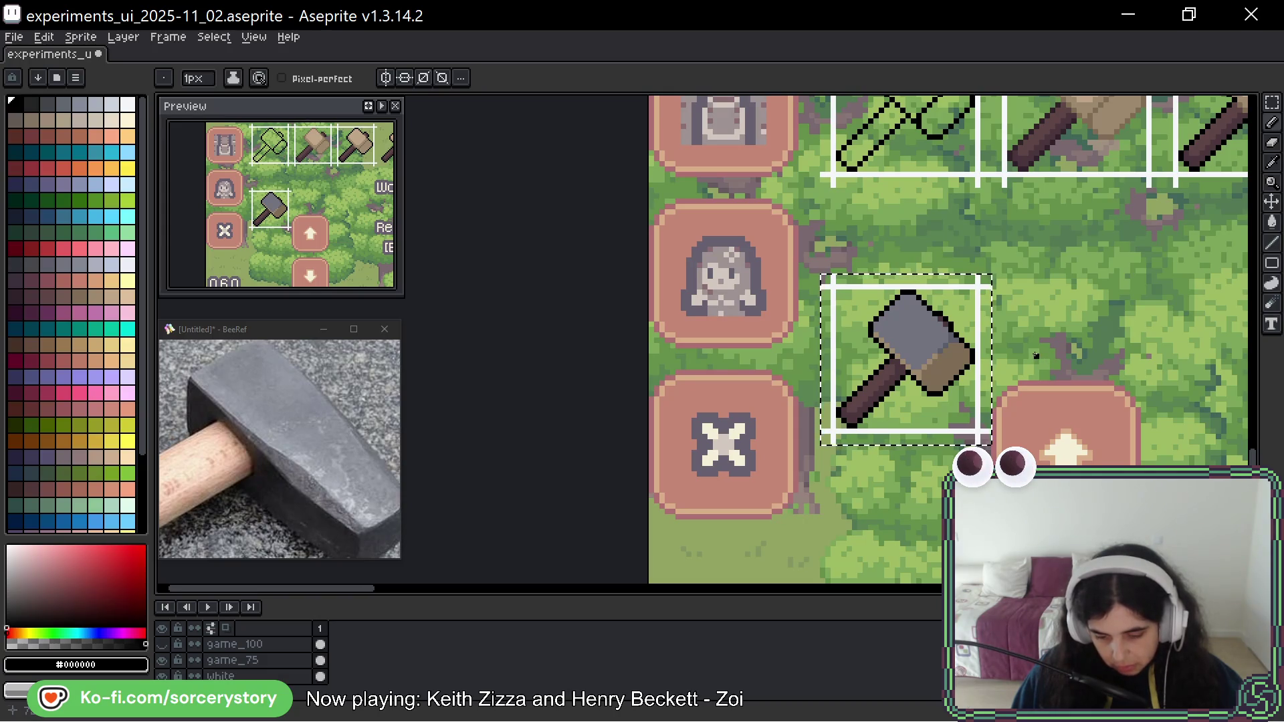
{"action": "scroll", "coordinate": [938, 313], "scroll_direction": "up", "scroll_amount": 1}
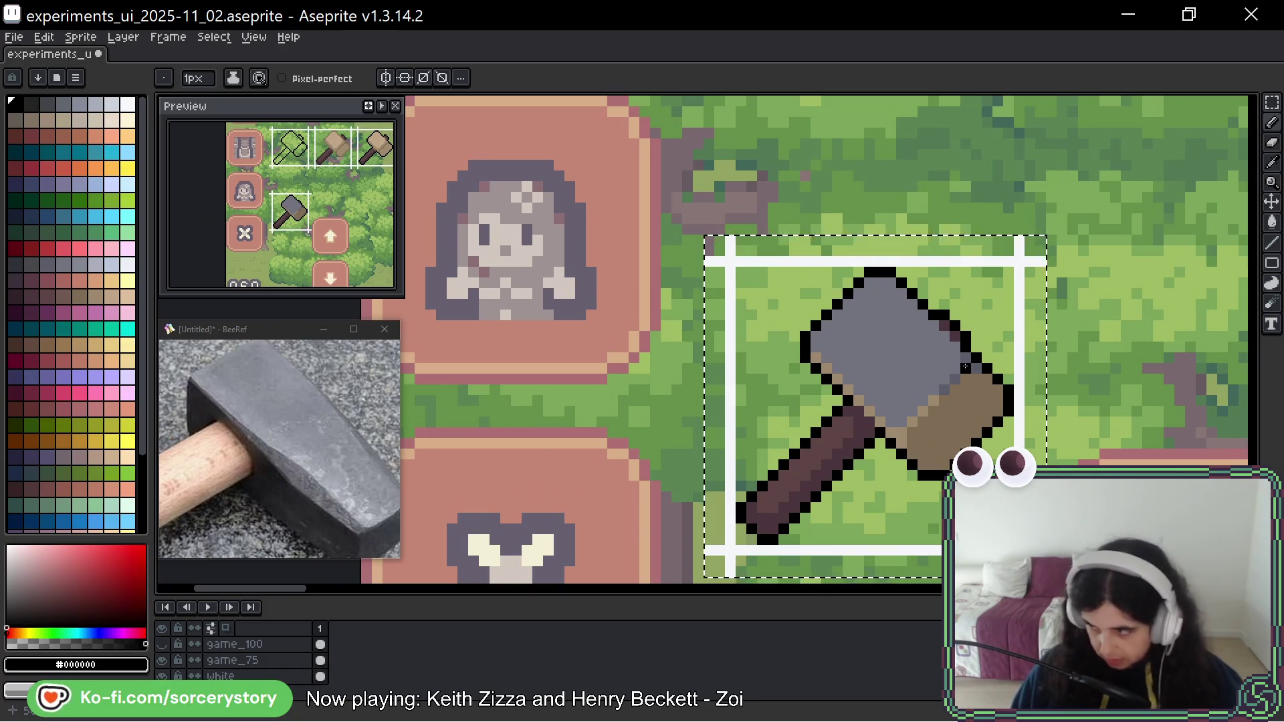
Paint dark grey #5b5c69 over the tan lower-right edge and lower-left diagonal of the head.
{"action": "scroll", "coordinate": [994, 408], "scroll_direction": "up", "scroll_amount": 2}
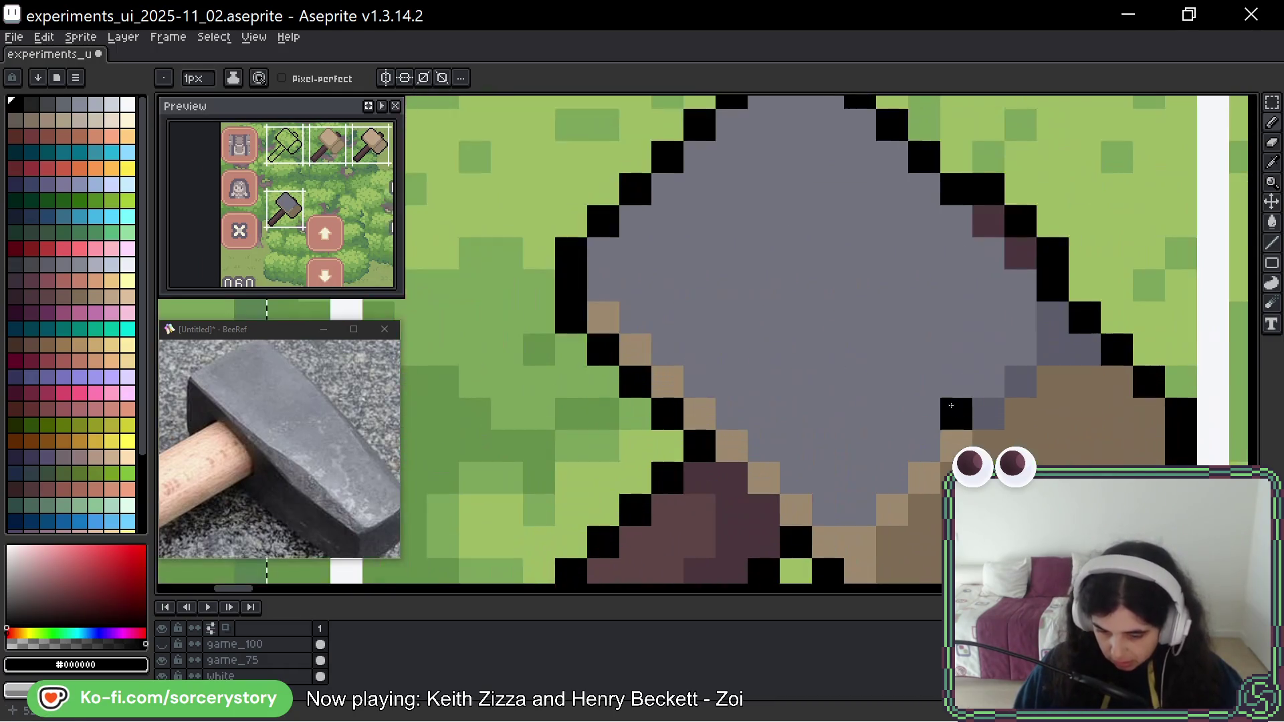
{"action": "left_click", "coordinate": [956, 448], "text": "alt"}
{"action": "mouse_move", "coordinate": [956, 448]}
{"action": "left_mouse_down"}
{"action": "mouse_move", "coordinate": [859, 541]}
{"action": "mouse_move", "coordinate": [859, 569]}
{"action": "mouse_move", "coordinate": [828, 542]}
{"action": "left_mouse_up"}
{"action": "mouse_move", "coordinate": [915, 371]}
{"action": "left_mouse_down"}
{"action": "mouse_move", "coordinate": [869, 195]}
{"action": "mouse_move", "coordinate": [797, 467]}
{"action": "left_mouse_up"}
{"action": "left_click_drag", "start_coordinate": [727, 512], "coordinate": [568, 353]}
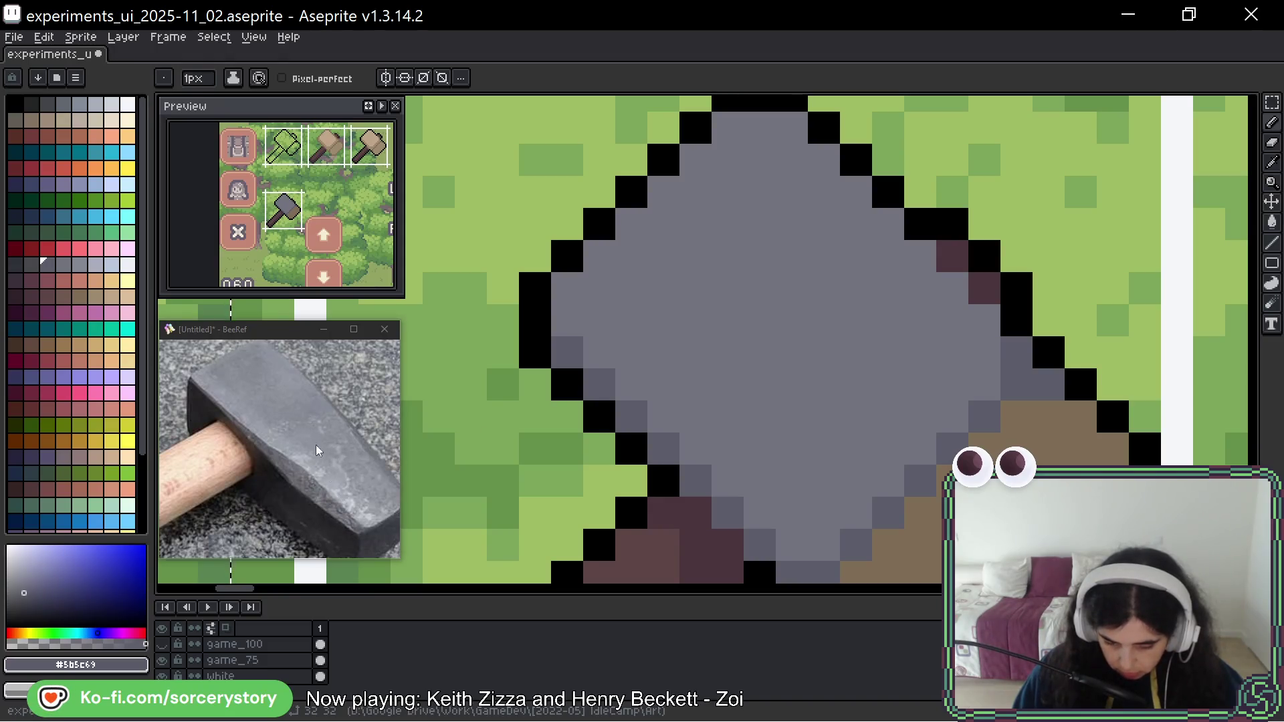
Cover the remaining tan face beside the handle with a palette grey.
{"action": "scroll", "coordinate": [326, 460], "scroll_direction": "up", "scroll_amount": 2}
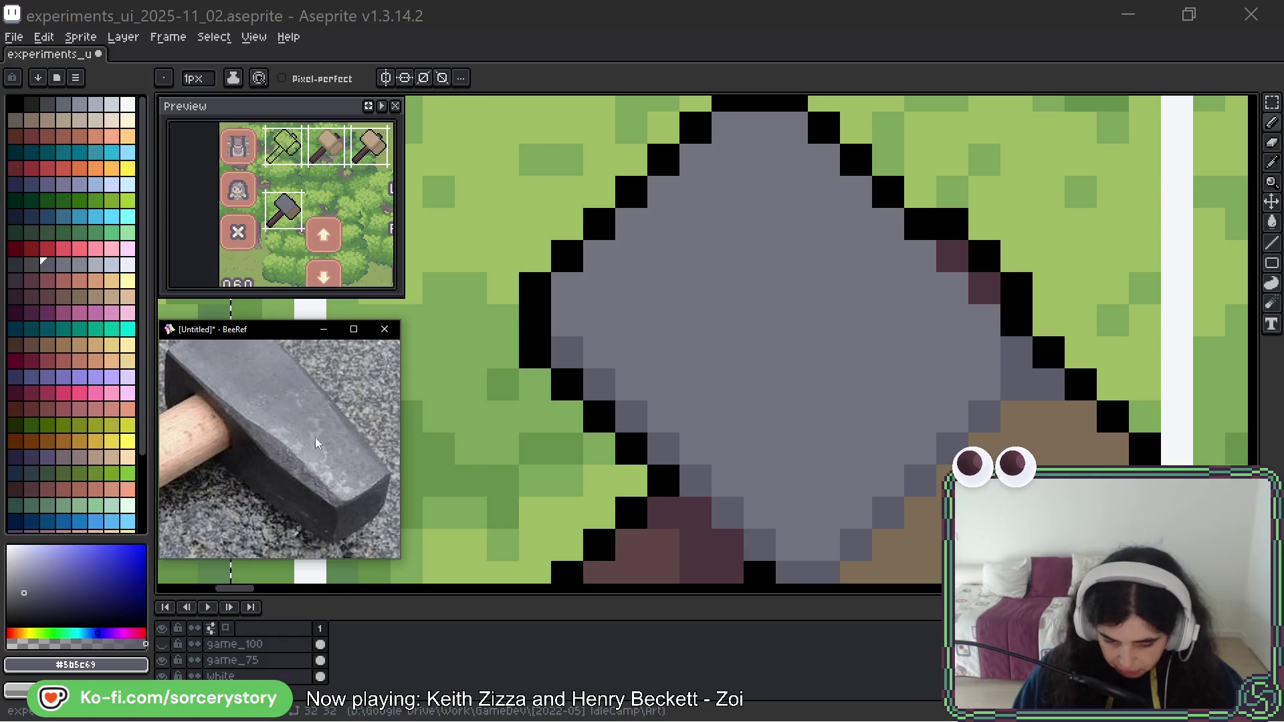
{"action": "left_click_drag", "start_coordinate": [857, 417], "coordinate": [818, 376]}
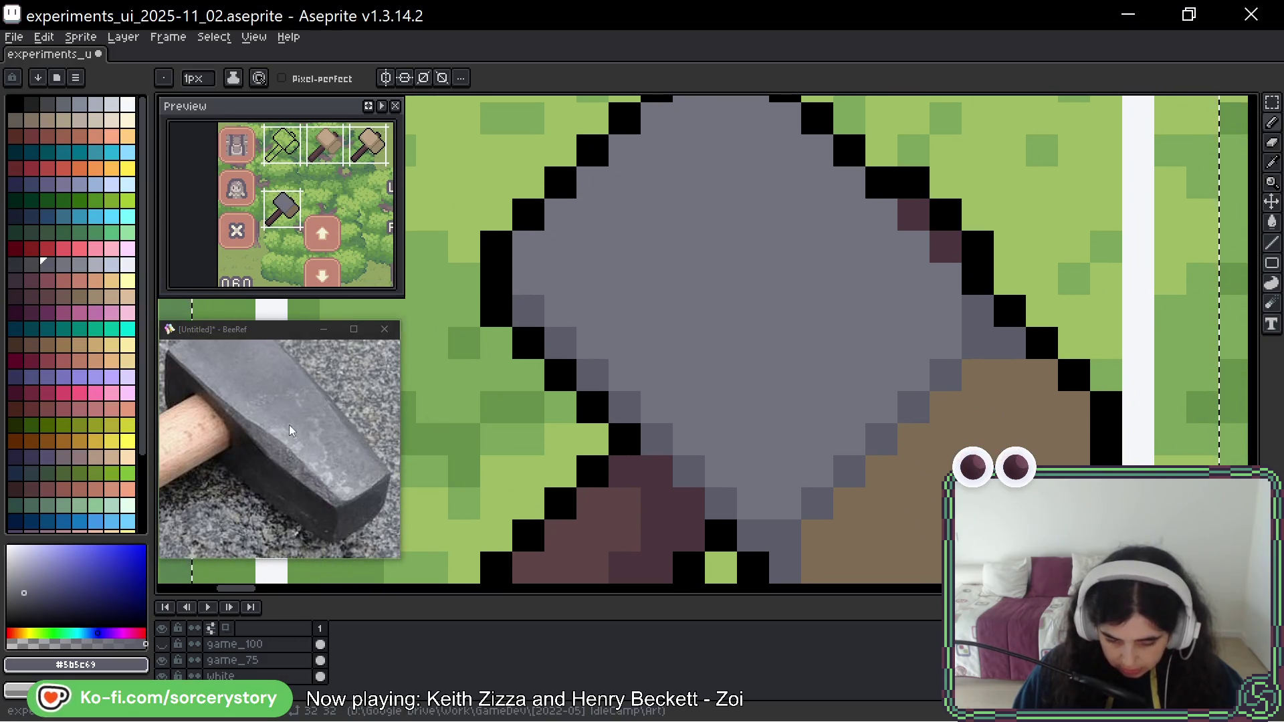
{"action": "mouse_move", "coordinate": [982, 345]}
{"action": "left_mouse_down"}
{"action": "mouse_move", "coordinate": [881, 273]}
{"action": "mouse_move", "coordinate": [939, 304]}
{"action": "mouse_move", "coordinate": [971, 401]}
{"action": "mouse_move", "coordinate": [939, 431]}
{"action": "mouse_move", "coordinate": [909, 414]}
{"action": "mouse_move", "coordinate": [901, 447]}
{"action": "mouse_move", "coordinate": [810, 528]}
{"action": "mouse_move", "coordinate": [728, 516]}
{"action": "mouse_move", "coordinate": [779, 401]}
{"action": "mouse_move", "coordinate": [870, 334]}
{"action": "mouse_move", "coordinate": [783, 517]}
{"action": "left_mouse_up"}
{"action": "left_click", "coordinate": [30, 264]}
{"action": "scroll", "coordinate": [782, 517], "scroll_direction": "down", "scroll_amount": 5}
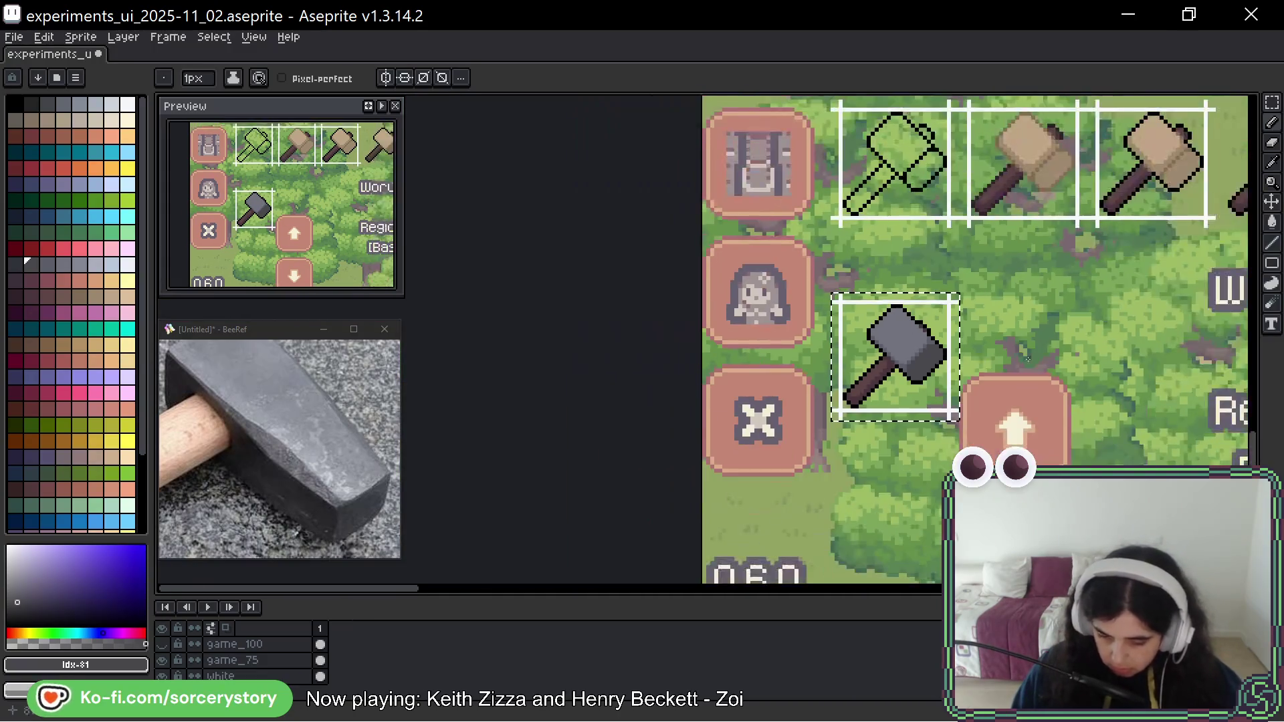
{"action": "mouse_move", "coordinate": [1077, 353]}
{"action": "left_mouse_down"}
{"action": "mouse_move", "coordinate": [806, 375]}
{"action": "mouse_move", "coordinate": [807, 389]}
{"action": "left_mouse_up"}
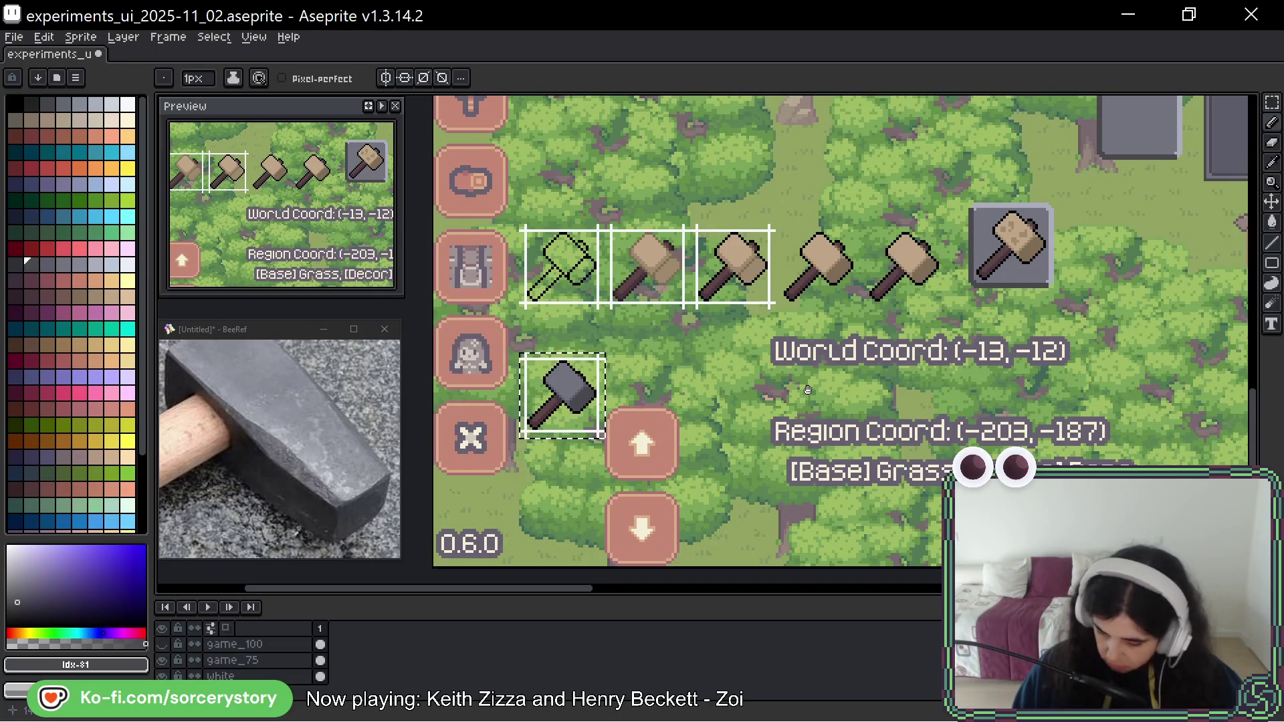
{"action": "left_click_drag", "start_coordinate": [807, 389], "coordinate": [927, 377]}
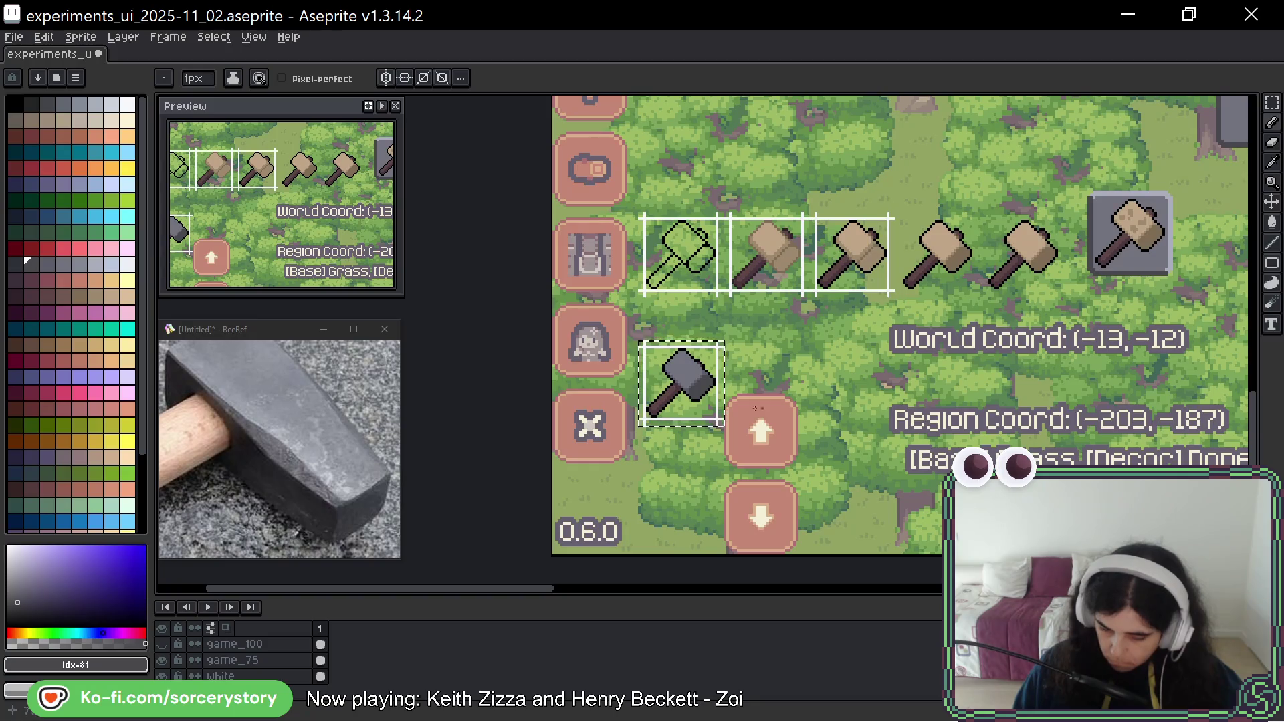
Draw lighter grey highlight lines down the head's right edge and along its lower-left diagonal.
{"action": "scroll", "coordinate": [789, 273], "scroll_direction": "up", "scroll_amount": 5}
{"action": "scroll", "coordinate": [789, 272], "scroll_direction": "down", "scroll_amount": 2}
{"action": "scroll", "coordinate": [912, 369], "scroll_direction": "up", "scroll_amount": 4}
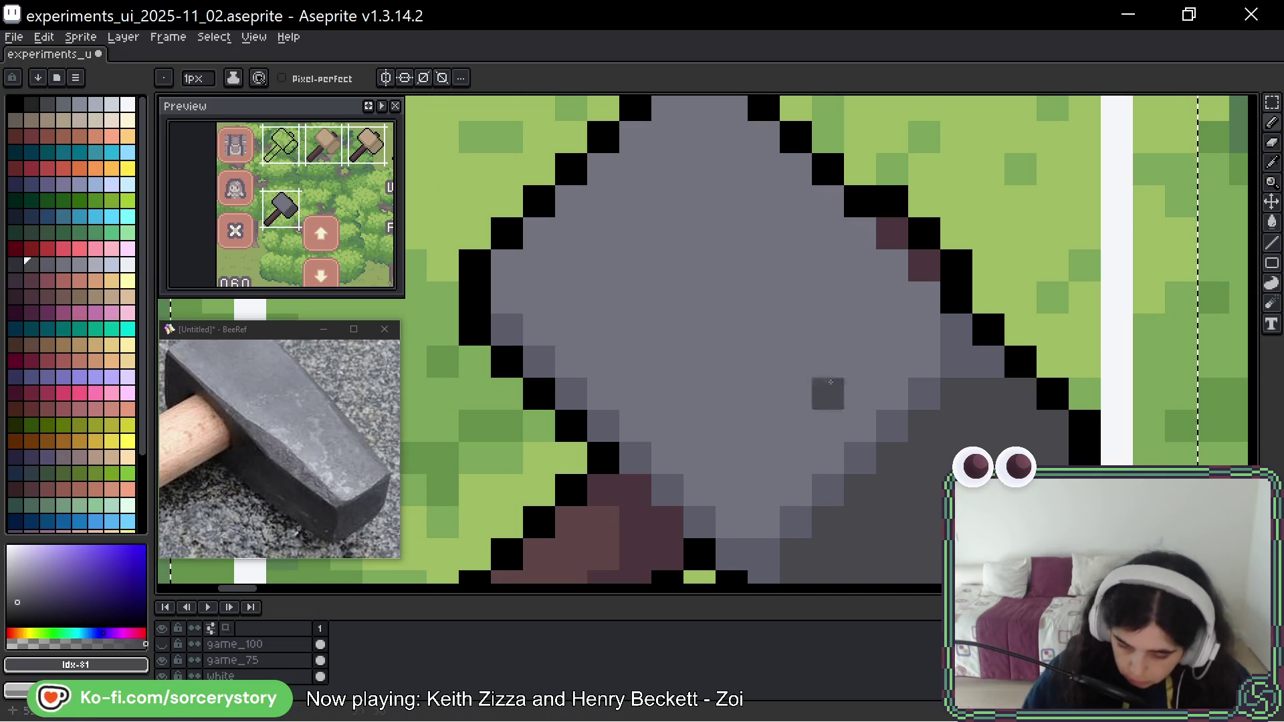
{"action": "left_click", "coordinate": [789, 387], "text": "alt"}
{"action": "left_click", "coordinate": [79, 264]}
{"action": "left_click", "coordinate": [914, 357]}
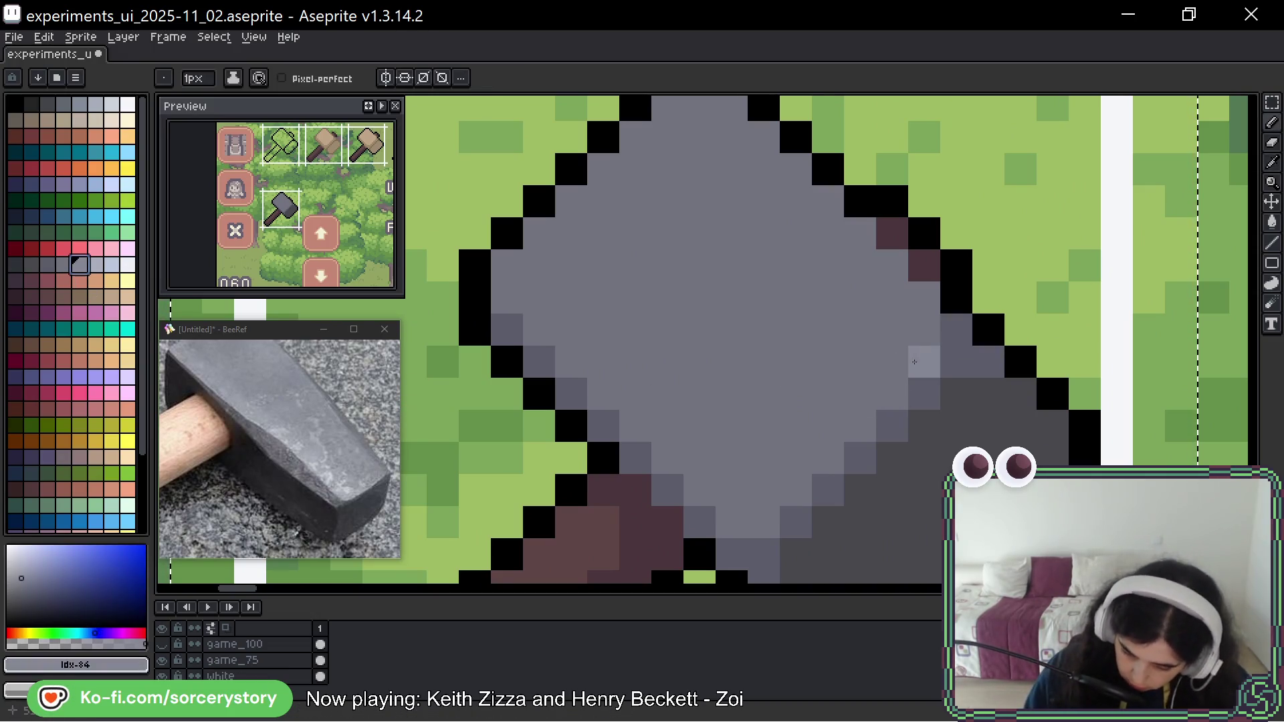
{"action": "mouse_move", "coordinate": [925, 297]}
{"action": "left_mouse_down"}
{"action": "mouse_move", "coordinate": [925, 361]}
{"action": "mouse_move", "coordinate": [764, 522]}
{"action": "mouse_move", "coordinate": [732, 521]}
{"action": "left_mouse_up"}
{"action": "left_click_drag", "start_coordinate": [508, 297], "coordinate": [662, 450]}
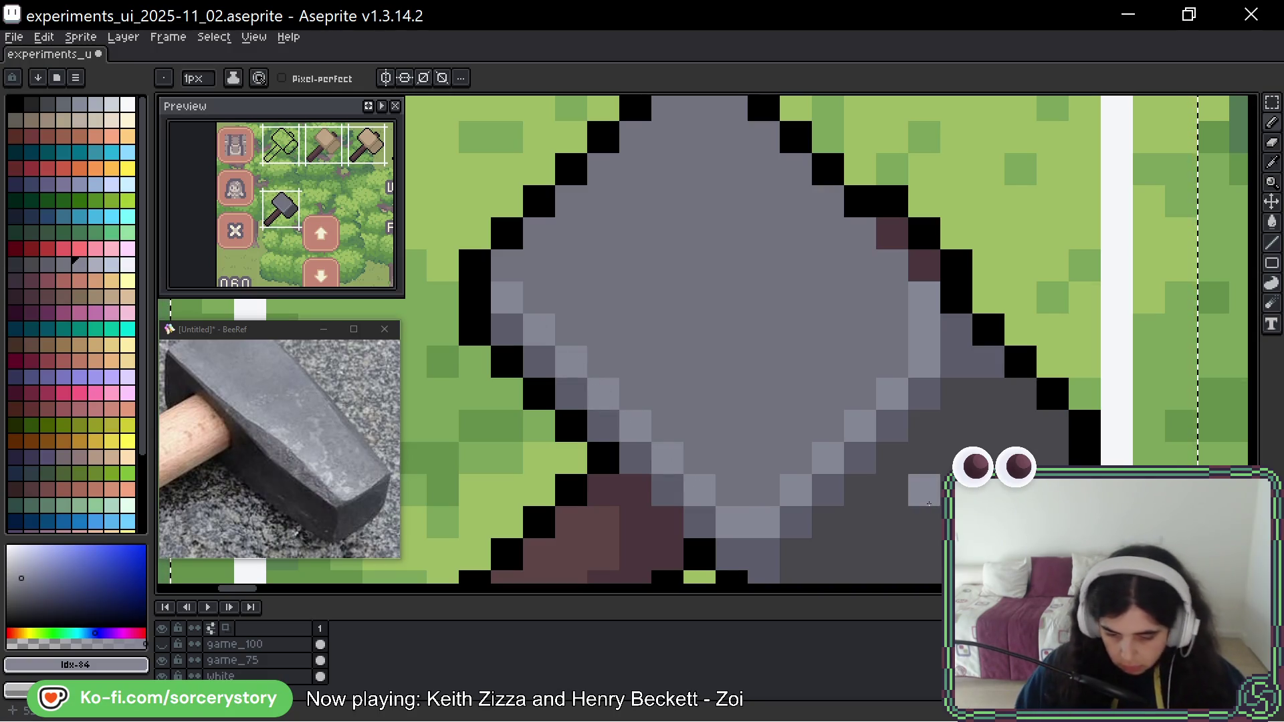
{"action": "scroll", "coordinate": [923, 490], "scroll_direction": "down", "scroll_amount": 3}
{"action": "scroll", "coordinate": [989, 448], "scroll_direction": "down", "scroll_amount": 3}
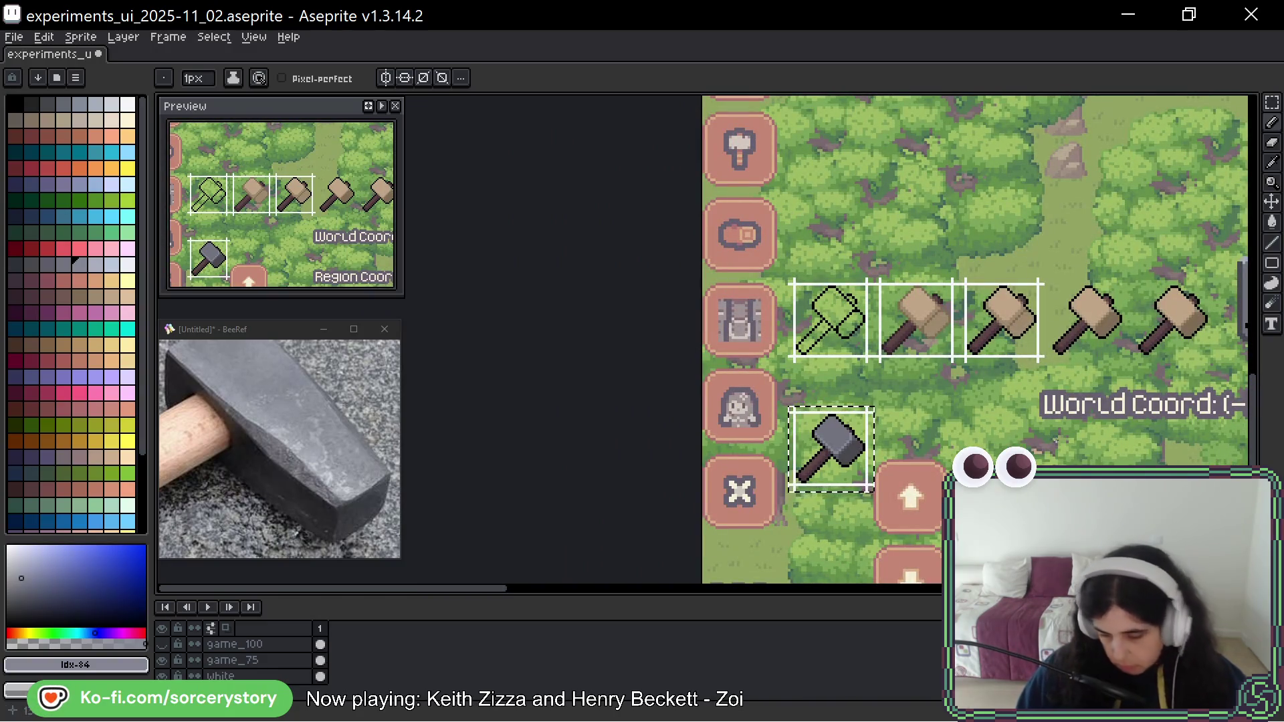
Eyedrop light grey #848795 from the head and place a first speckle pixel with the Pencil.
{"action": "scroll", "coordinate": [816, 440], "scroll_direction": "down", "scroll_amount": 2}
{"action": "scroll", "coordinate": [816, 441], "scroll_direction": "up", "scroll_amount": 4}
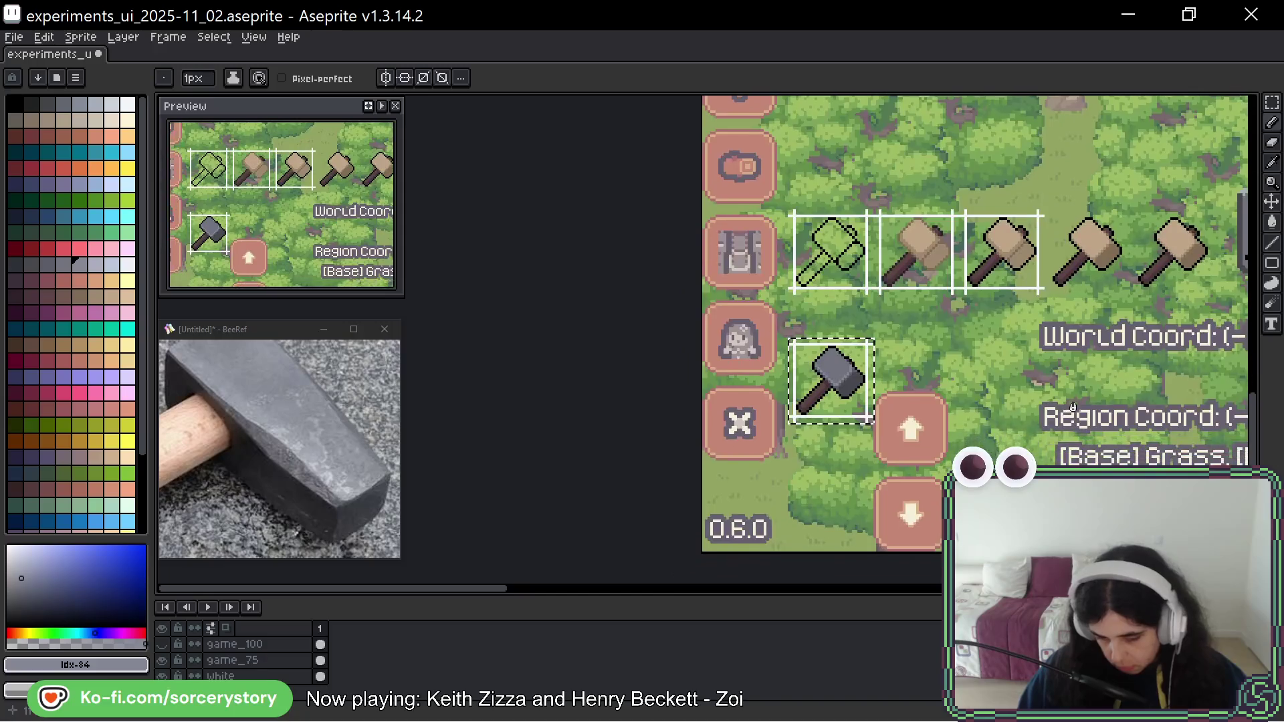
{"action": "scroll", "coordinate": [815, 440], "scroll_direction": "up", "scroll_amount": 3}
{"action": "scroll", "coordinate": [835, 401], "scroll_direction": "down", "scroll_amount": 1}
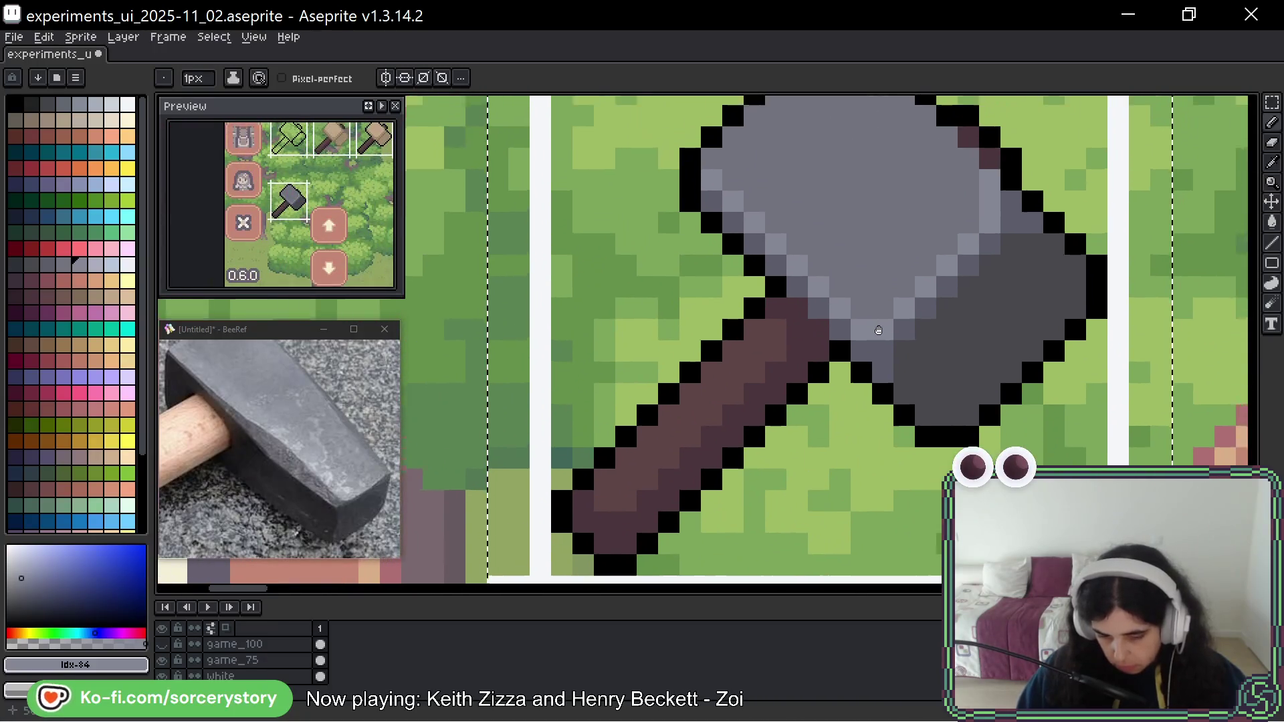
{"action": "left_click_drag", "start_coordinate": [865, 366], "coordinate": [862, 388]}
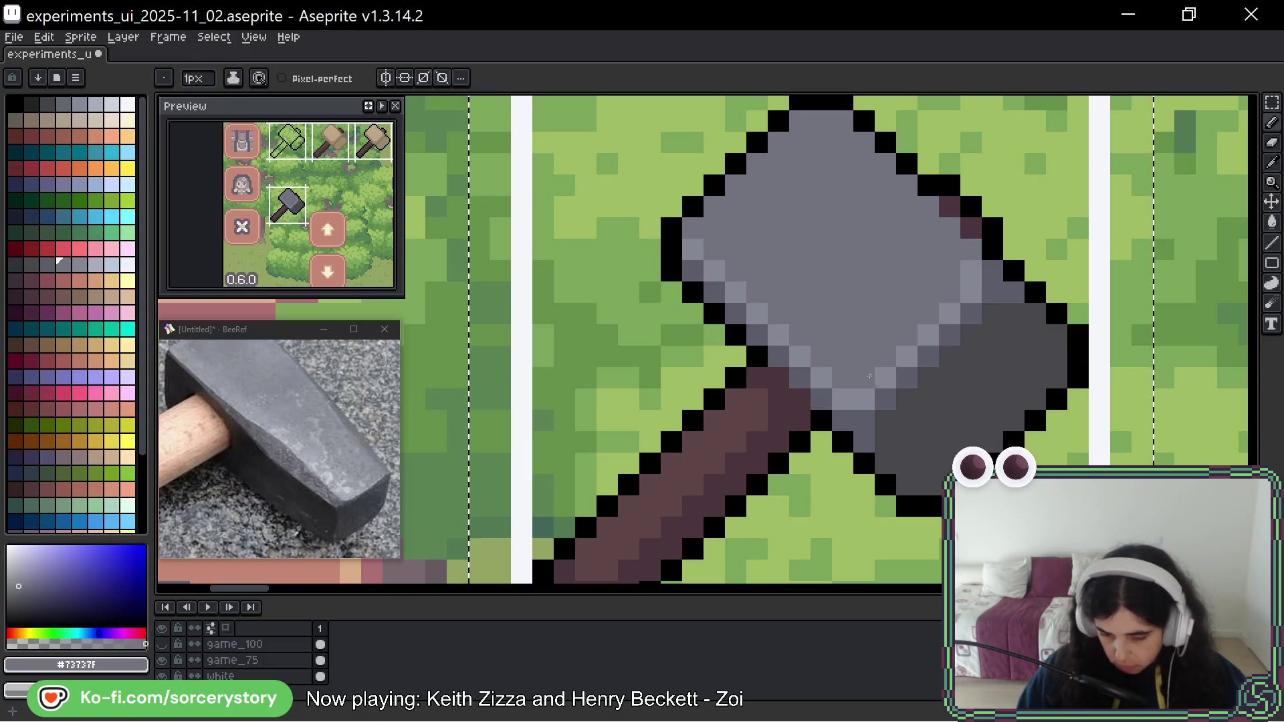
{"action": "key", "text": "i"}
{"action": "left_click", "coordinate": [973, 273]}
{"action": "key", "text": "b"}
{"action": "left_click", "coordinate": [949, 227]}
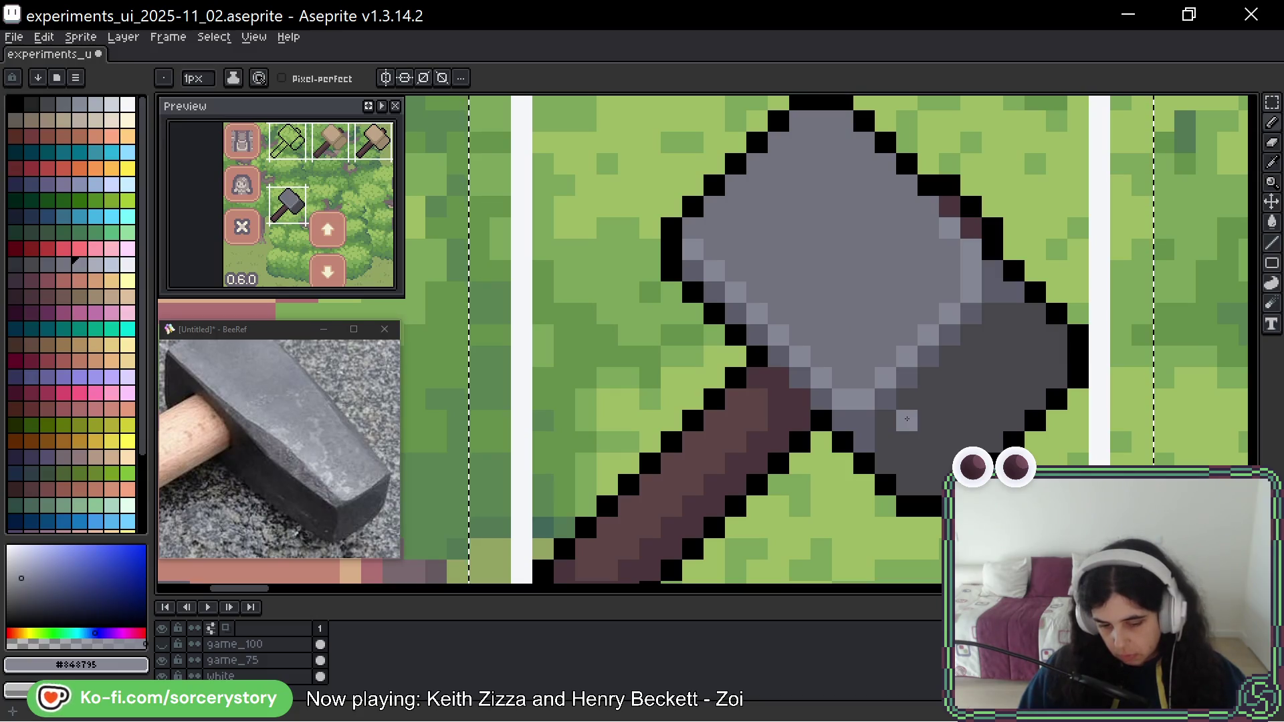
Add another light grey speckle on the head's dark lower-right face.
{"action": "left_click_drag", "start_coordinate": [957, 401], "coordinate": [847, 376]}
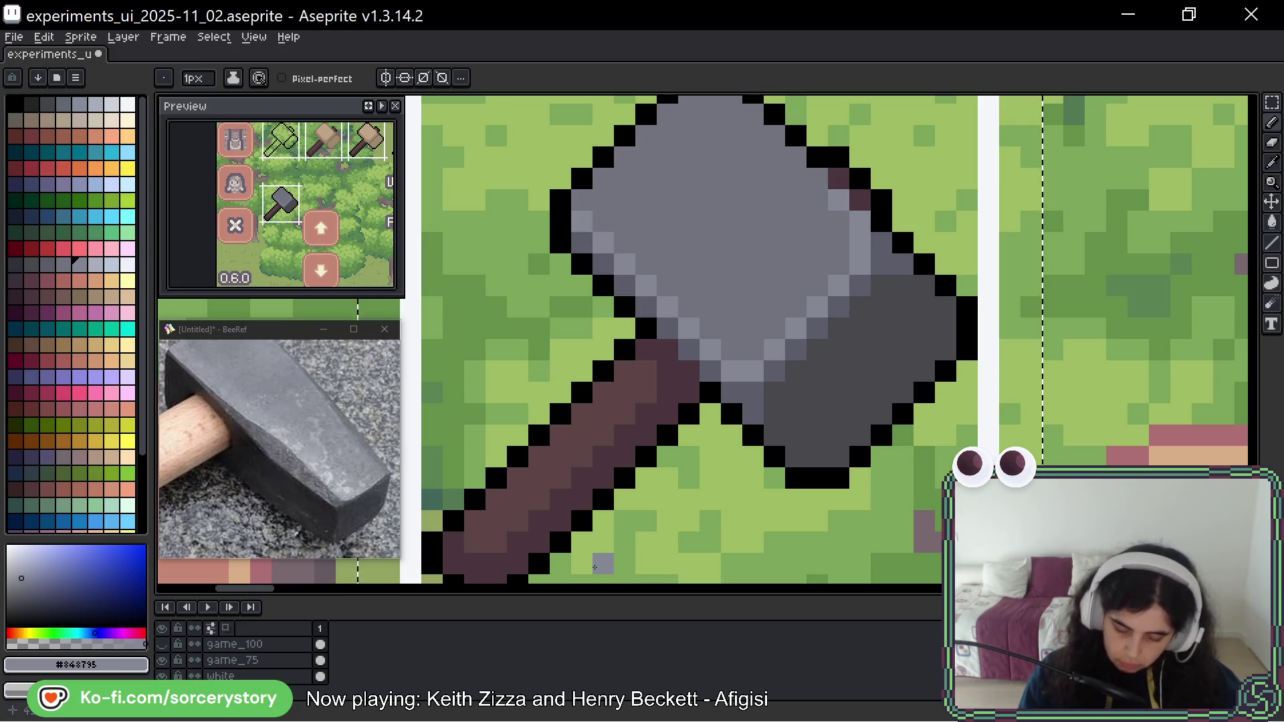
{"action": "left_click_drag", "start_coordinate": [924, 284], "coordinate": [915, 321]}
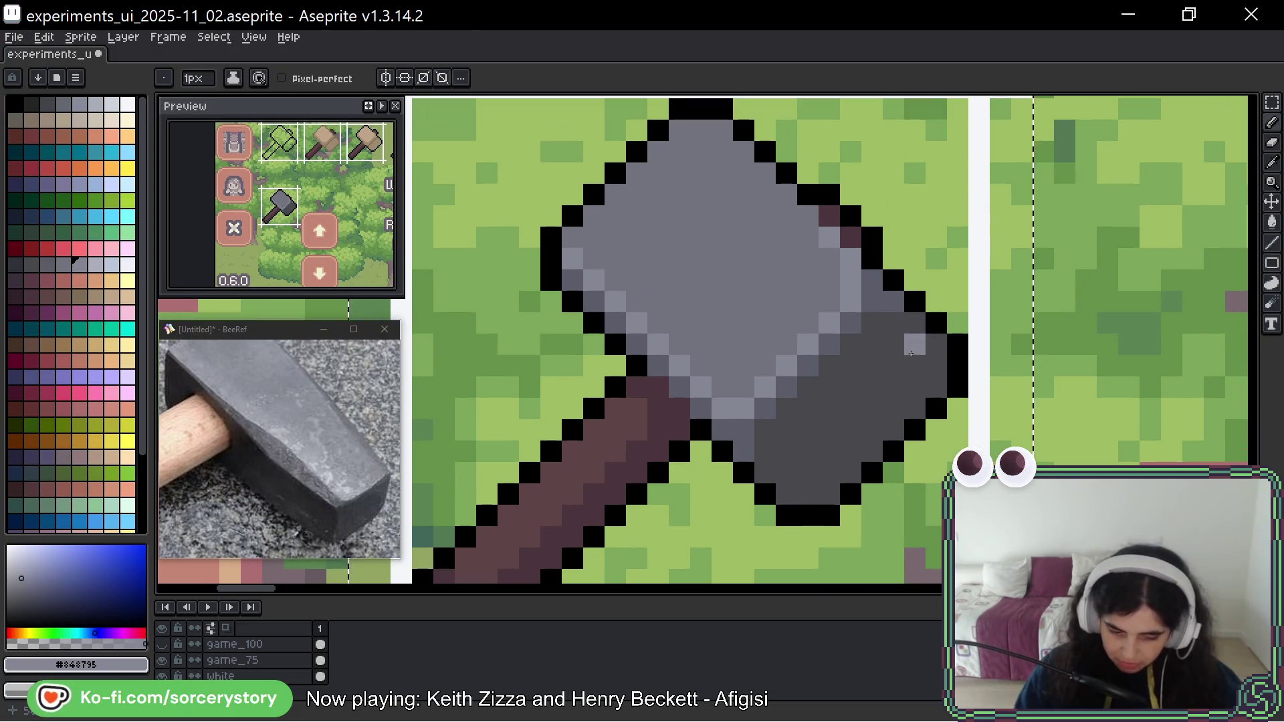
{"action": "mouse_move", "coordinate": [954, 338]}
{"action": "left_mouse_down"}
{"action": "mouse_move", "coordinate": [930, 378]}
{"action": "mouse_move", "coordinate": [953, 347]}
{"action": "left_mouse_up"}
{"action": "left_click", "coordinate": [891, 402]}
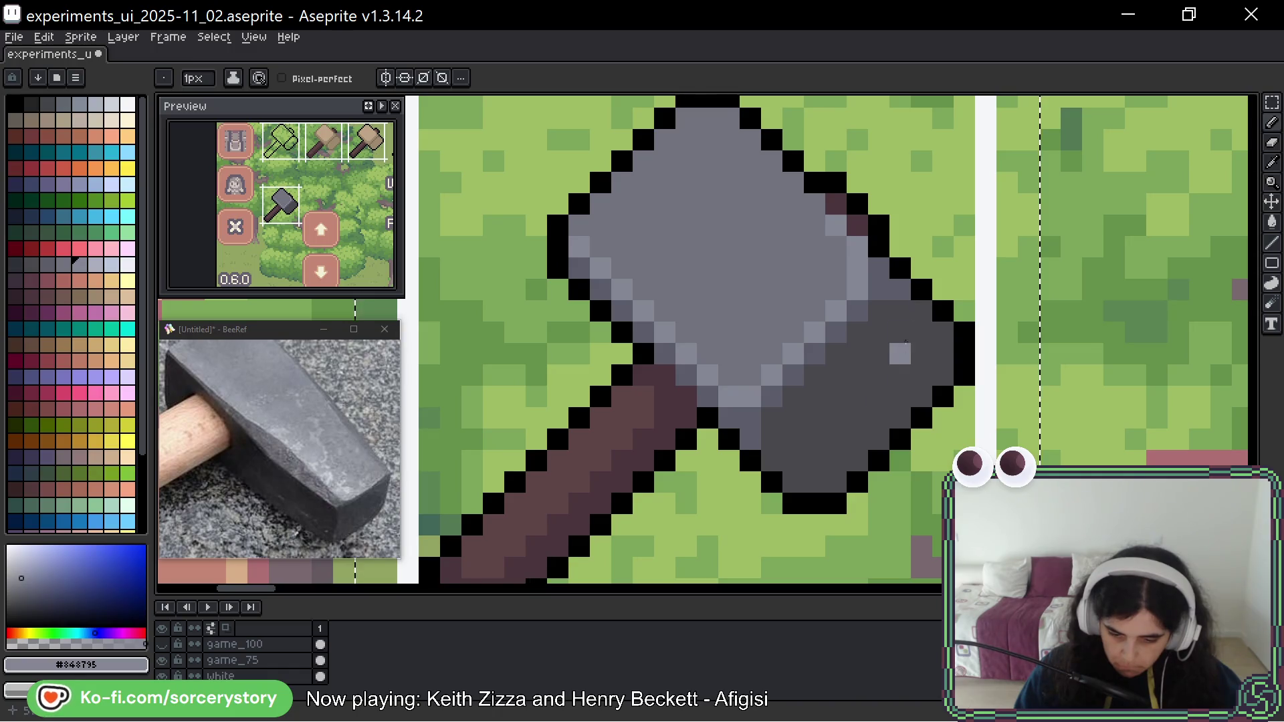
{"action": "left_click_drag", "start_coordinate": [890, 347], "coordinate": [897, 385]}
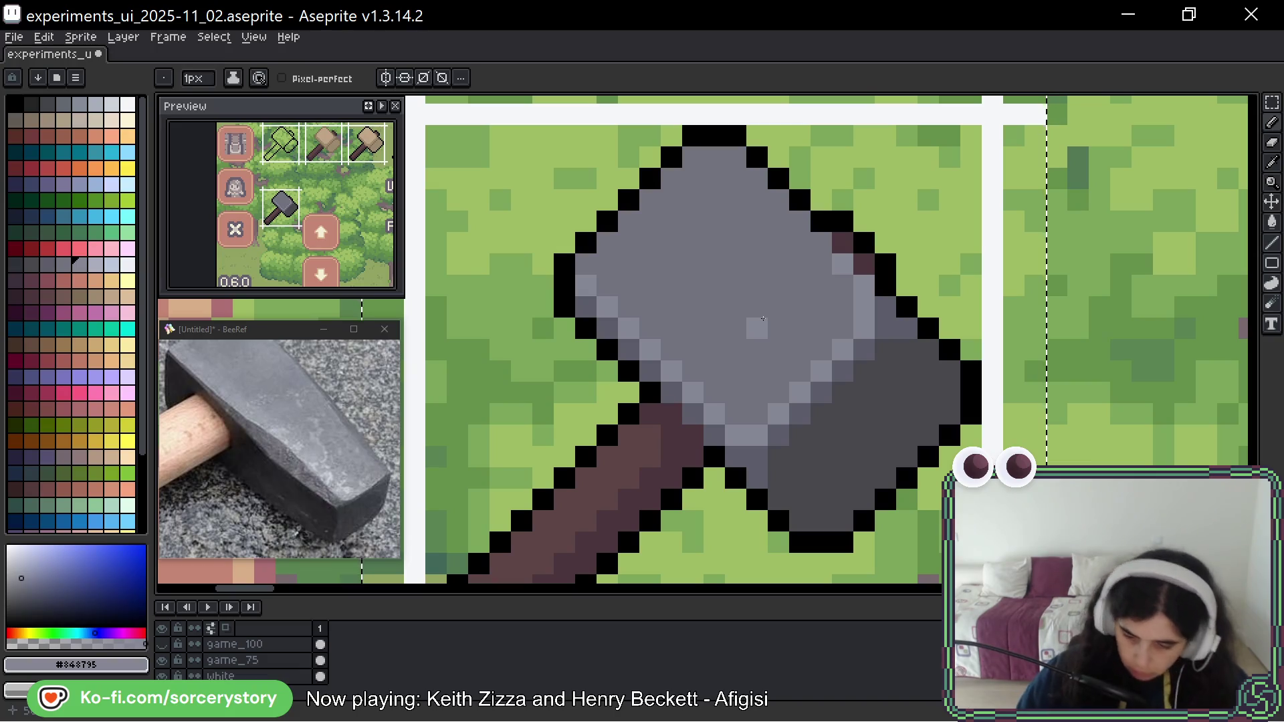
{"action": "scroll", "coordinate": [762, 318], "scroll_direction": "down", "scroll_amount": 5}
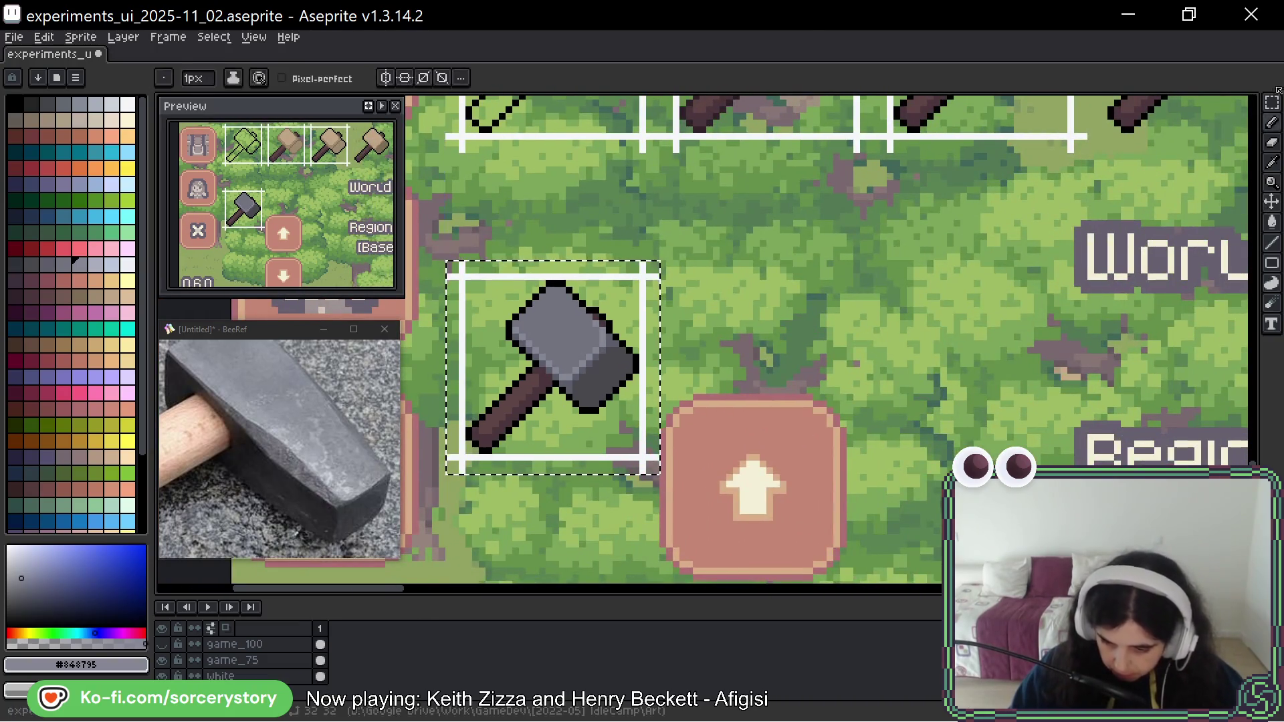
Duplicate the hammer tile, placing the copy one tile to the right.
{"action": "left_click", "coordinate": [1272, 101]}
{"action": "left_click_drag", "start_coordinate": [558, 350], "coordinate": [772, 350]}
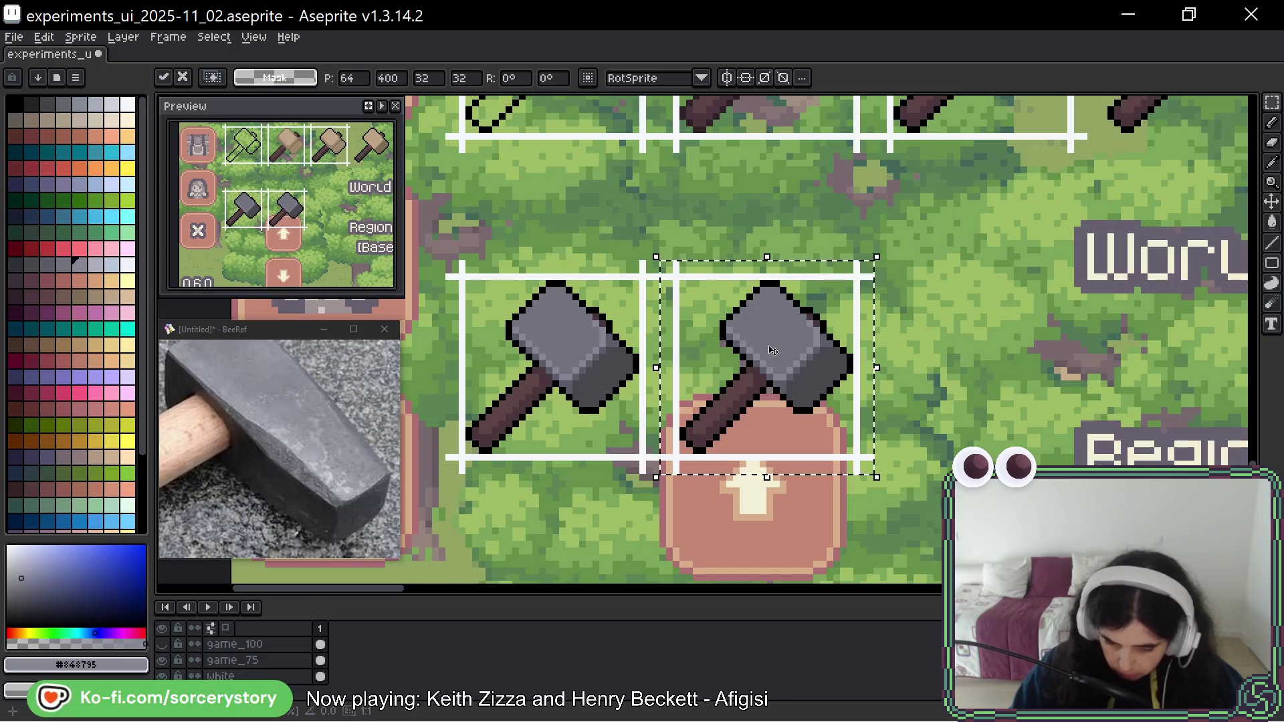
{"action": "scroll", "coordinate": [772, 350], "scroll_direction": "up", "scroll_amount": 5}
Zoom in and place a light grey speckle near the head's lower centre, darkening a neighbouring pixel.
{"action": "left_click_drag", "start_coordinate": [881, 295], "coordinate": [881, 308]}
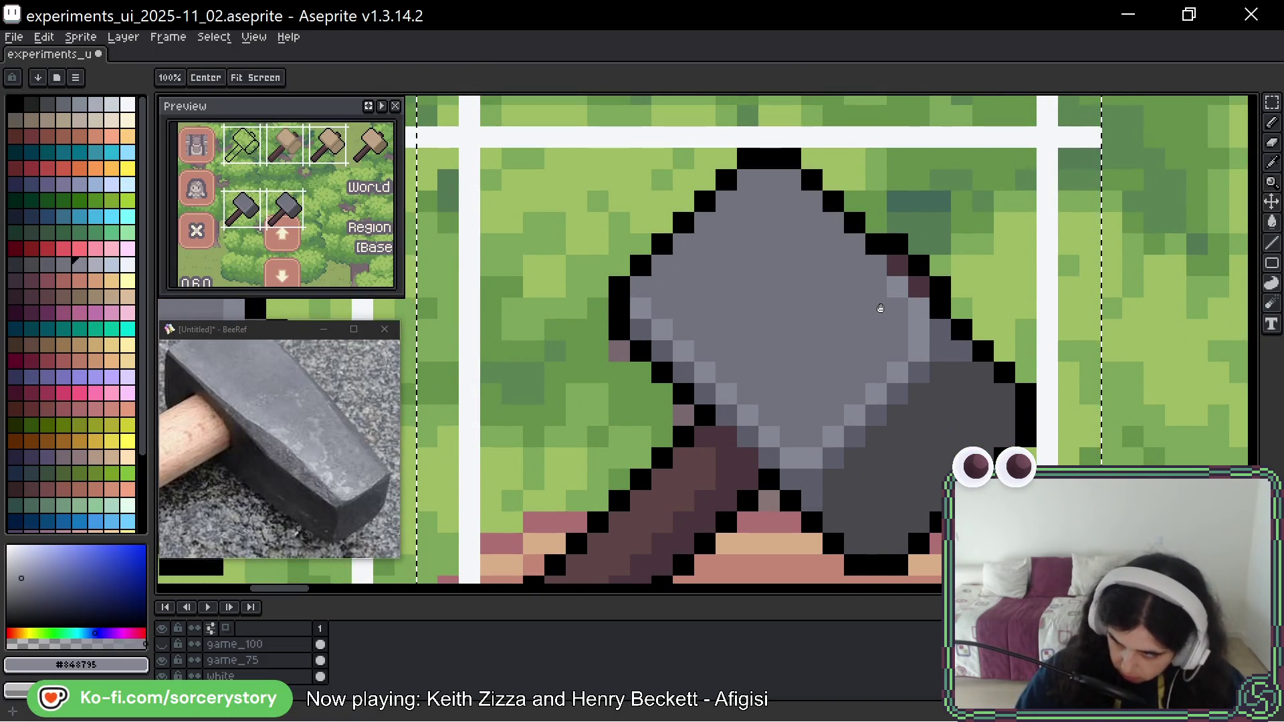
{"action": "key", "text": "b"}
{"action": "right_click", "coordinate": [854, 436]}
{"action": "left_click", "coordinate": [848, 475]}
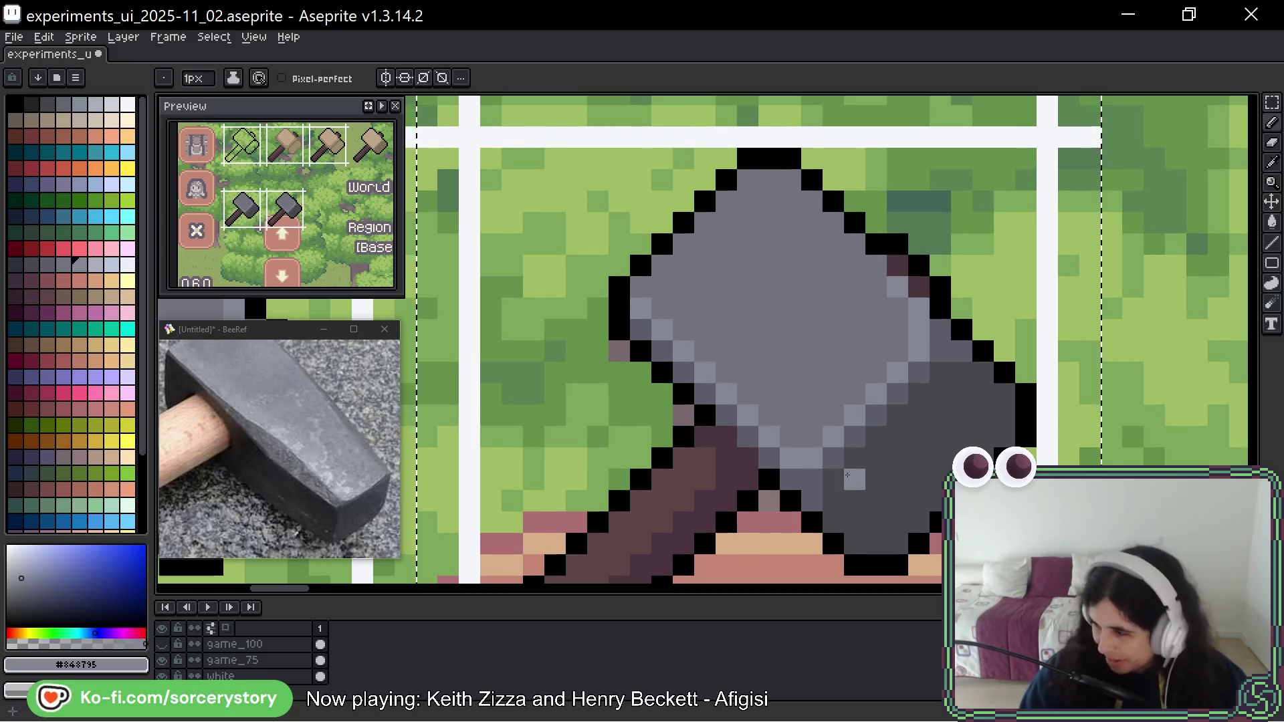
{"action": "key", "text": "space"}
{"action": "left_click_drag", "start_coordinate": [935, 333], "coordinate": [882, 355]}
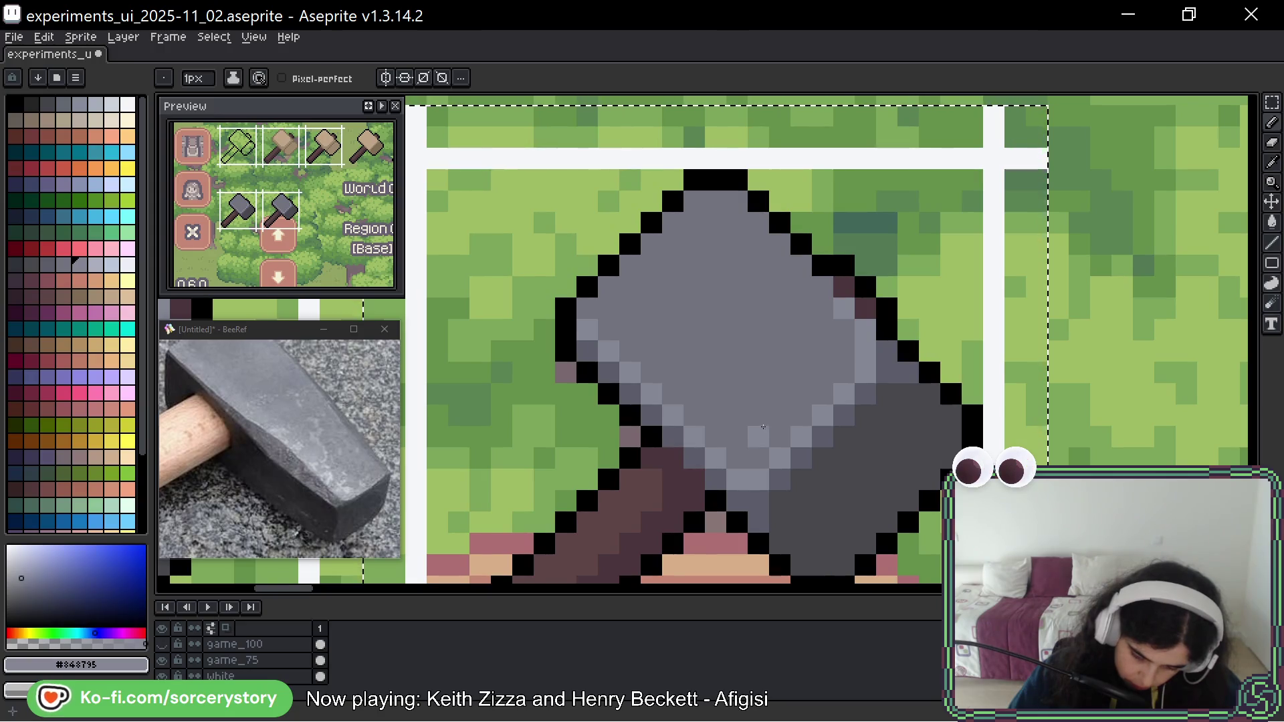
Paint #848795 speckles and short runs across the head's centre, undoing misplaced ones.
{"action": "mouse_move", "coordinate": [758, 416]}
{"action": "left_mouse_down"}
{"action": "mouse_move", "coordinate": [758, 395]}
{"action": "mouse_move", "coordinate": [779, 415]}
{"action": "mouse_move", "coordinate": [715, 394]}
{"action": "mouse_move", "coordinate": [712, 372]}
{"action": "left_mouse_up"}
{"action": "left_click", "coordinate": [728, 387]}
{"action": "left_click", "coordinate": [694, 394]}
{"action": "key", "text": "ctrl+z"}
{"action": "key", "text": "ctrl+z"}
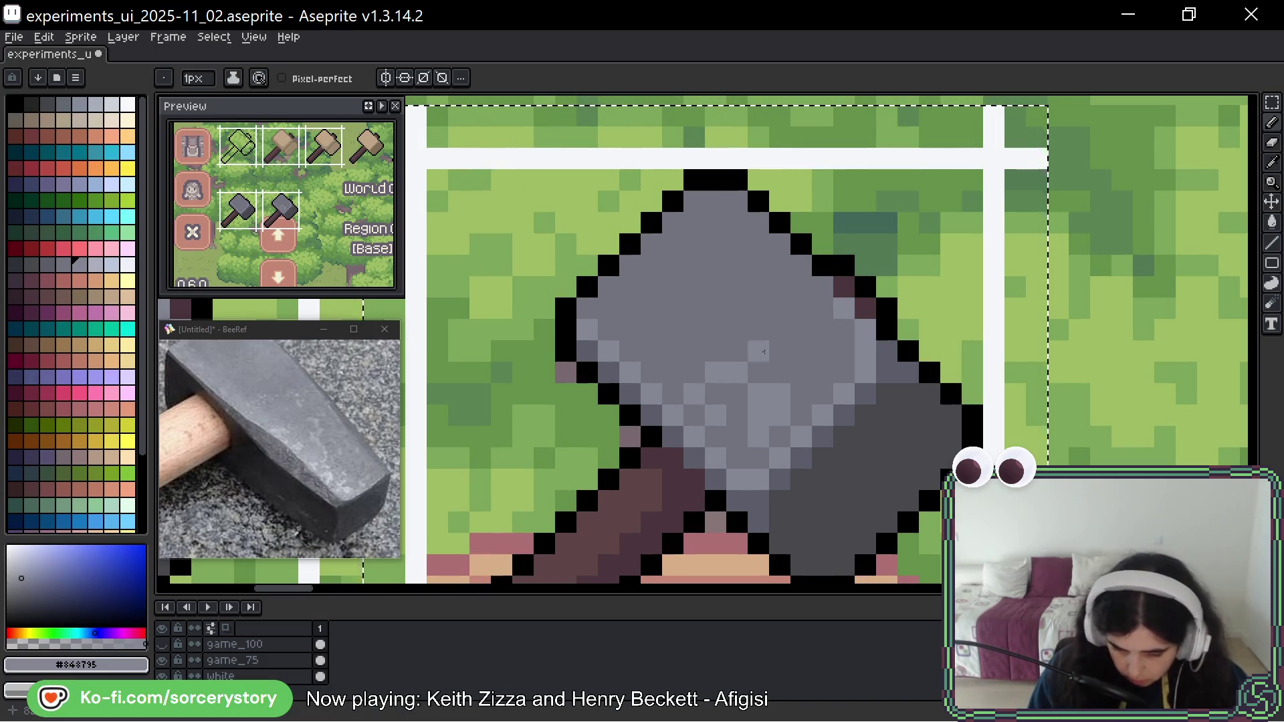
{"action": "mouse_move", "coordinate": [777, 348]}
{"action": "left_mouse_down"}
{"action": "mouse_move", "coordinate": [759, 304]}
{"action": "mouse_move", "coordinate": [715, 307]}
{"action": "left_mouse_up"}
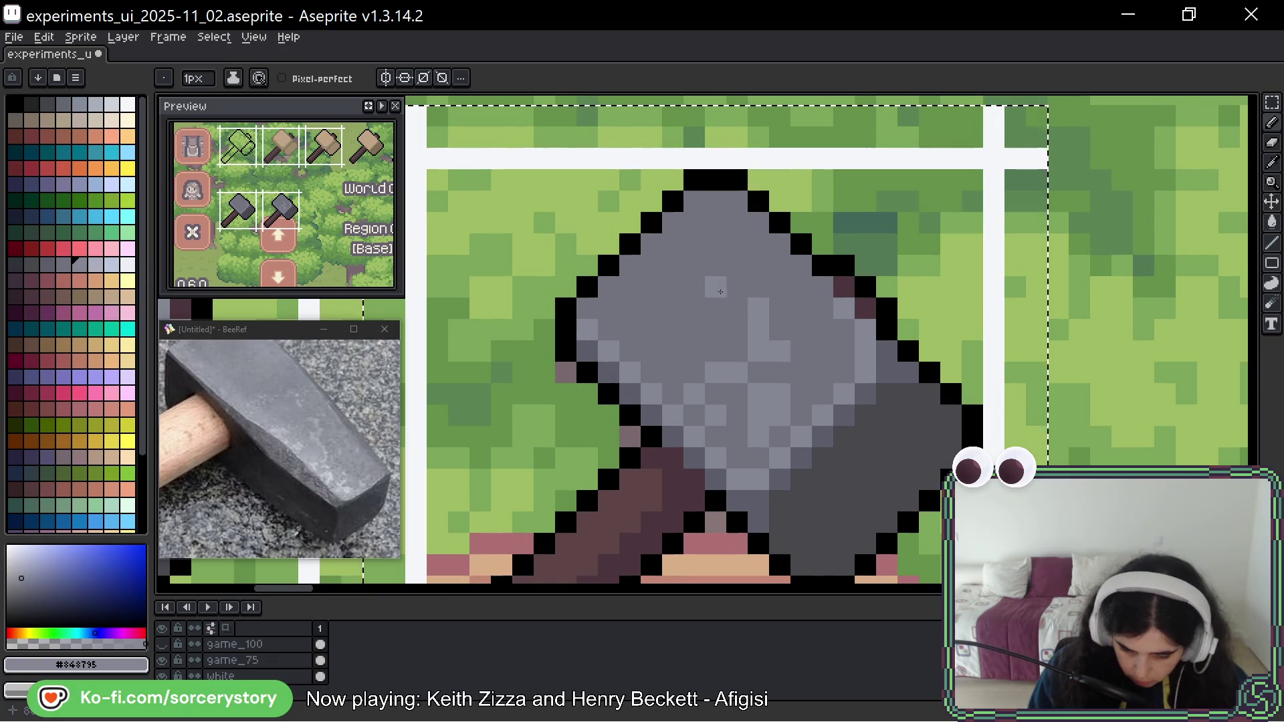
{"action": "left_click", "coordinate": [737, 307]}
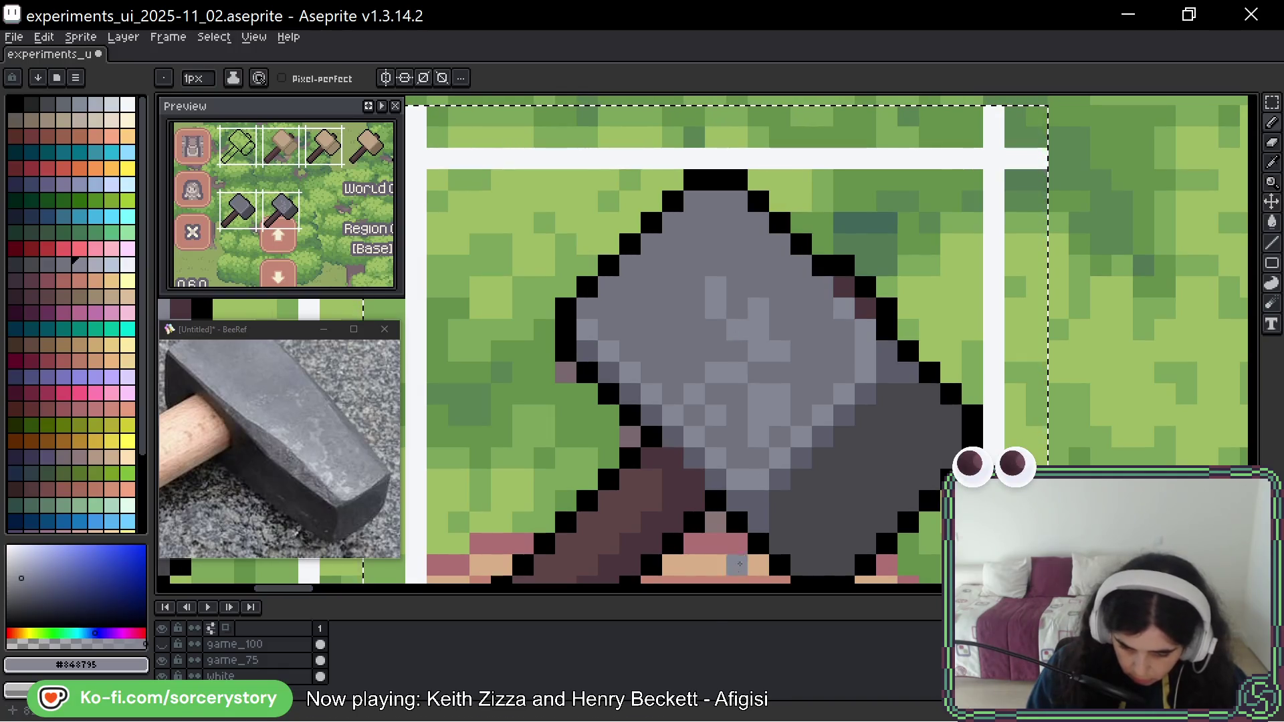
{"action": "key", "text": "ctrl+z"}
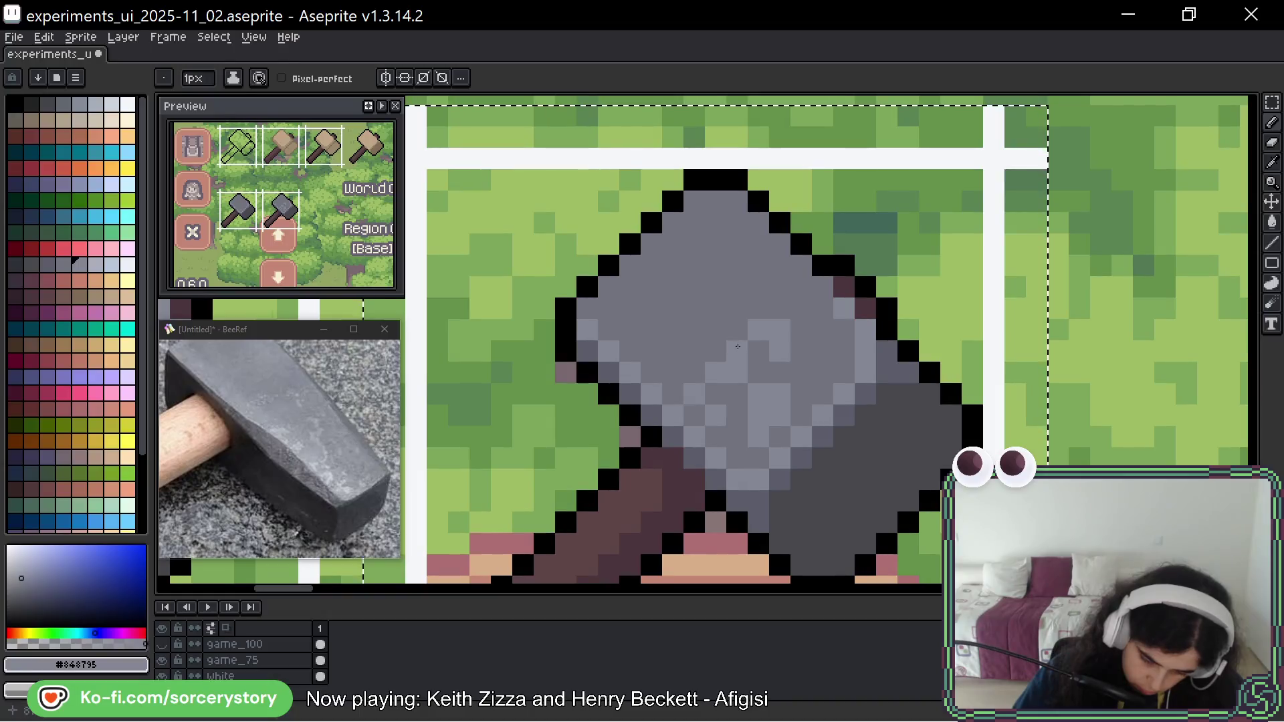
{"action": "left_click_drag", "start_coordinate": [735, 340], "coordinate": [735, 329]}
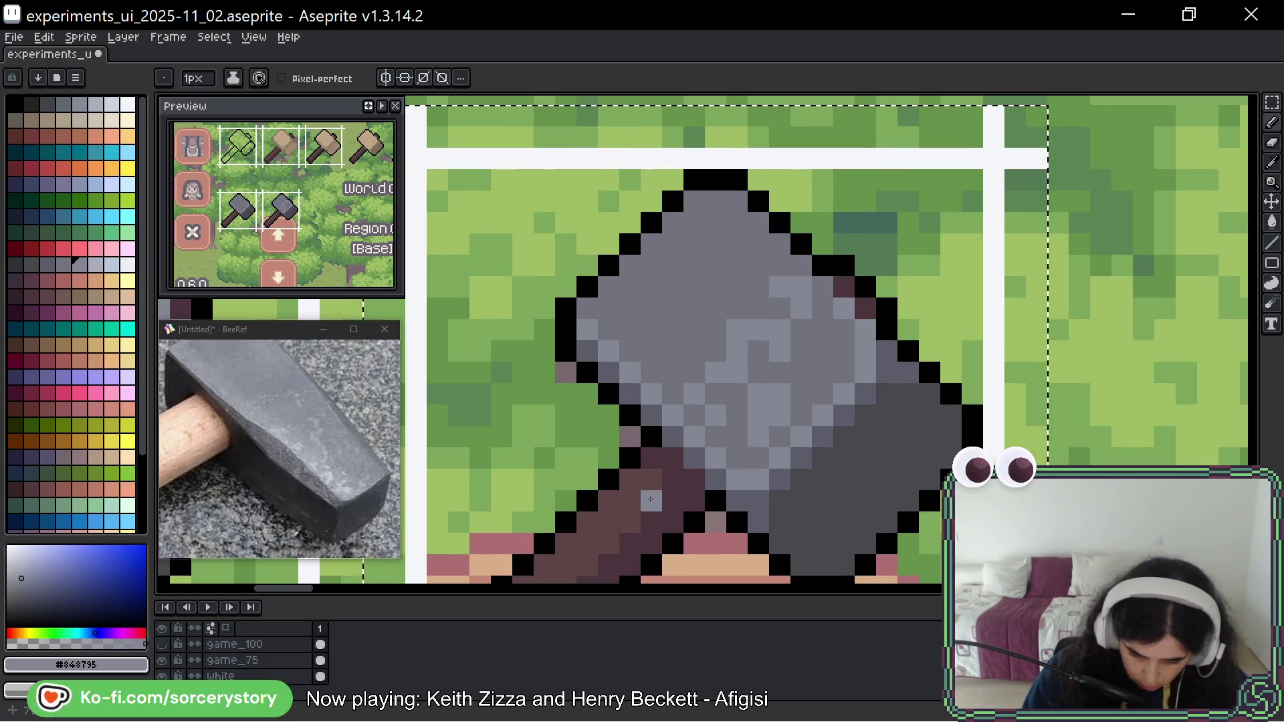
{"action": "left_click_drag", "start_coordinate": [772, 383], "coordinate": [796, 418]}
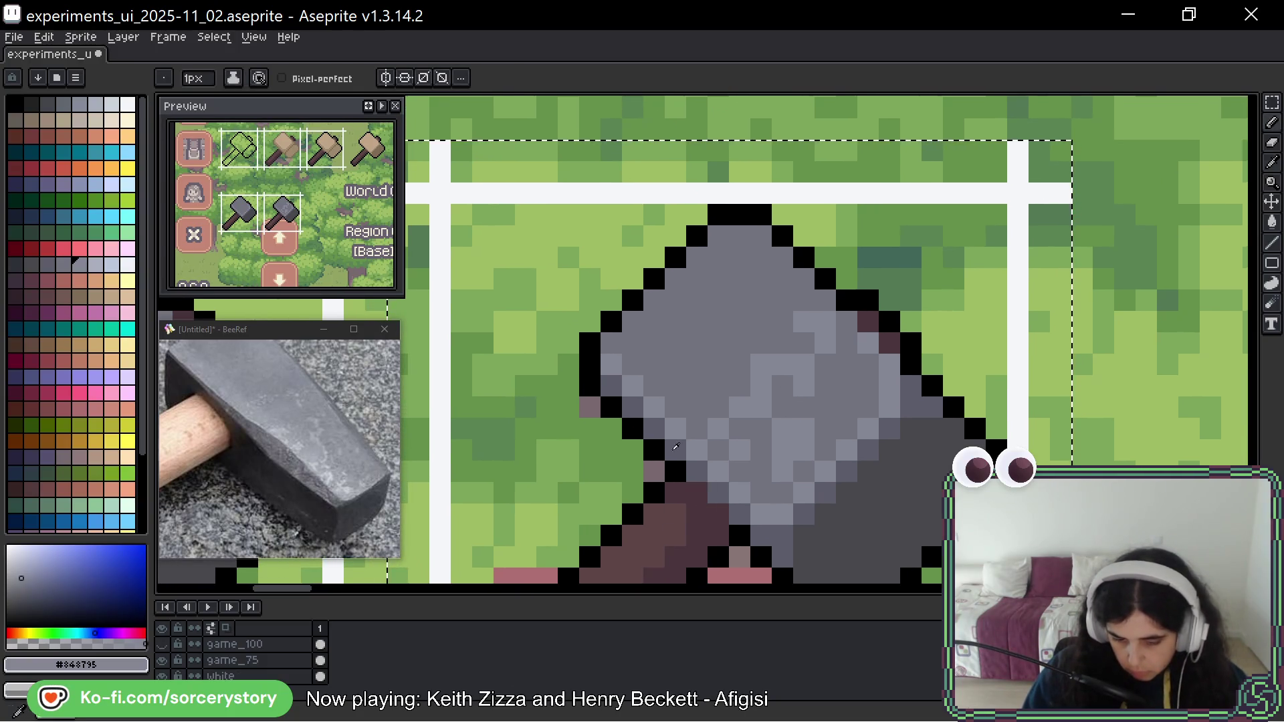
Repaint a trial dark pixel light grey and add speckles on the head's upper left.
{"action": "left_click", "coordinate": [722, 396], "text": "alt"}
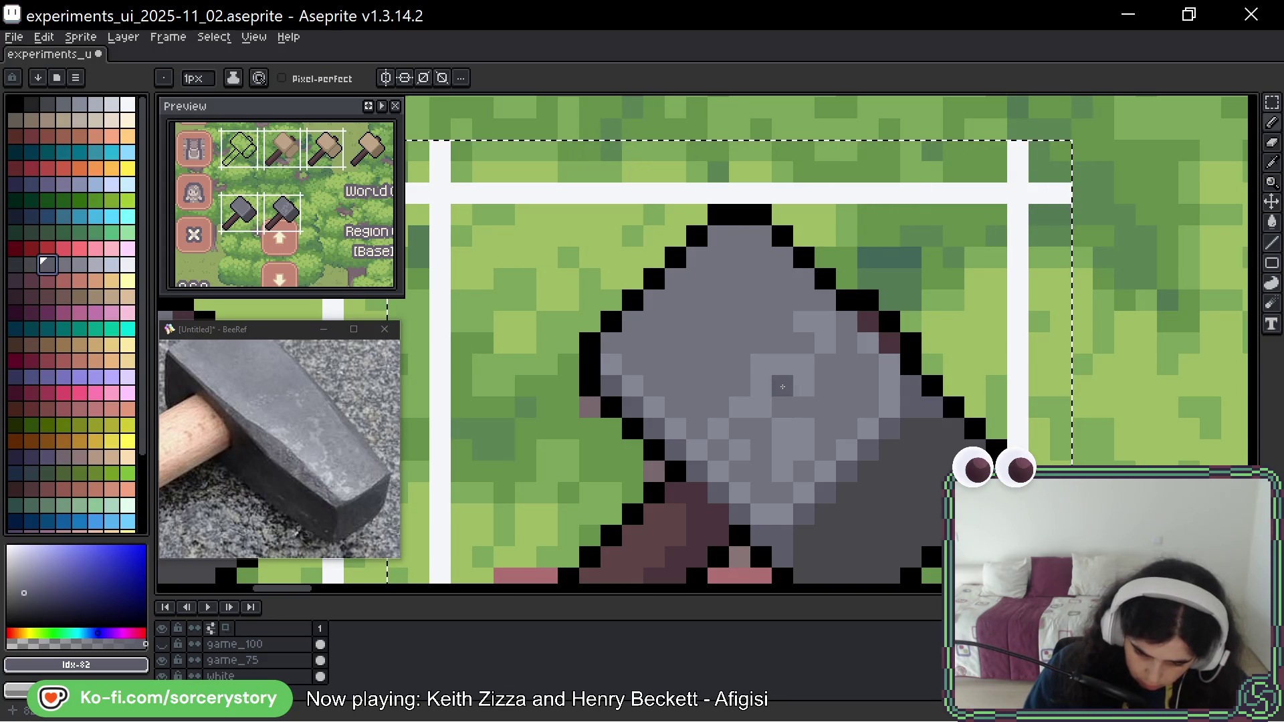
{"action": "left_click", "coordinate": [781, 392]}
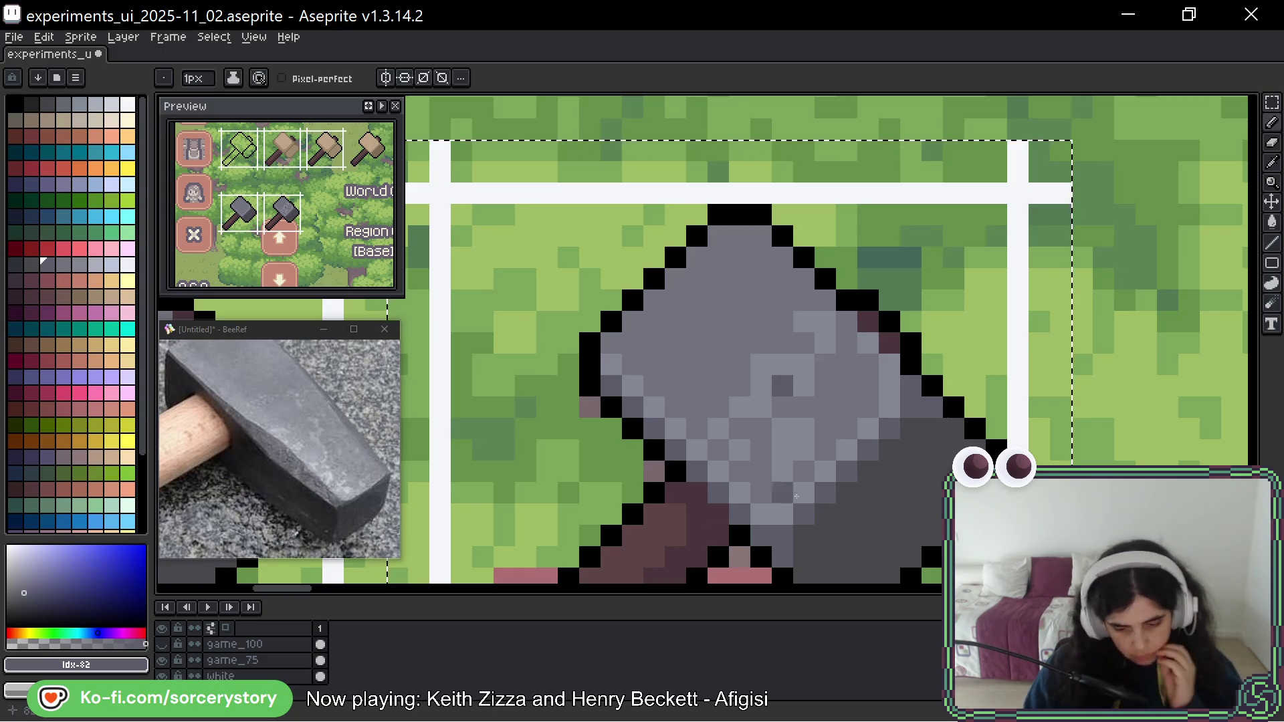
{"action": "left_click", "coordinate": [800, 401], "text": "alt"}
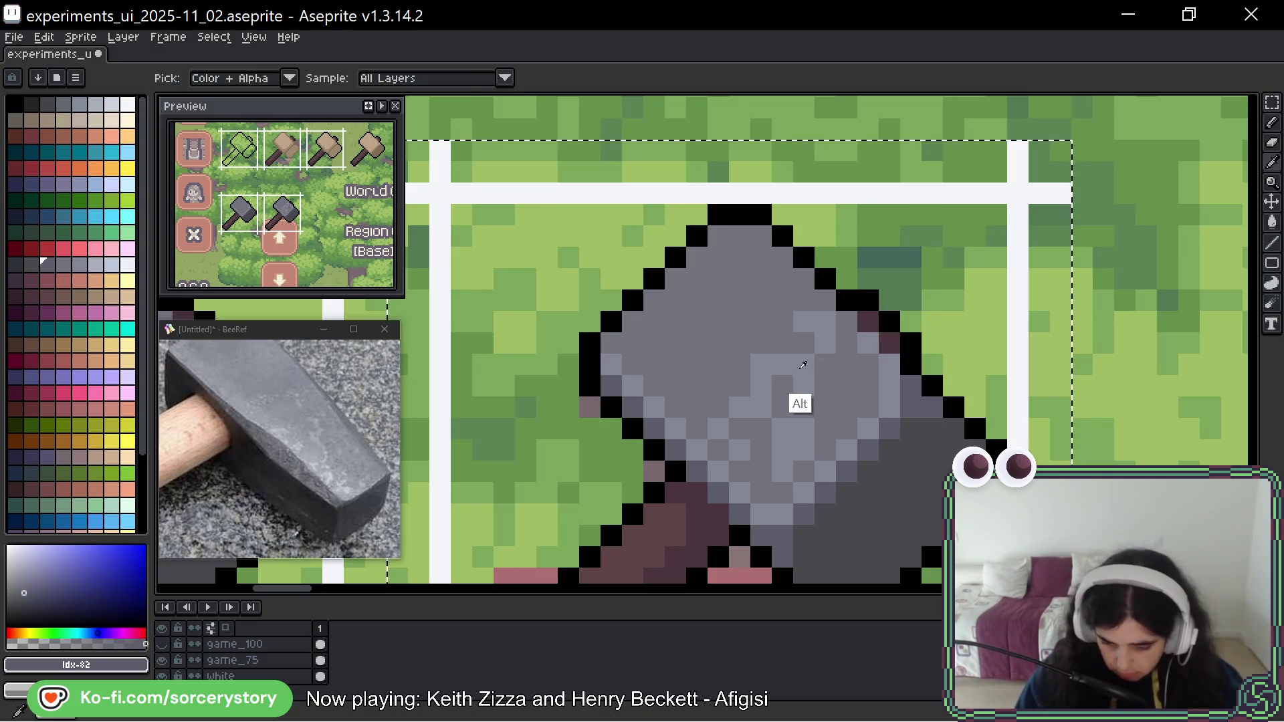
{"action": "left_click", "coordinate": [781, 386]}
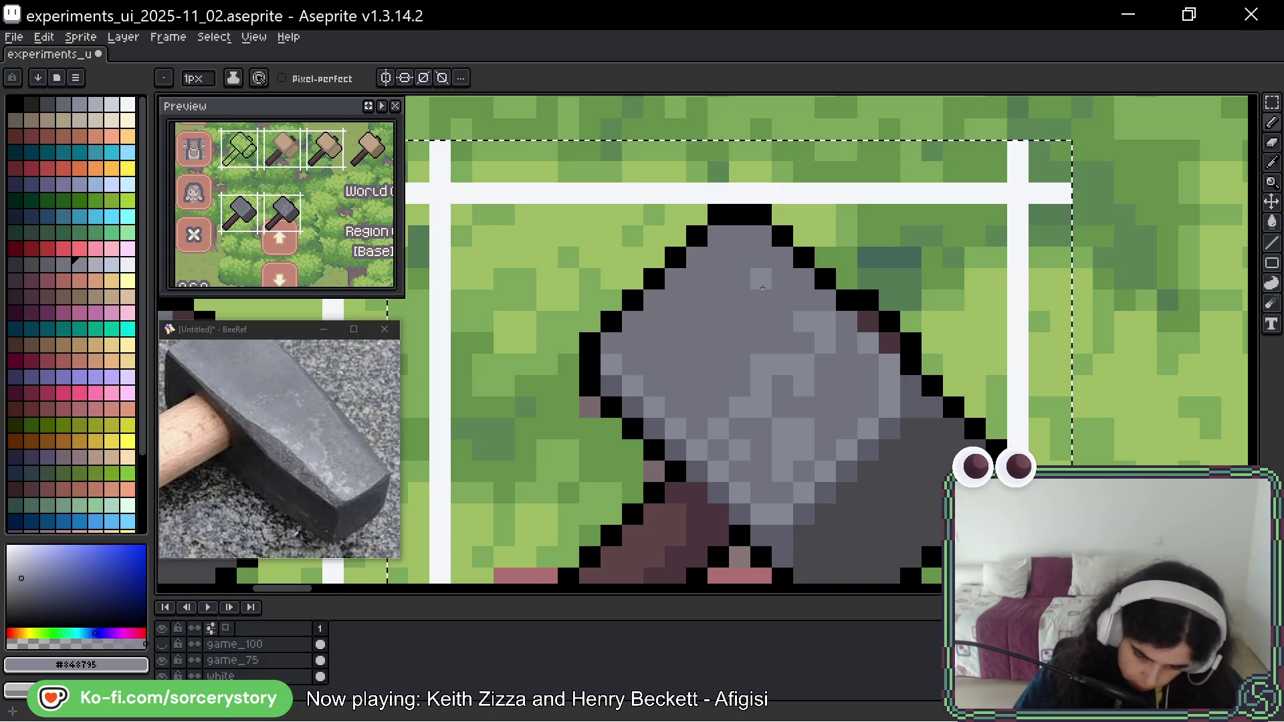
{"action": "left_click", "coordinate": [718, 365]}
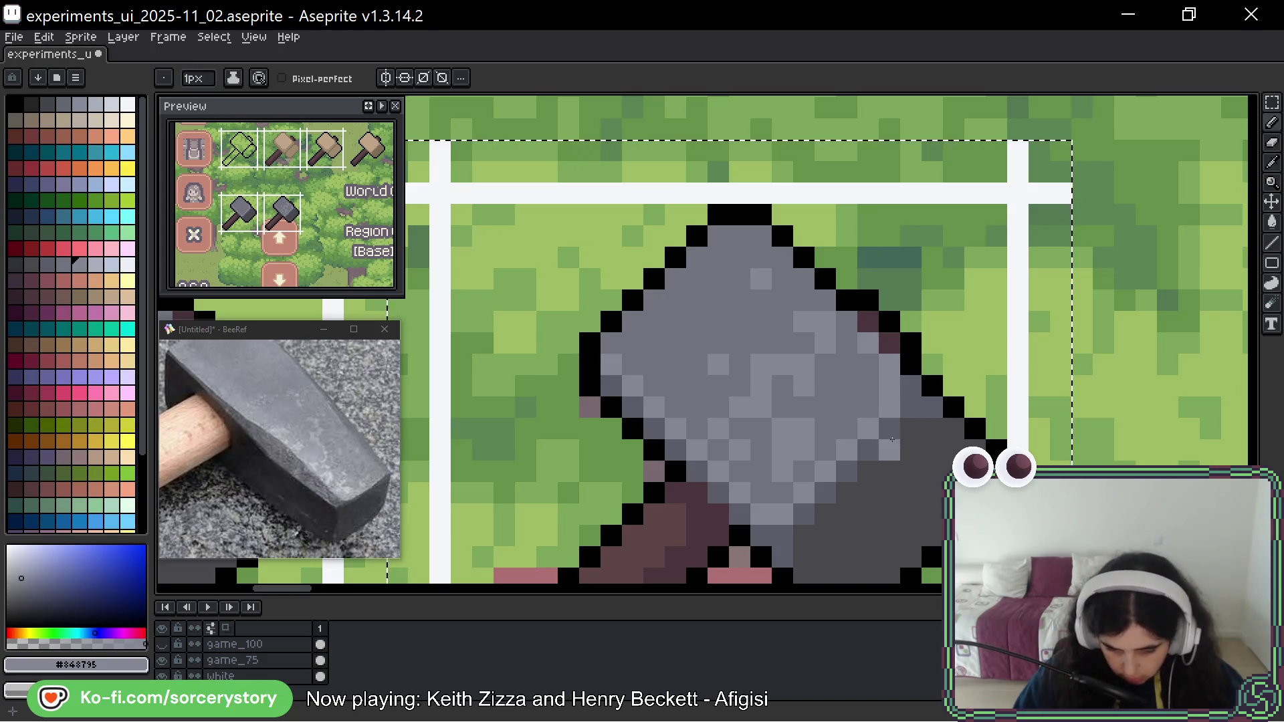
{"action": "left_click", "coordinate": [653, 340]}
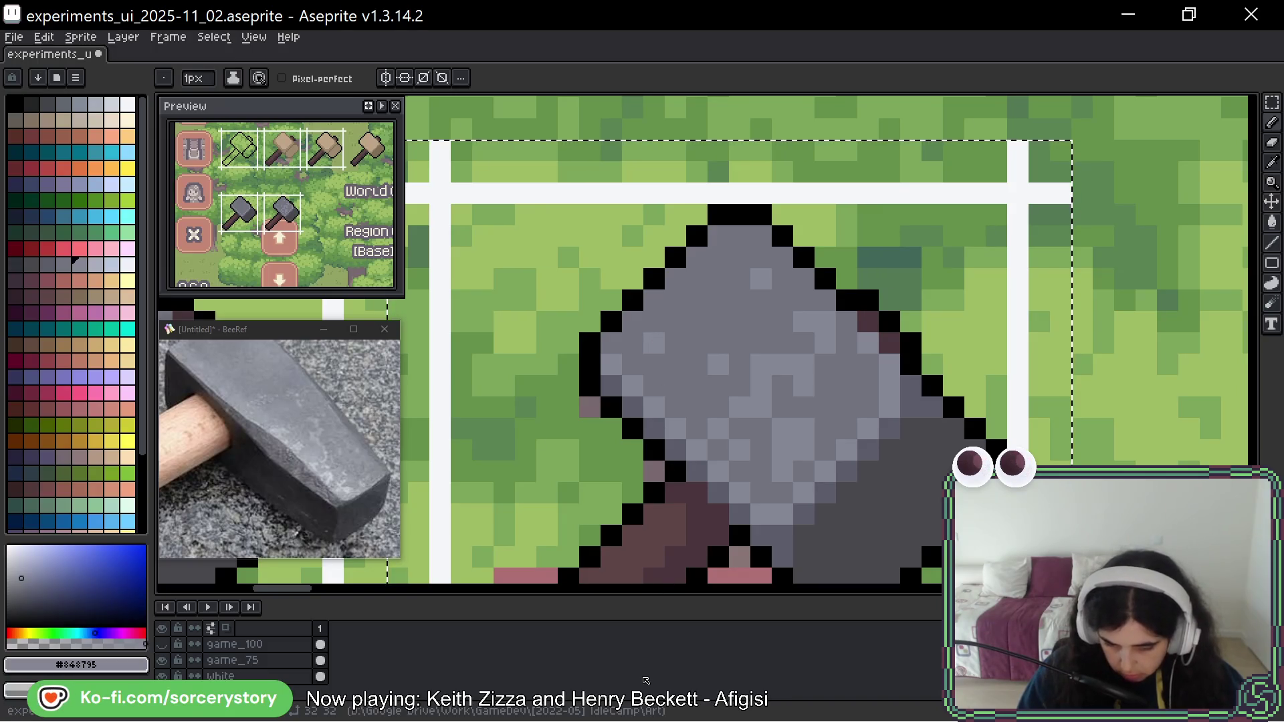
Shift several light speckles by a pixel, darkening their old spots, and undo a 2x2 block.
{"action": "right_click", "coordinate": [730, 283]}
{"action": "left_click", "coordinate": [742, 297]}
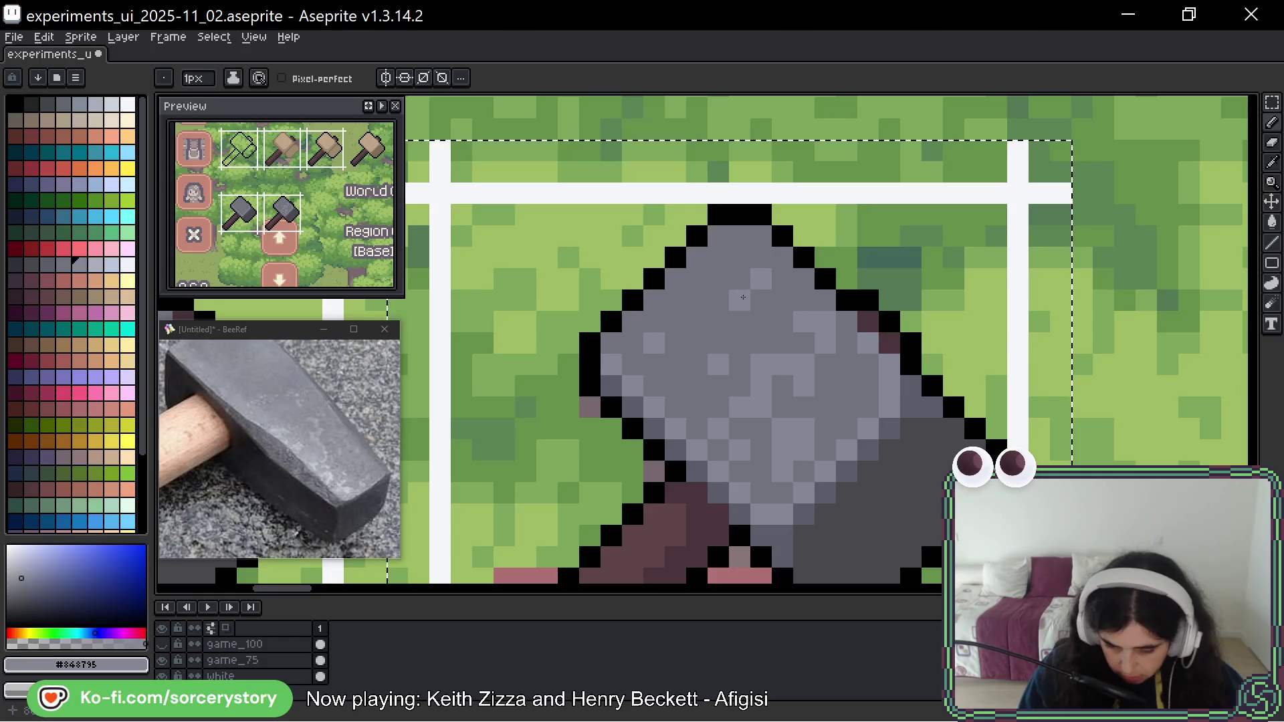
{"action": "right_click", "coordinate": [747, 302]}
{"action": "left_click", "coordinate": [717, 346]}
{"action": "right_click", "coordinate": [717, 343]}
{"action": "left_click", "coordinate": [699, 365]}
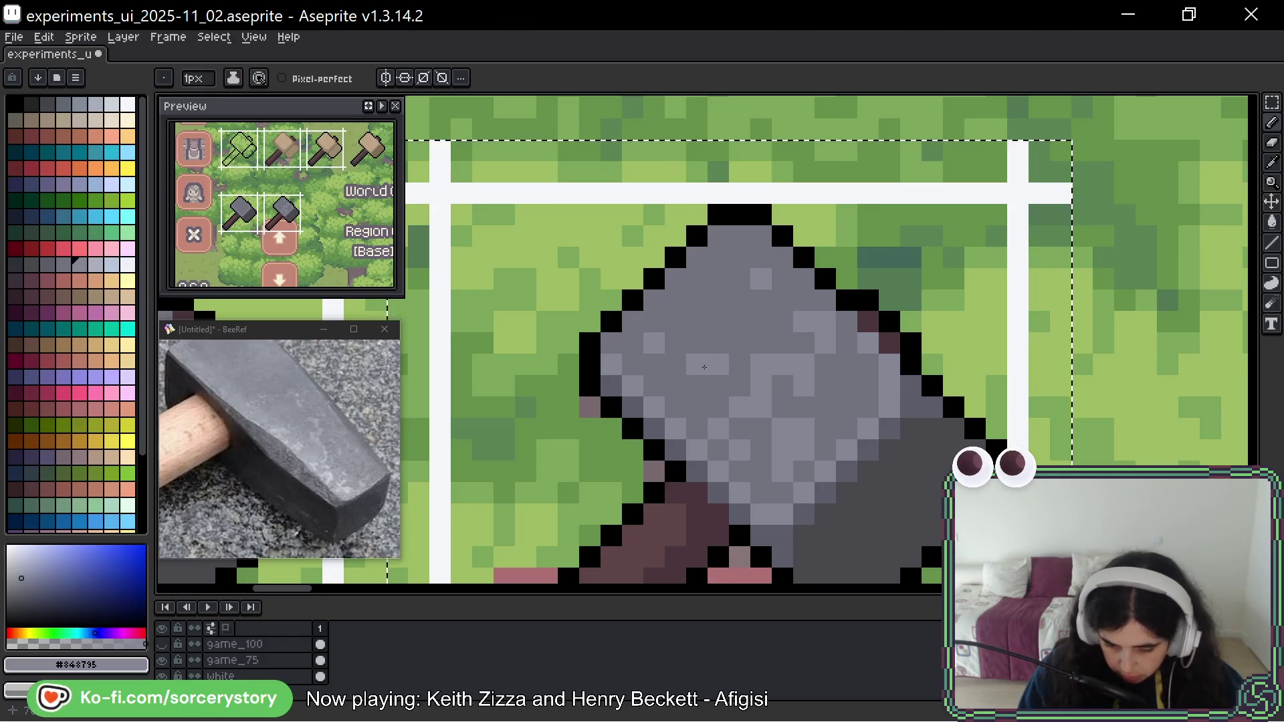
{"action": "right_click", "coordinate": [668, 321]}
{"action": "left_click", "coordinate": [654, 322]}
{"action": "left_click", "coordinate": [761, 300]}
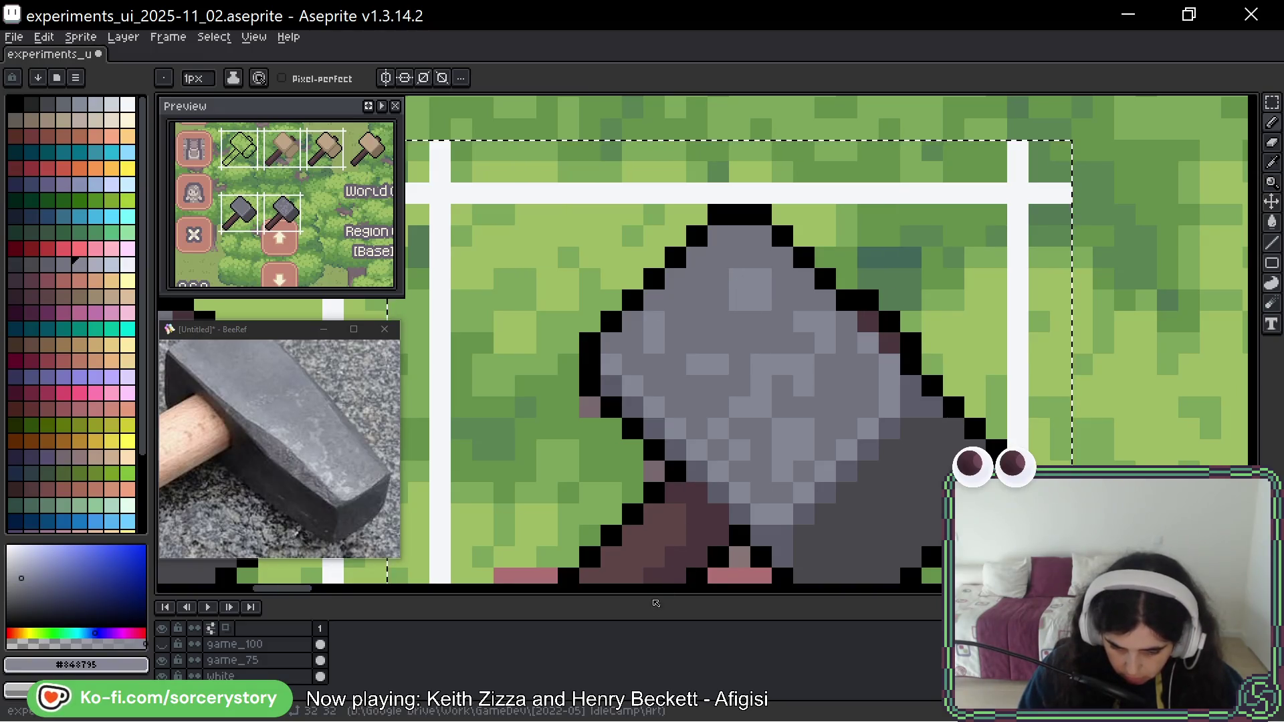
{"action": "key", "text": "ctrl+z"}
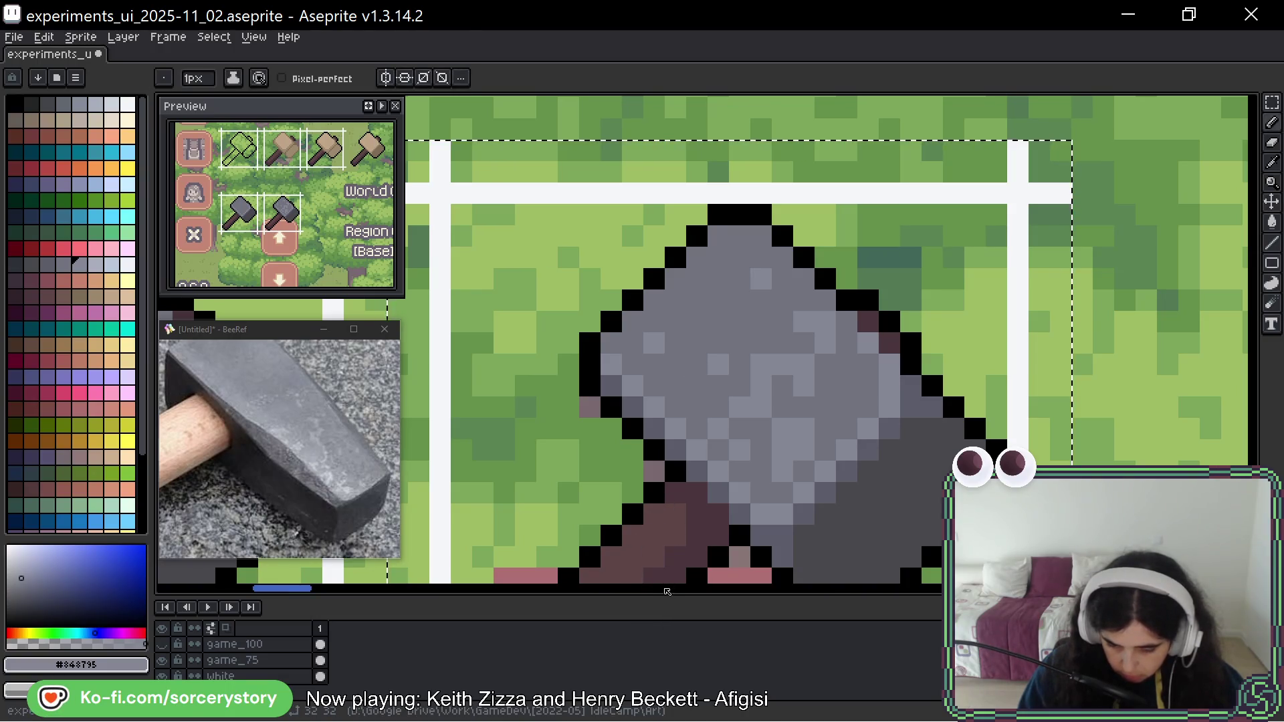
Add light grey speckles on the upper head, keeping two on the right side after undoing others.
{"action": "left_click", "coordinate": [741, 340]}
{"action": "left_click", "coordinate": [721, 364], "text": "alt"}
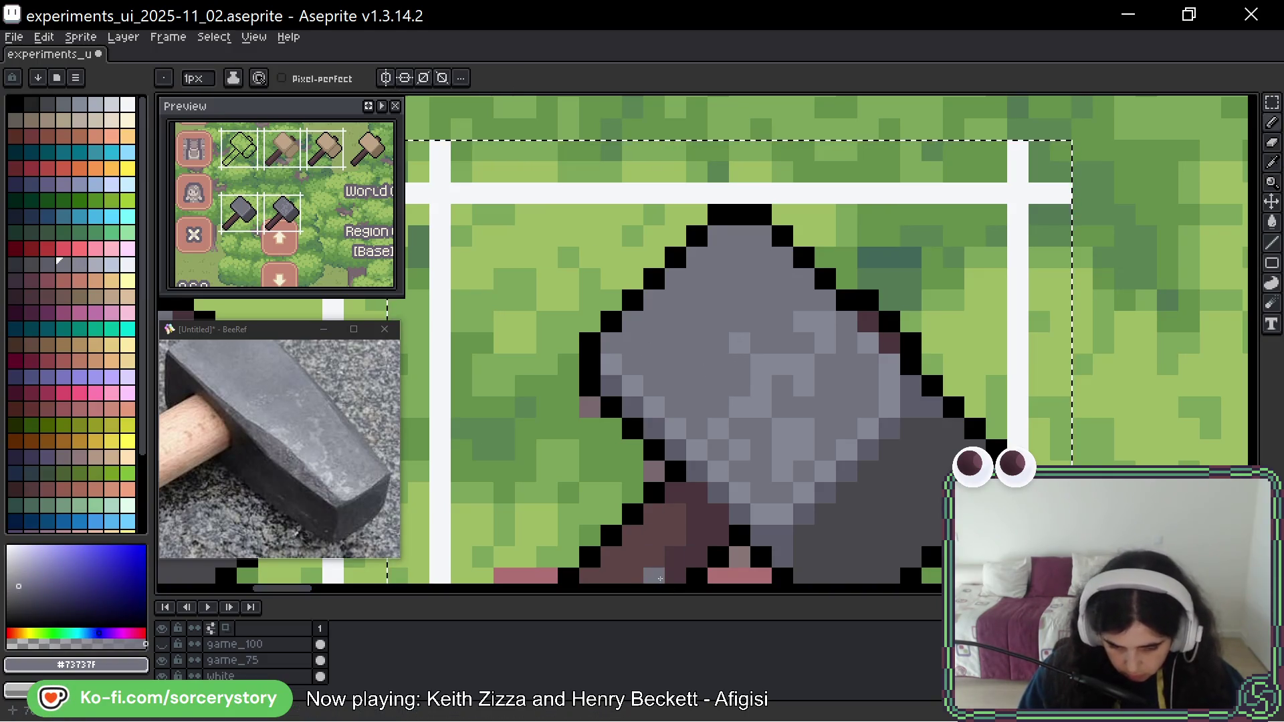
{"action": "key", "text": "space"}
{"action": "left_click", "coordinate": [741, 342], "text": "alt"}
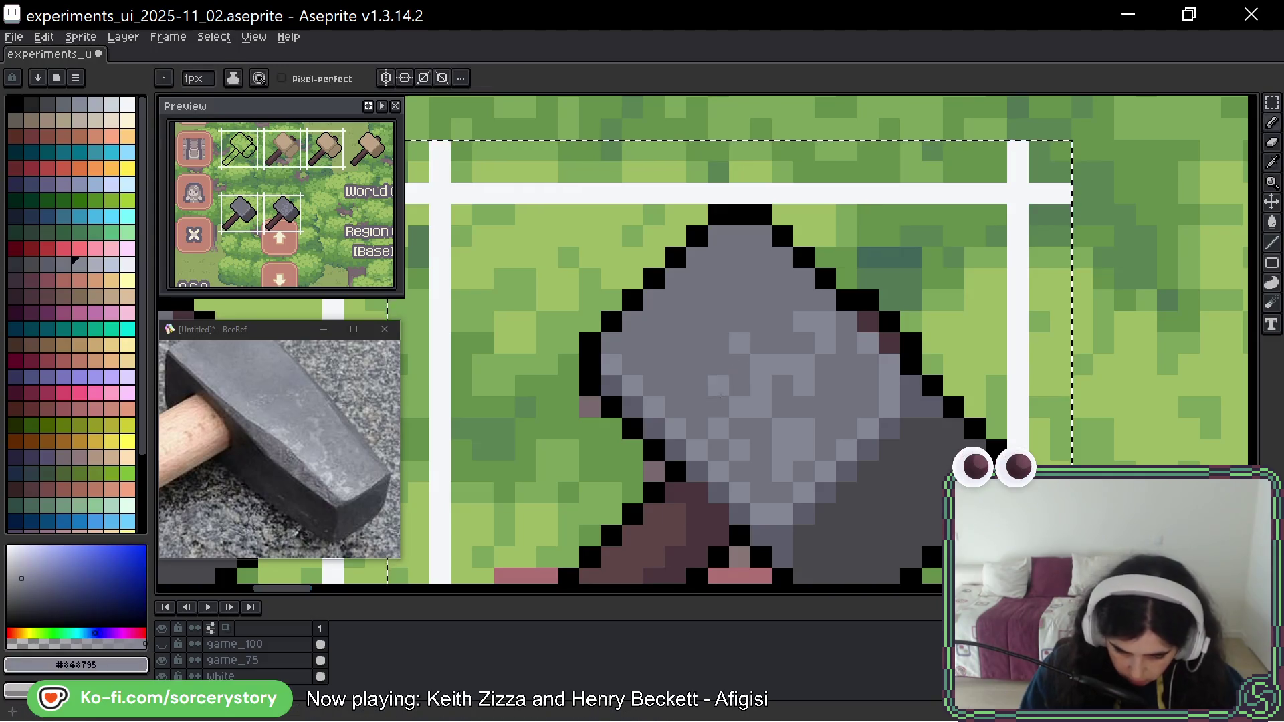
{"action": "left_click", "coordinate": [718, 385]}
{"action": "left_click", "coordinate": [697, 363]}
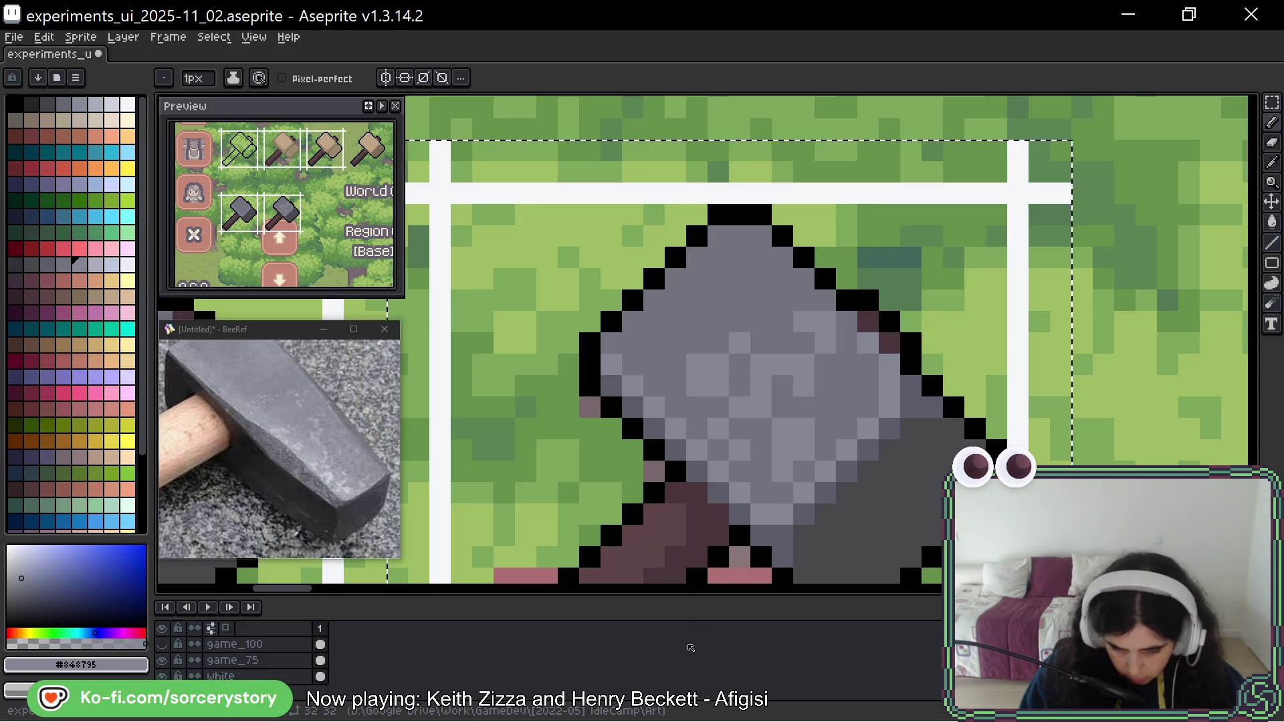
{"action": "key", "text": "ctrl+z"}
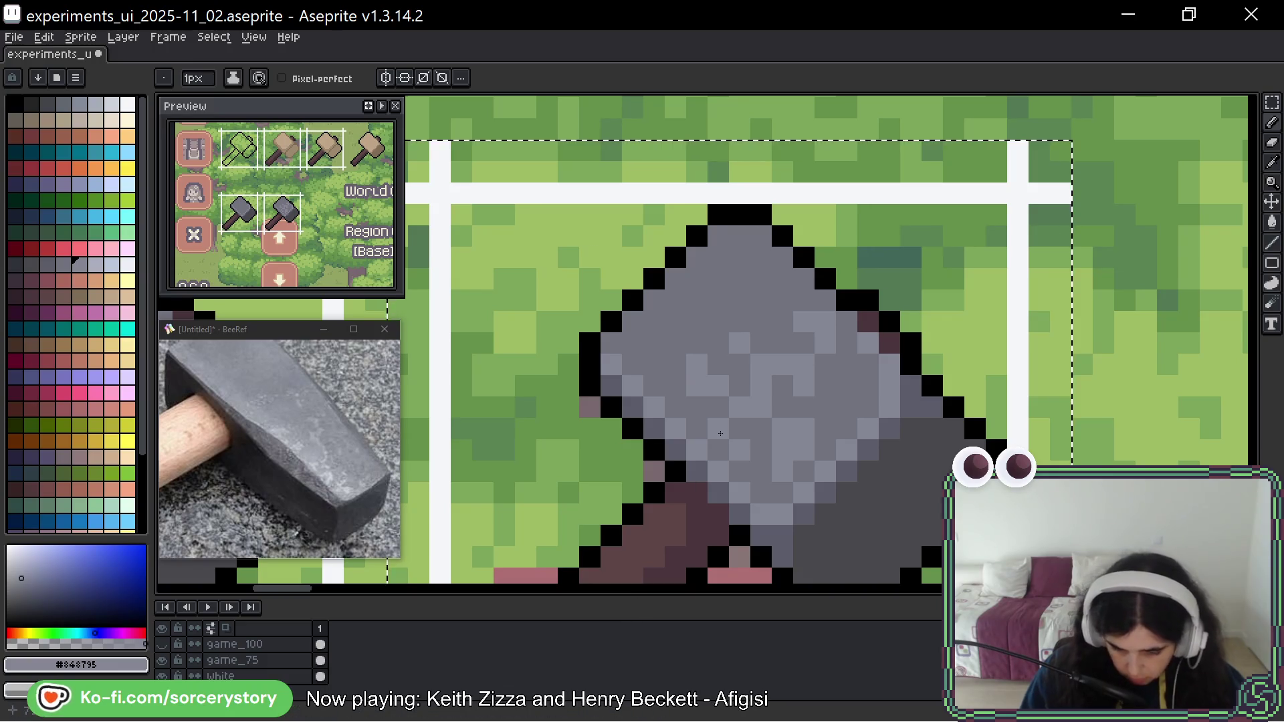
{"action": "left_click", "coordinate": [762, 299]}
{"action": "left_click", "coordinate": [762, 342]}
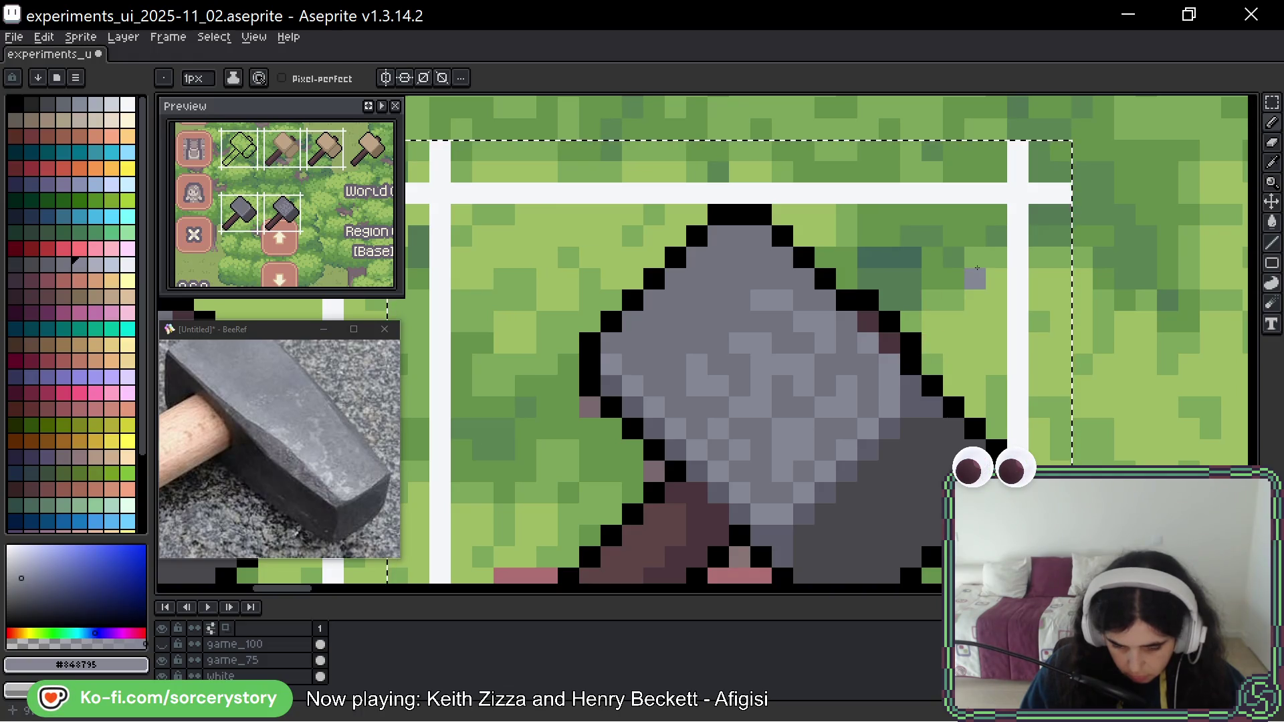
{"action": "left_click_drag", "start_coordinate": [939, 429], "coordinate": [922, 376]}
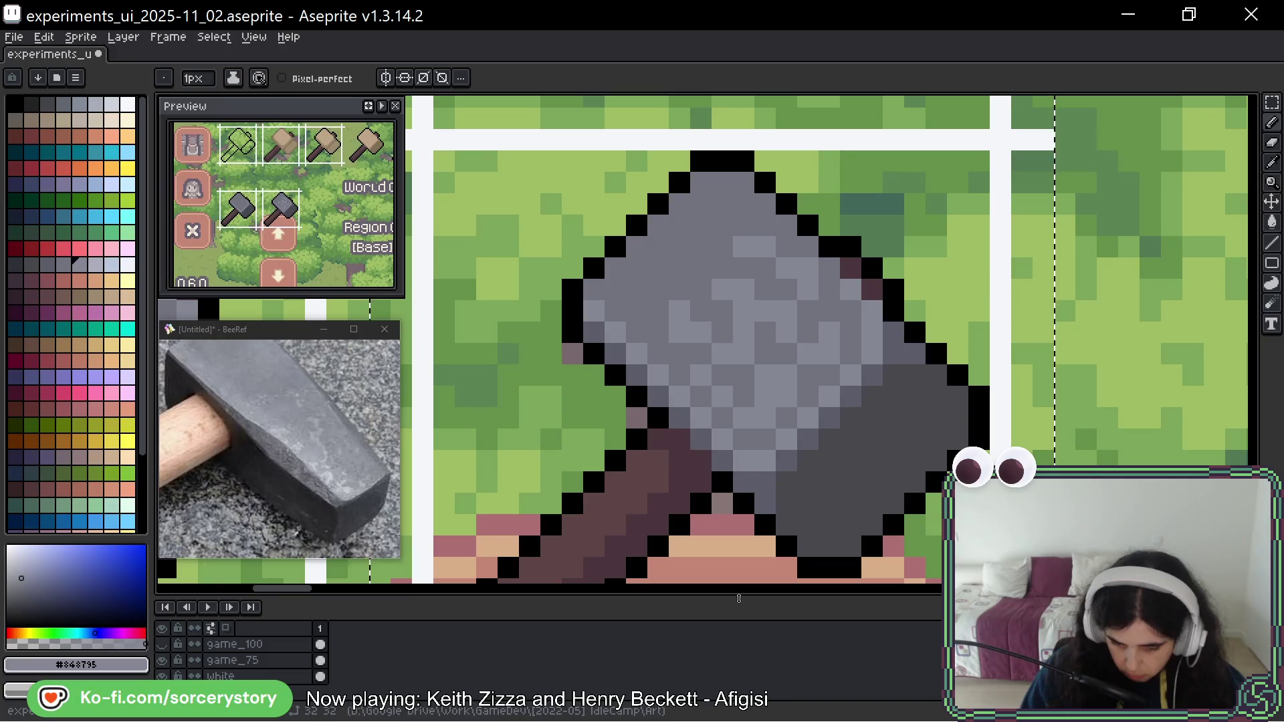
Frame the whole hammer, pick a lighter grey and add a bright speckle to the head.
{"action": "left_click", "coordinate": [978, 228]}
{"action": "left_click_drag", "start_coordinate": [976, 237], "coordinate": [950, 182]}
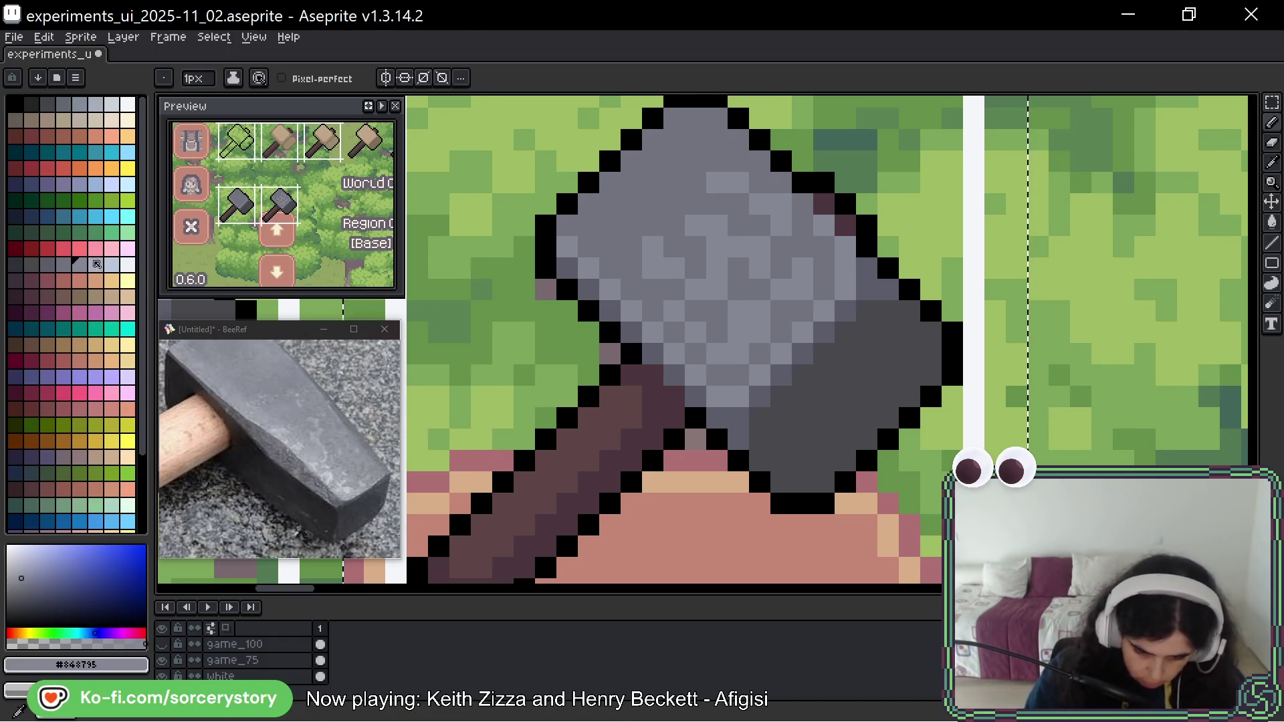
{"action": "left_click", "coordinate": [734, 281], "text": "alt"}
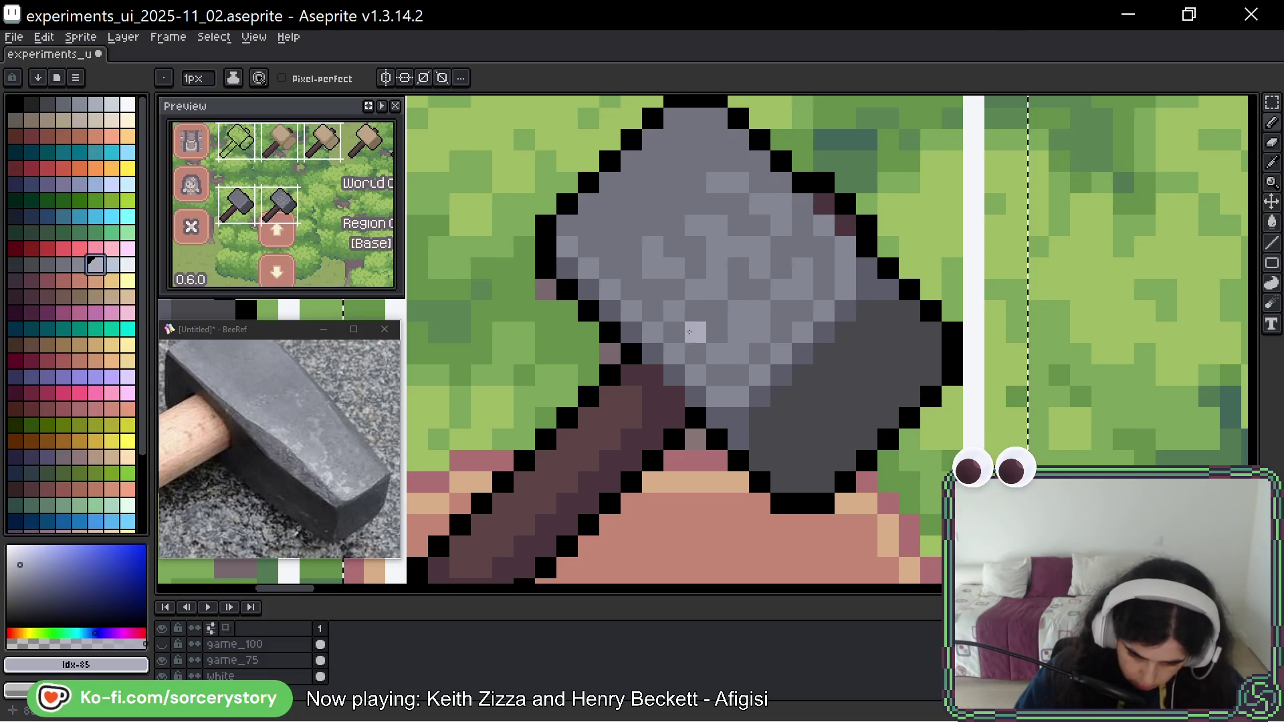
{"action": "left_click", "coordinate": [693, 329]}
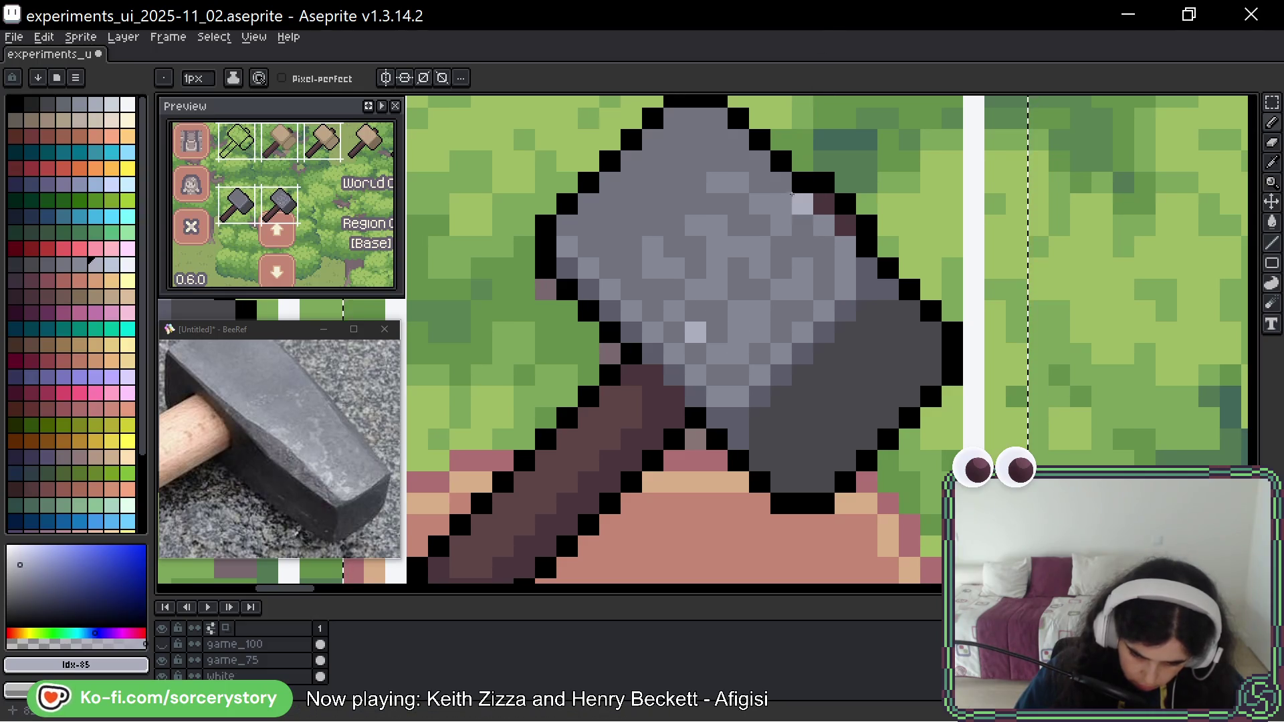
Scatter more light speckles across the hammer head, then undo the stray light grey pixel.
{"action": "key", "text": "ctrl"}
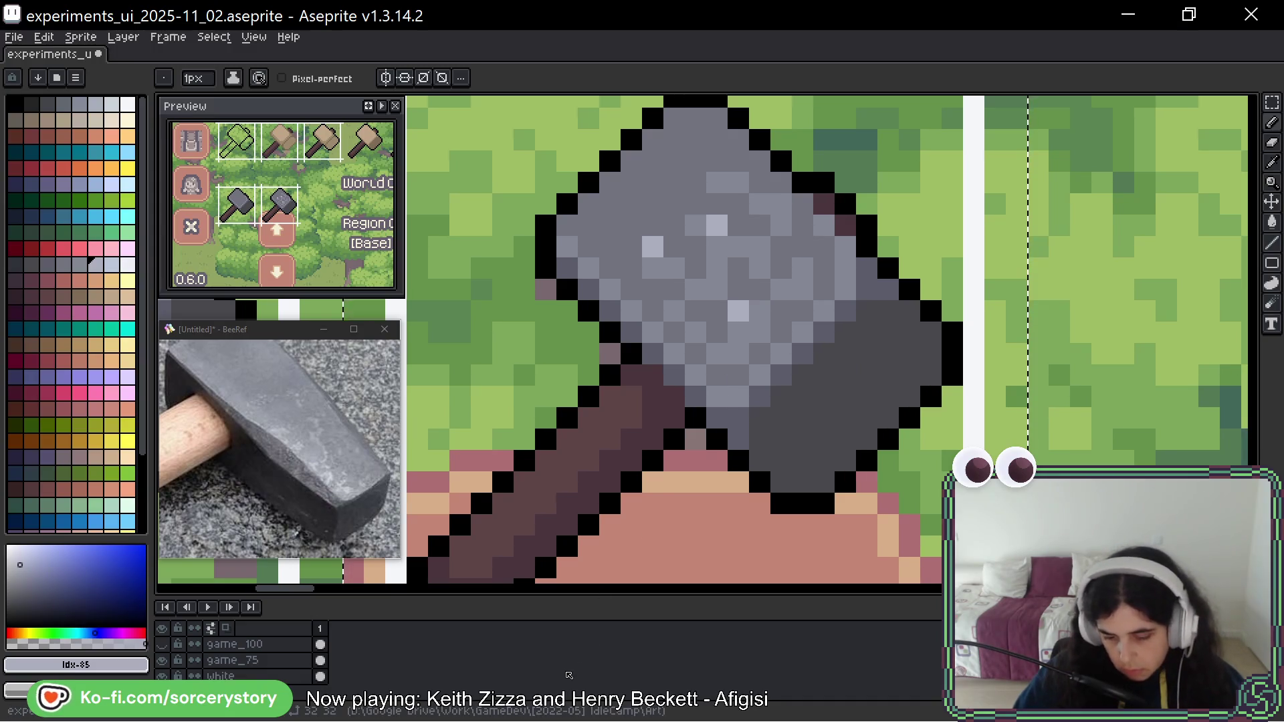
{"action": "left_click", "coordinate": [802, 333]}
{"action": "left_click", "coordinate": [779, 351]}
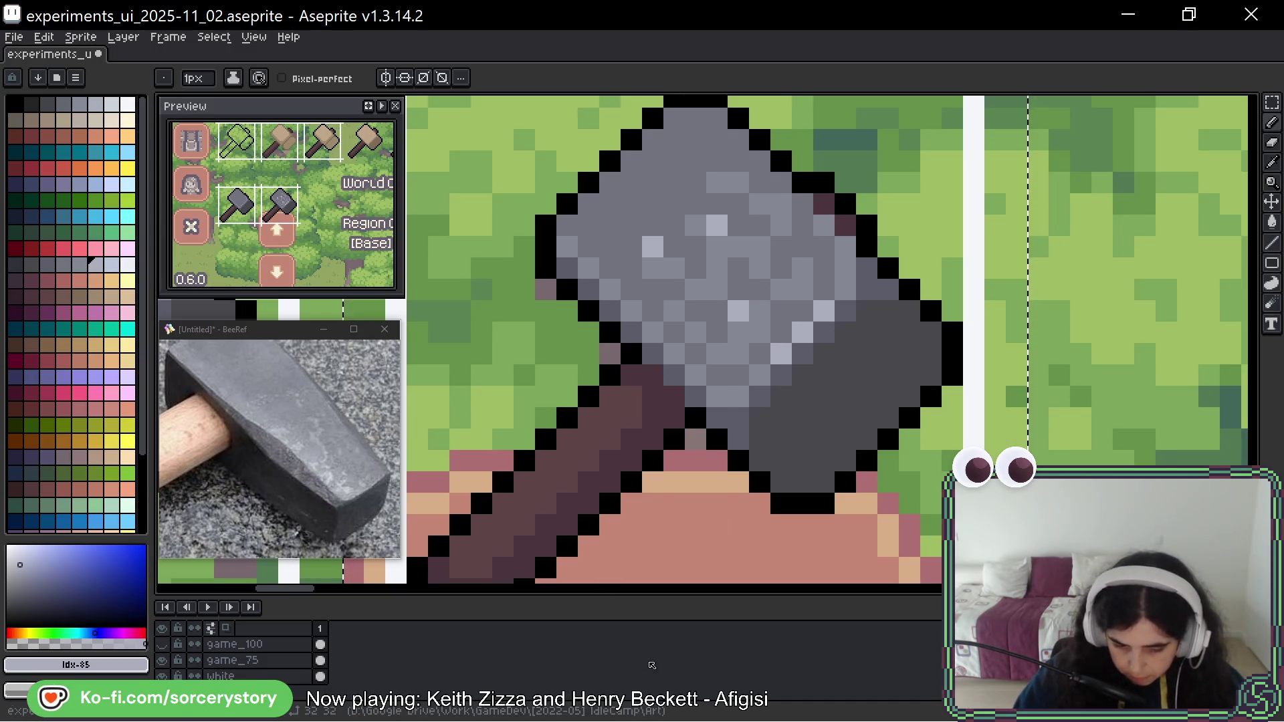
{"action": "left_click", "coordinate": [738, 397]}
{"action": "left_click", "coordinate": [824, 332]}
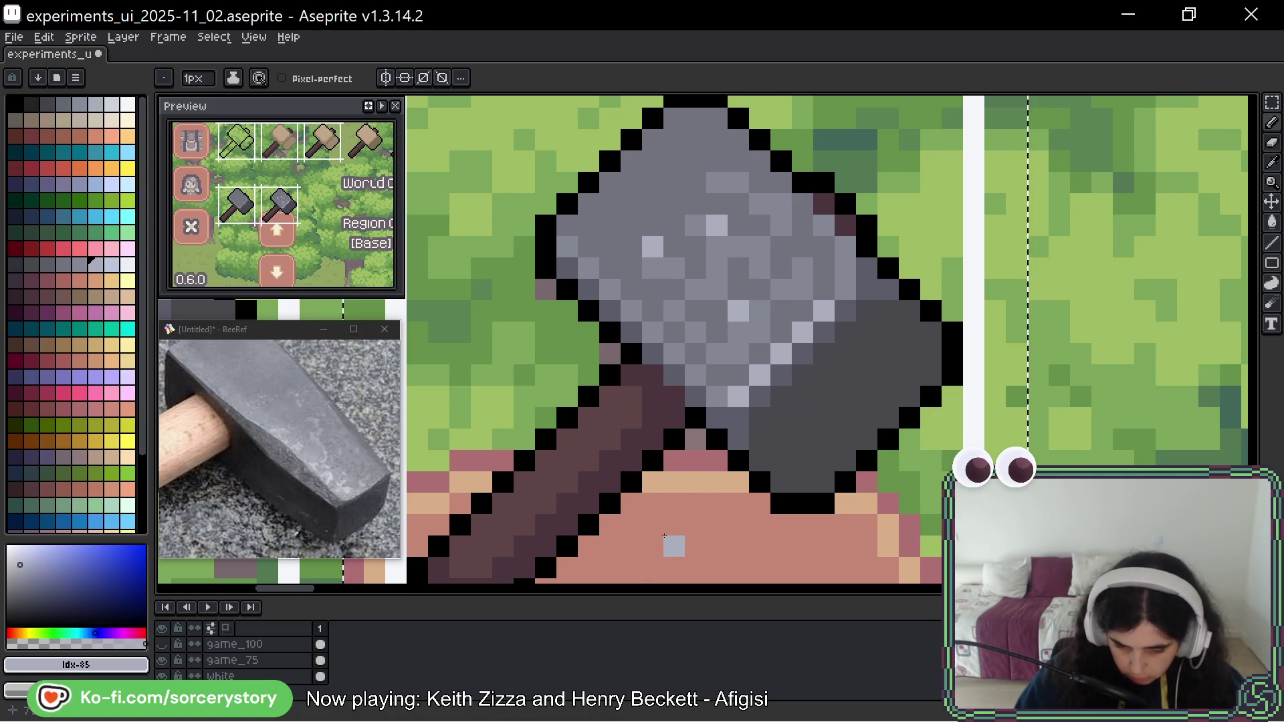
{"action": "key", "text": "ctrl+z"}
{"action": "key", "text": "ctrl+z"}
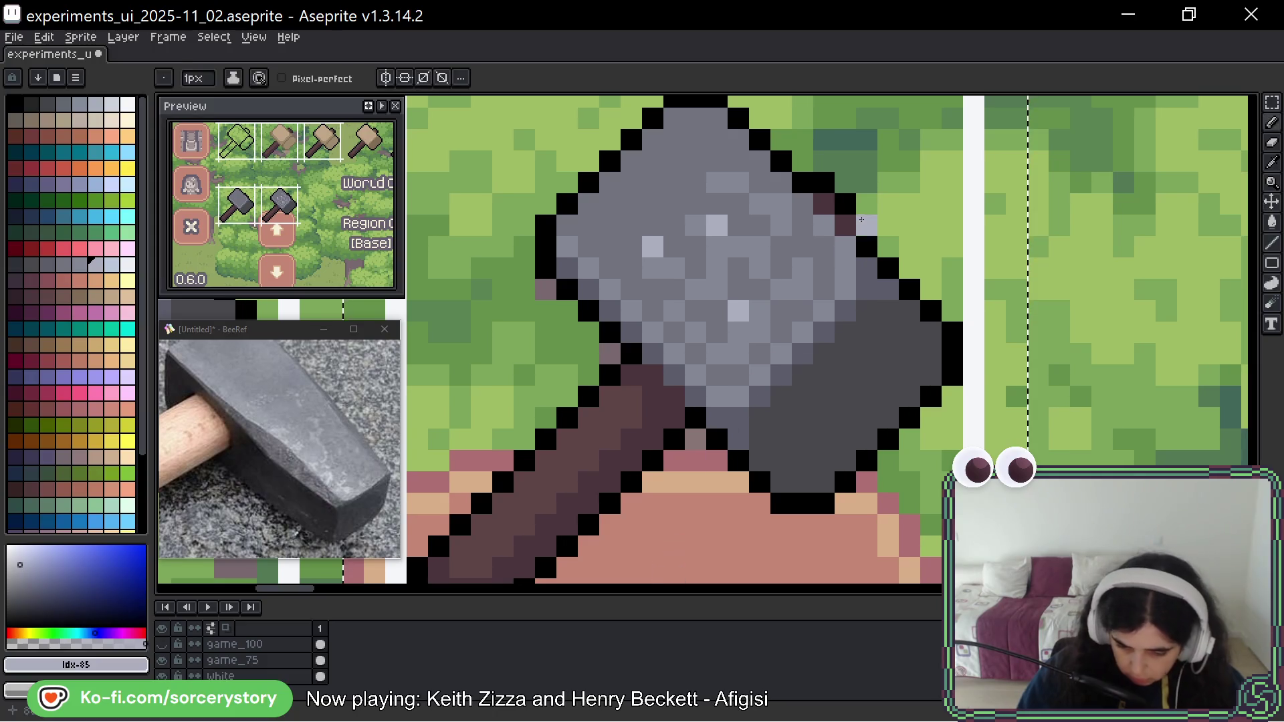
Paint light grey #abacbe highlights down the hammer head's right and left edges.
{"action": "mouse_move", "coordinate": [846, 248]}
{"action": "left_mouse_down"}
{"action": "mouse_move", "coordinate": [846, 294]}
{"action": "mouse_move", "coordinate": [802, 332]}
{"action": "left_mouse_up"}
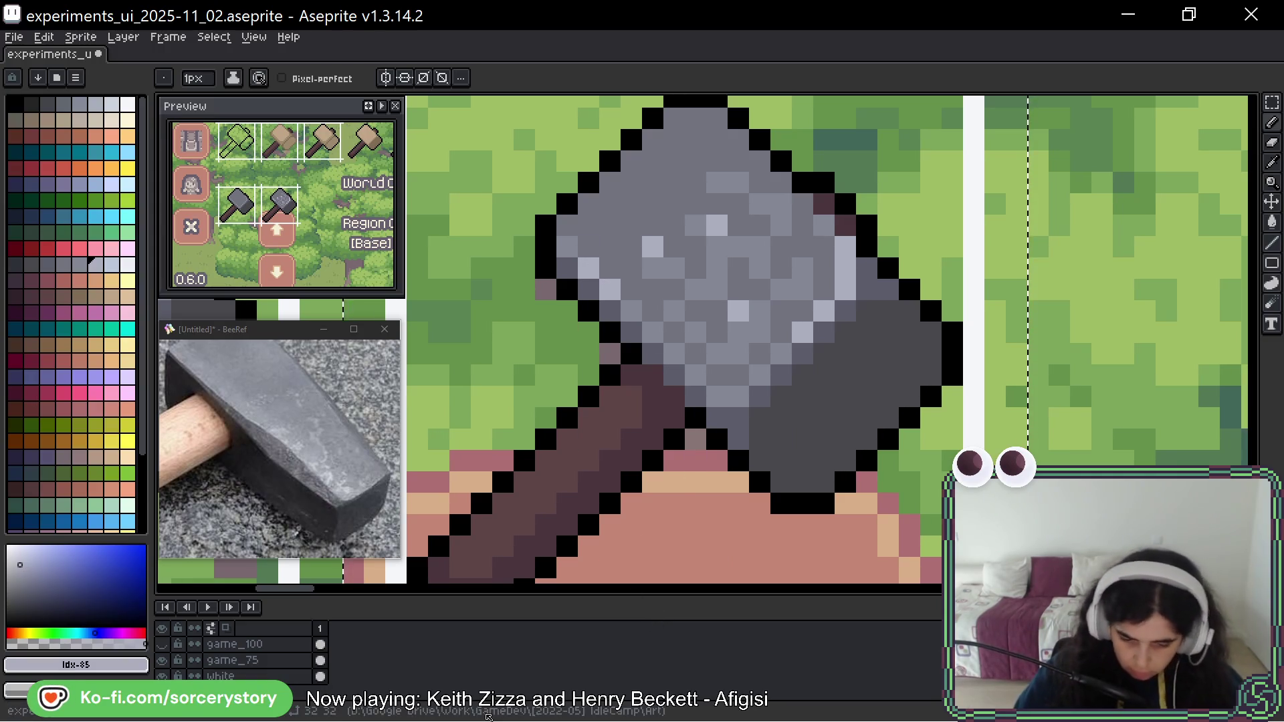
{"action": "left_click_drag", "start_coordinate": [567, 247], "coordinate": [588, 246]}
{"action": "key", "text": "ctrl+z"}
{"action": "left_click", "coordinate": [567, 227]}
{"action": "left_click", "coordinate": [653, 298], "text": "alt"}
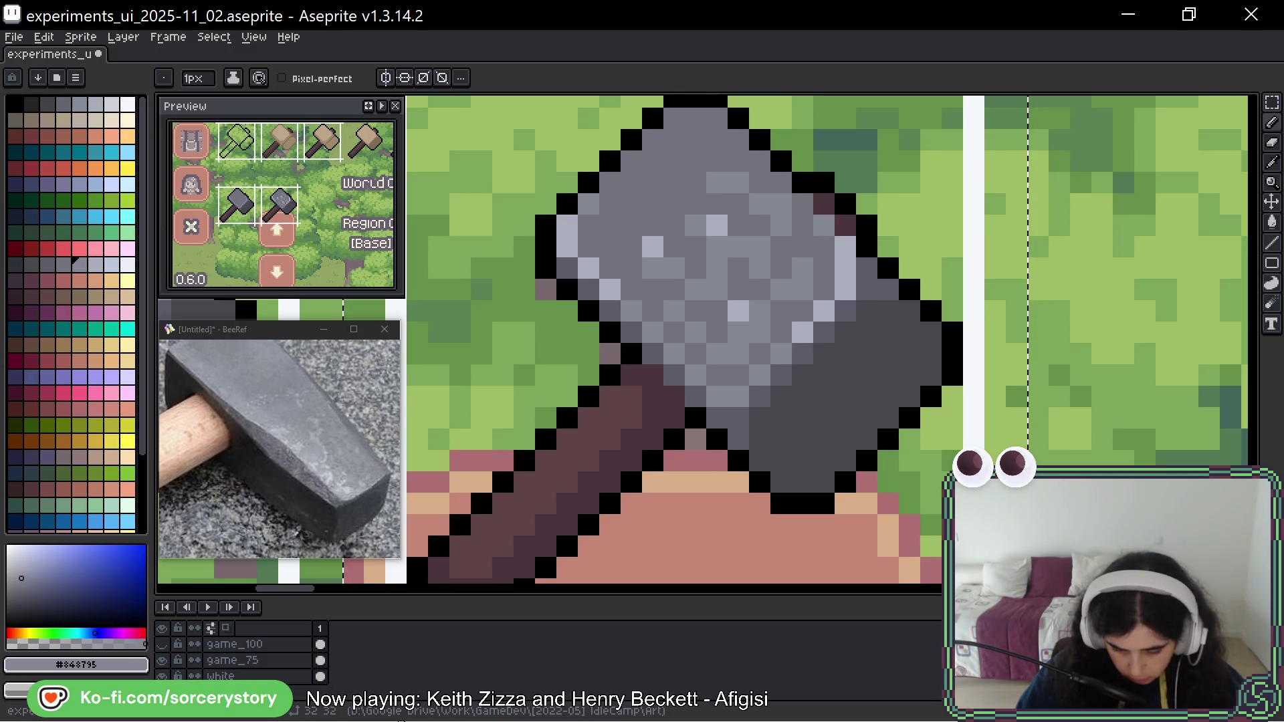
{"action": "left_click", "coordinate": [567, 247], "text": "alt"}
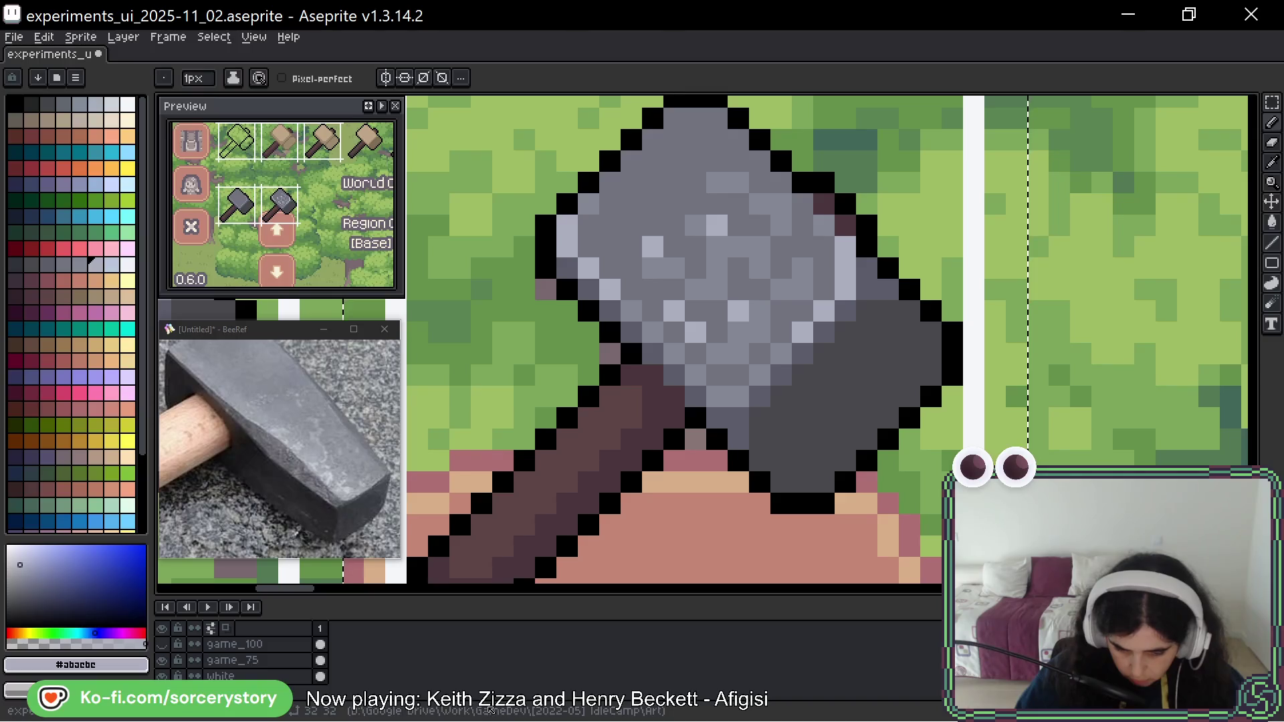
{"action": "key", "text": "ctrl+z"}
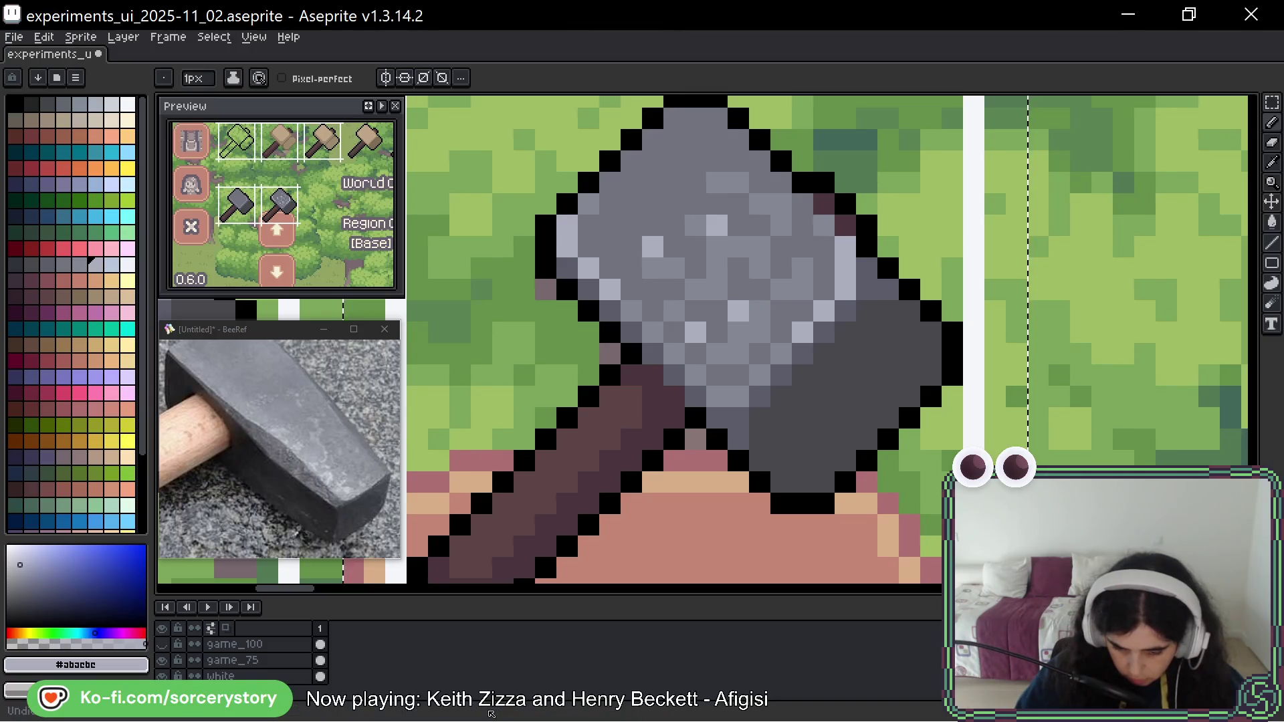
Darken two stray light pixels with mid grey #848795, then add one light grey speckle.
{"action": "left_click", "coordinate": [725, 306], "text": "alt"}
{"action": "left_click", "coordinate": [717, 225]}
{"action": "left_click", "coordinate": [653, 246]}
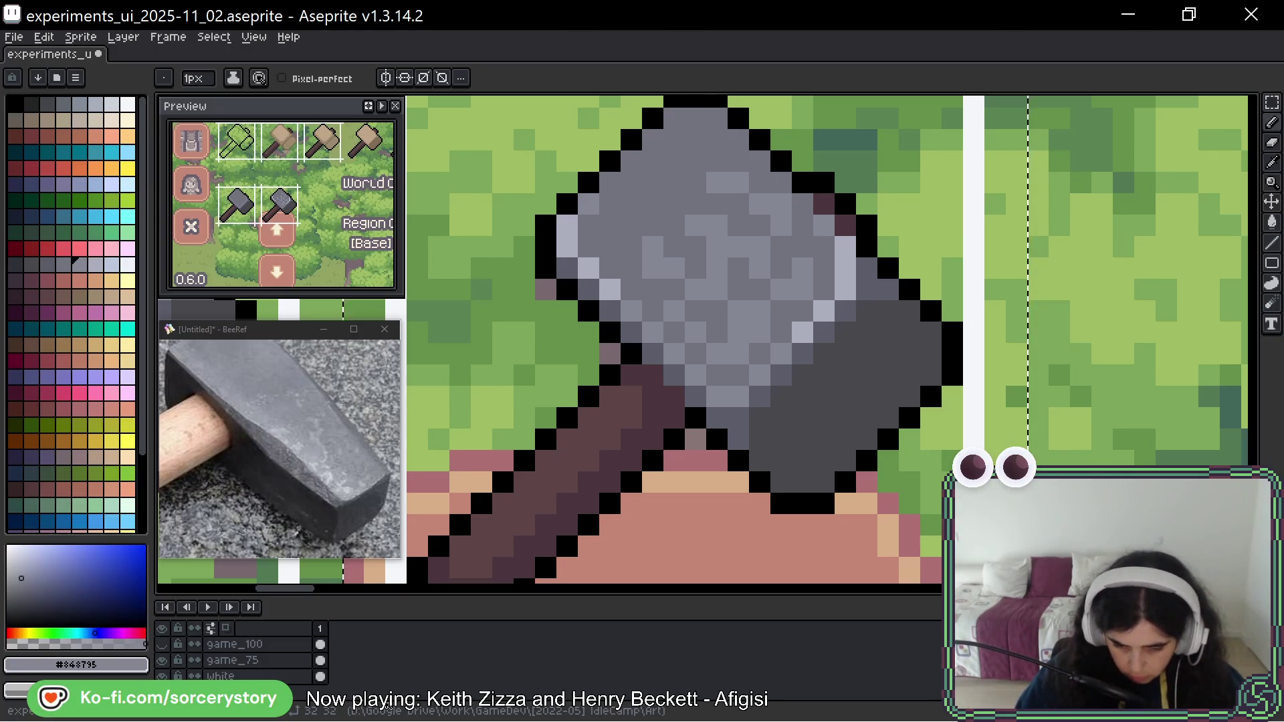
{"action": "left_click", "coordinate": [840, 244], "text": "alt"}
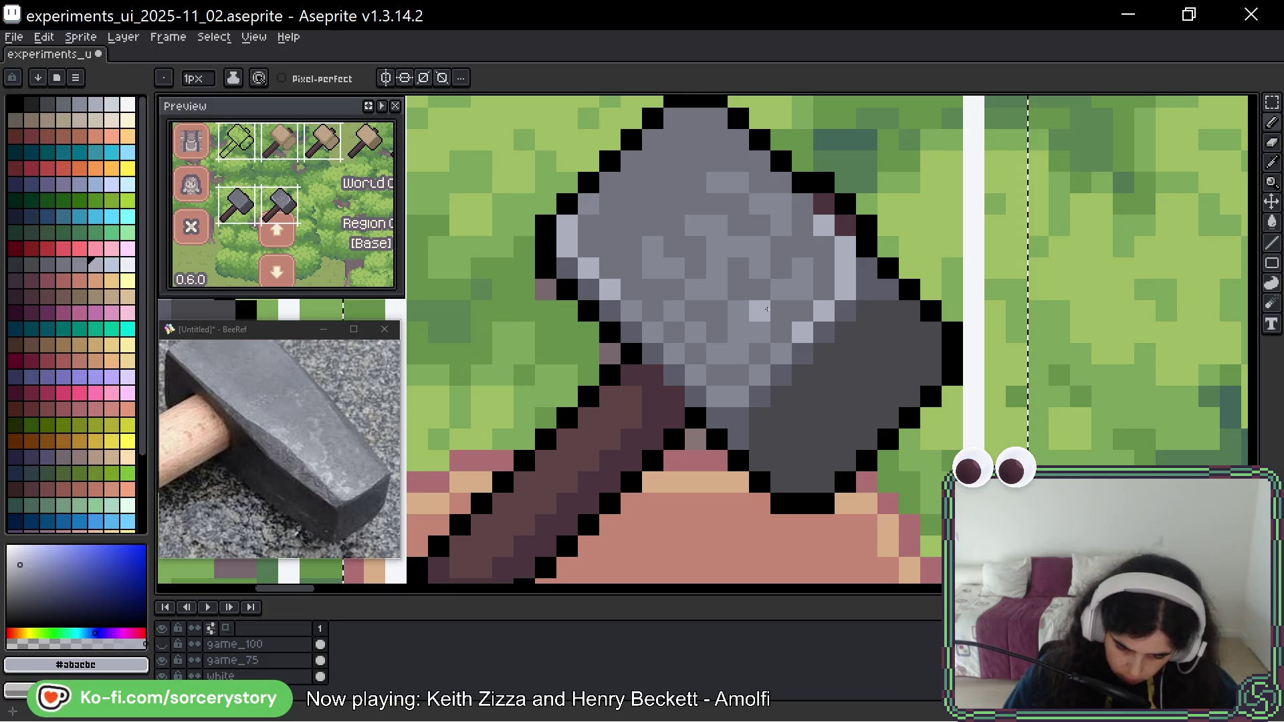
{"action": "left_click", "coordinate": [759, 311]}
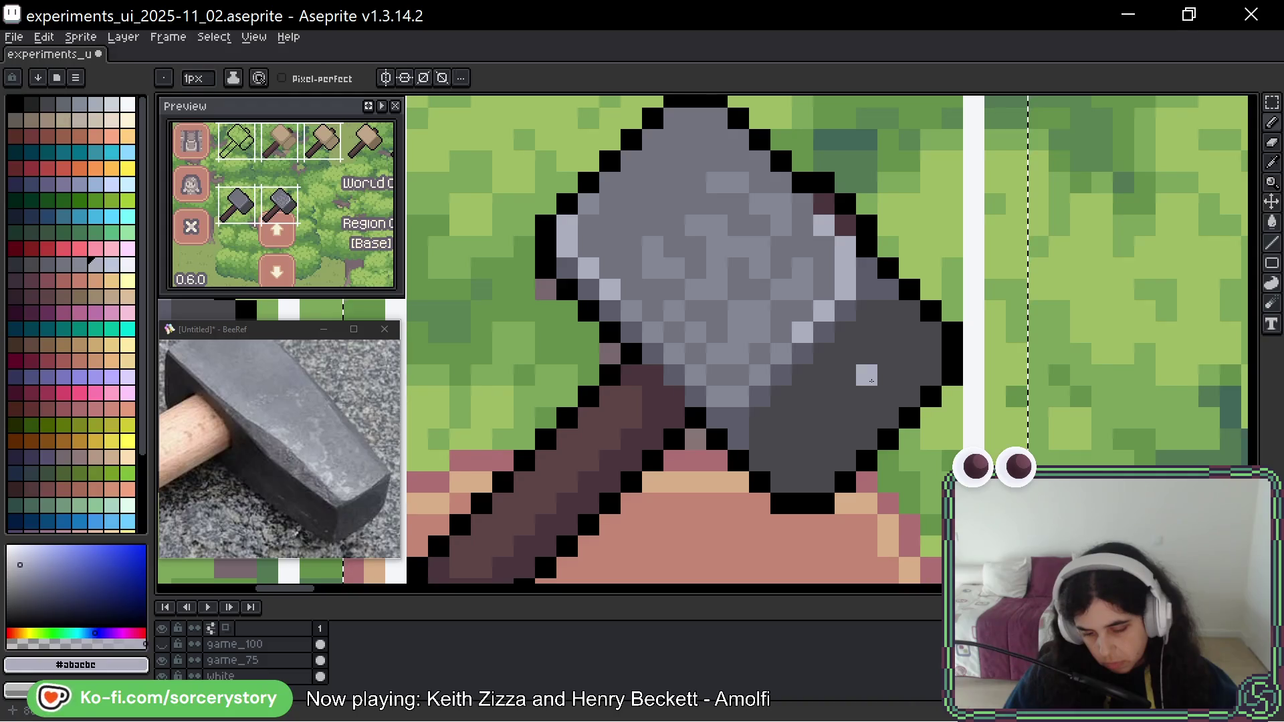
{"action": "left_click", "coordinate": [827, 412], "text": "alt"}
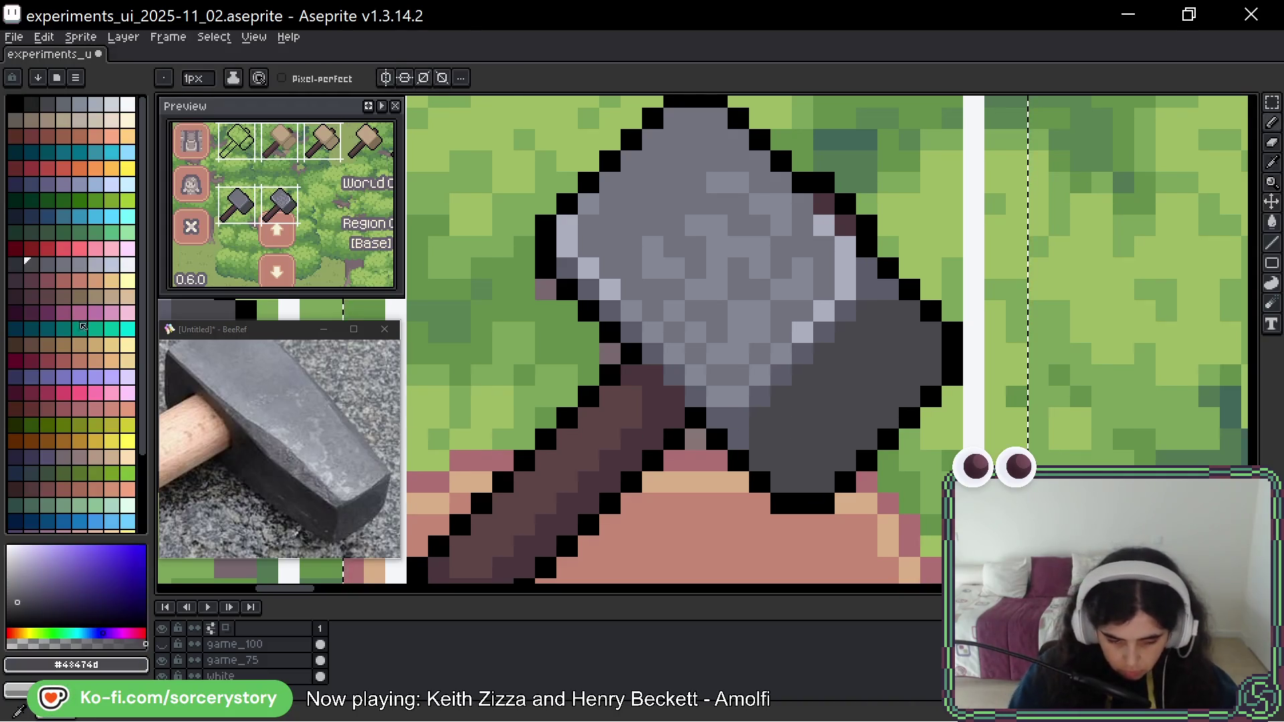
{"action": "left_click", "coordinate": [28, 267]}
{"action": "left_click", "coordinate": [20, 267]}
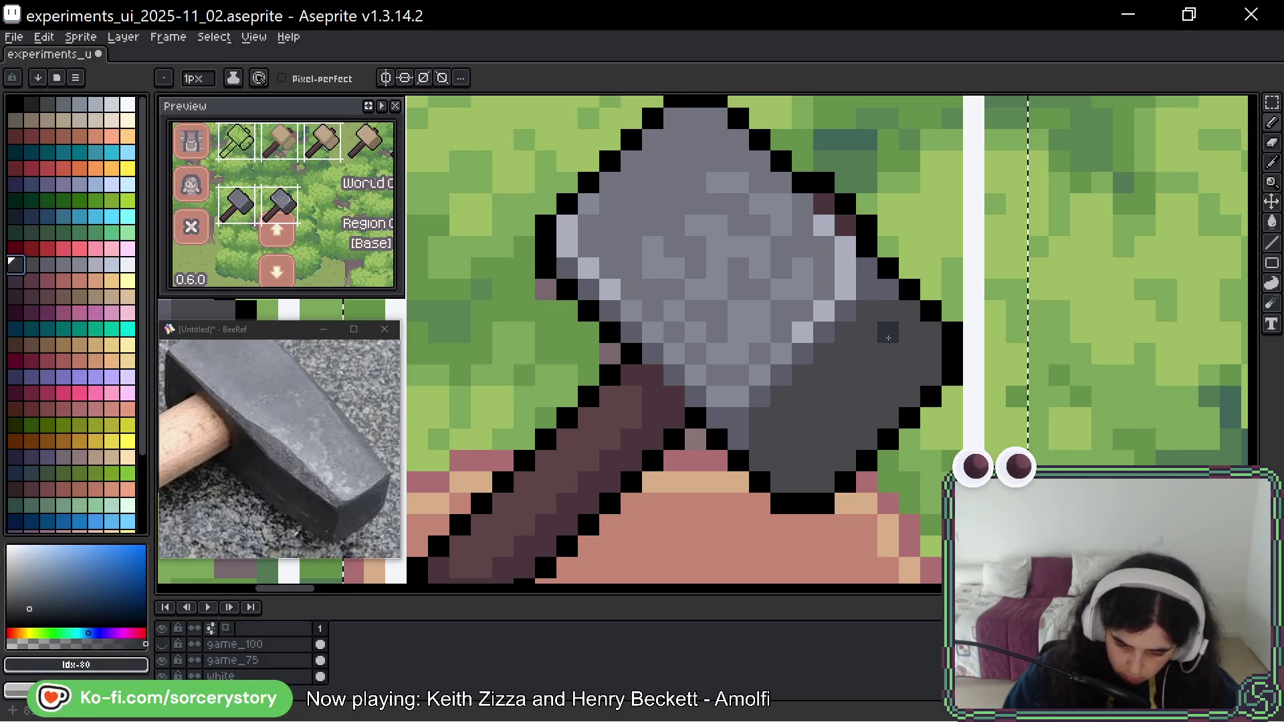
{"action": "left_click_drag", "start_coordinate": [887, 333], "coordinate": [899, 356]}
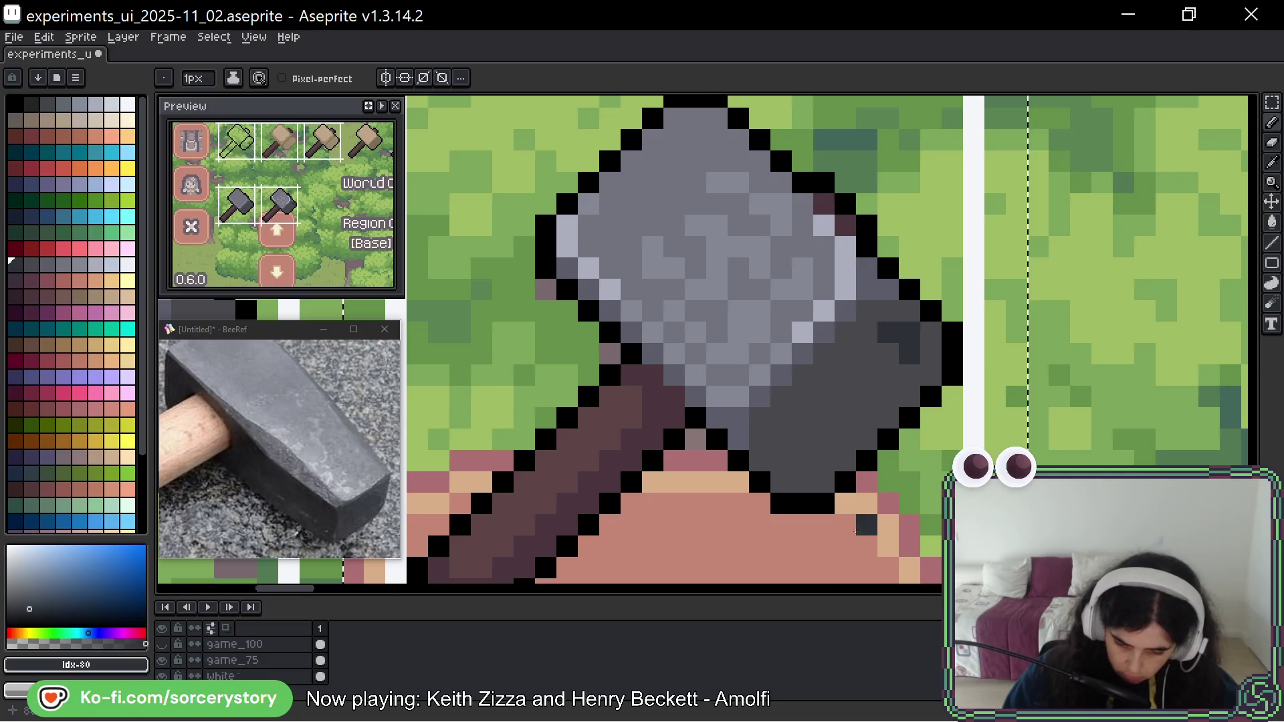
{"action": "left_click", "coordinate": [866, 374]}
{"action": "left_click_drag", "start_coordinate": [846, 439], "coordinate": [803, 460]}
{"action": "left_click", "coordinate": [803, 438]}
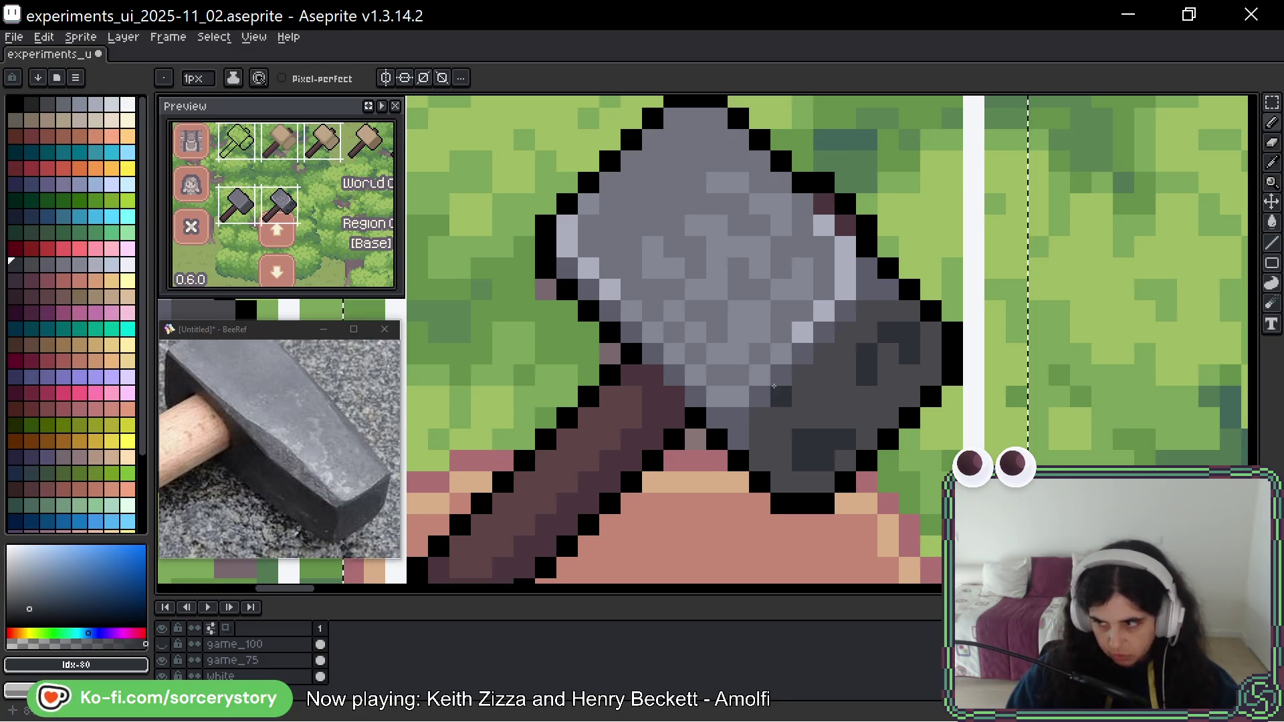
{"action": "key", "text": "ctrl+z"}
{"action": "key", "text": "ctrl+z"}
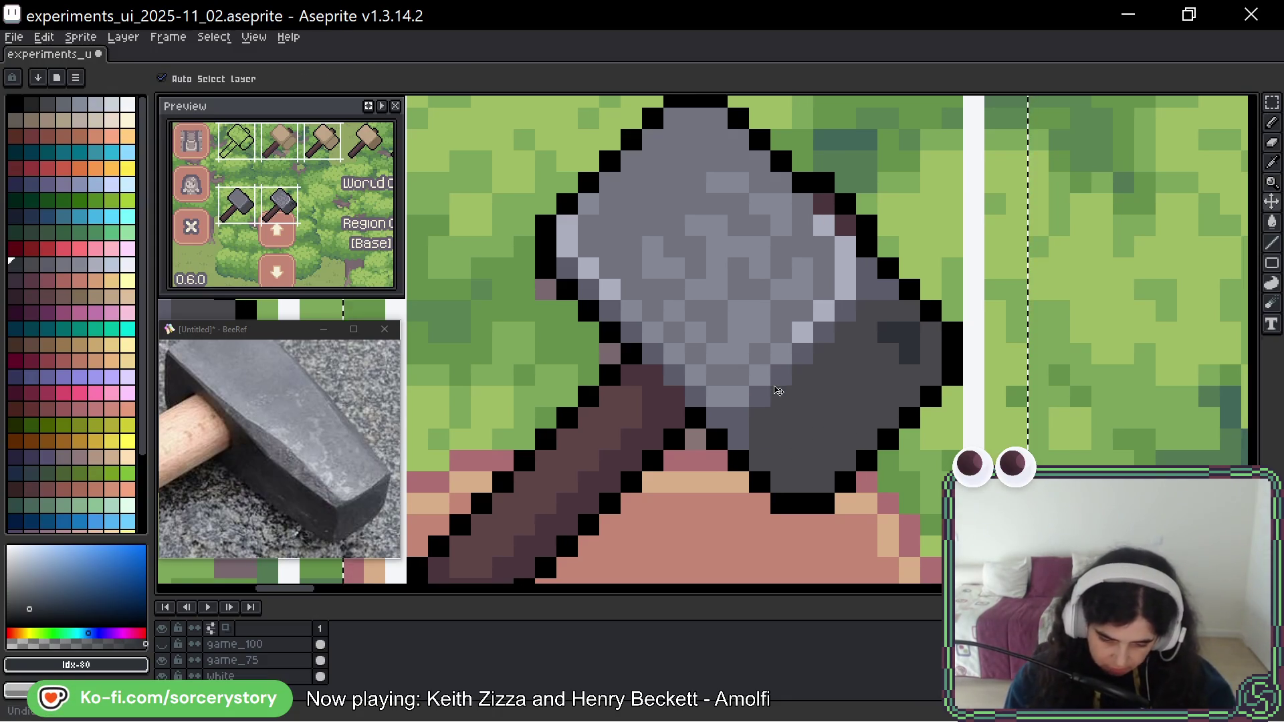
{"action": "key", "text": "ctrl+z"}
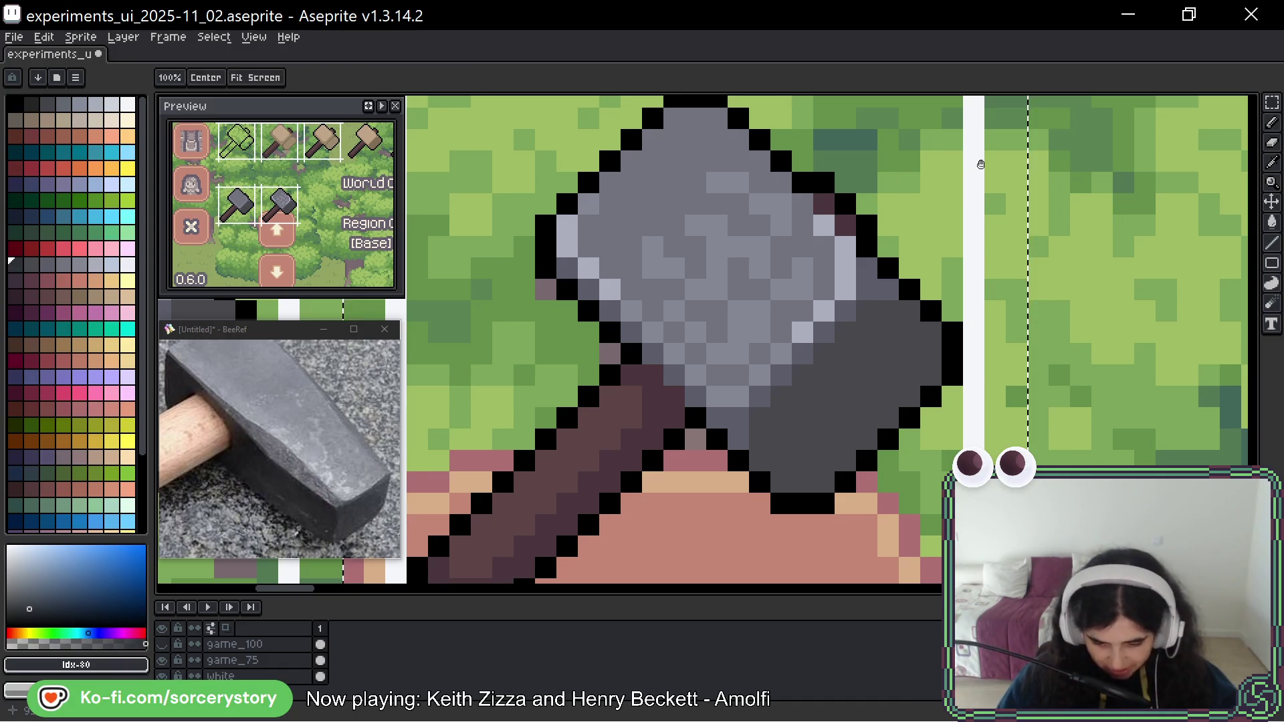
Try sampled light grey speckles on the upper hammer head, then undo them.
{"action": "left_click_drag", "start_coordinate": [814, 260], "coordinate": [819, 287]}
{"action": "left_click", "coordinate": [847, 324], "text": "alt"}
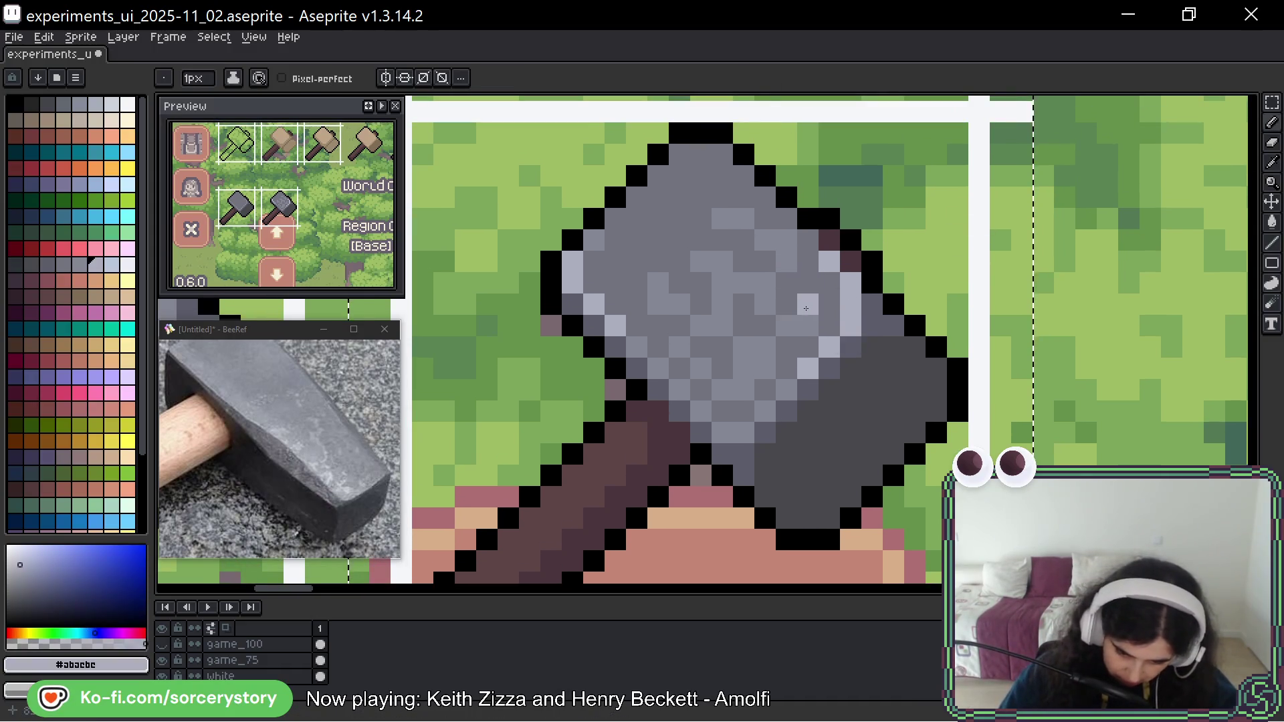
{"action": "left_click_drag", "start_coordinate": [722, 283], "coordinate": [722, 262]}
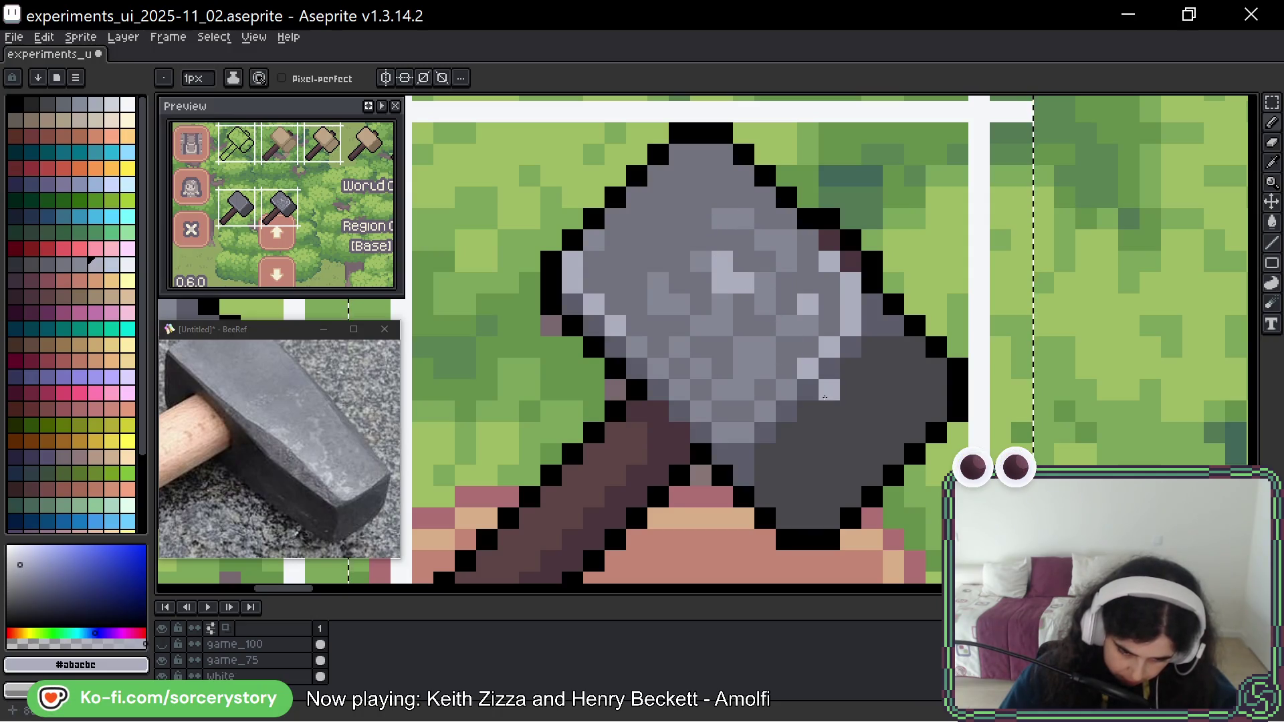
{"action": "right_click", "coordinate": [722, 284]}
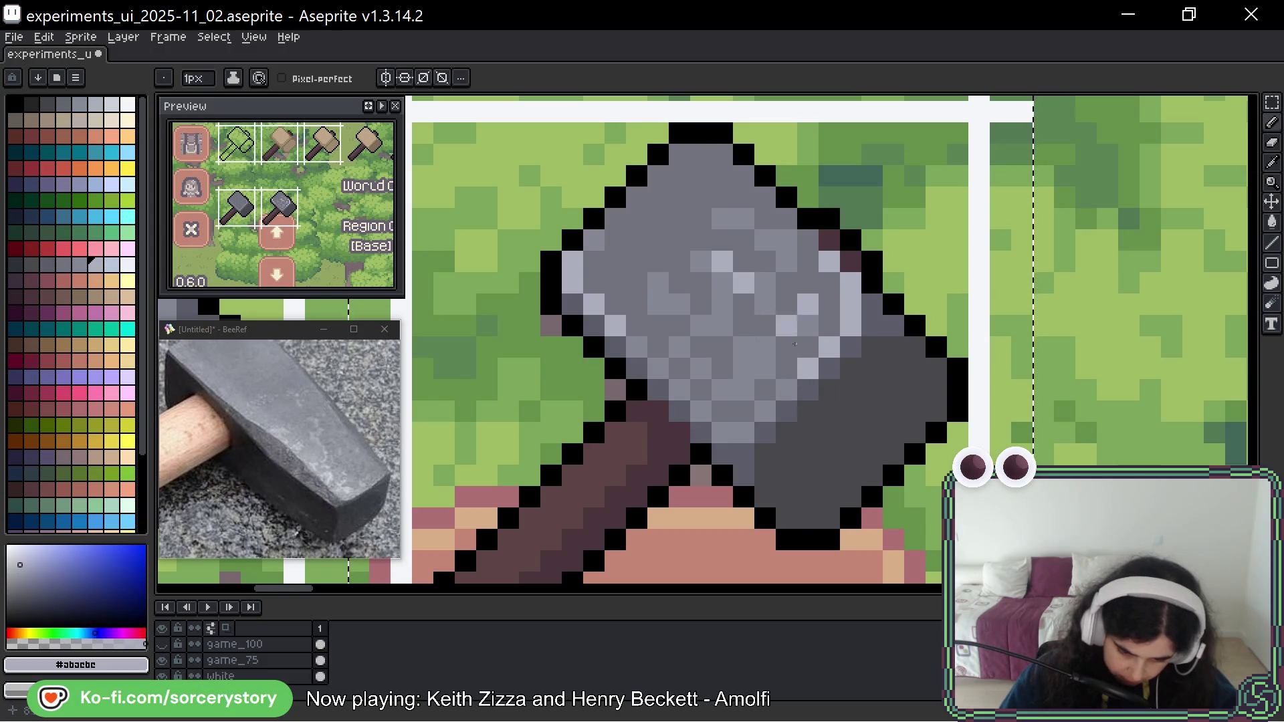
{"action": "left_click", "coordinate": [744, 219]}
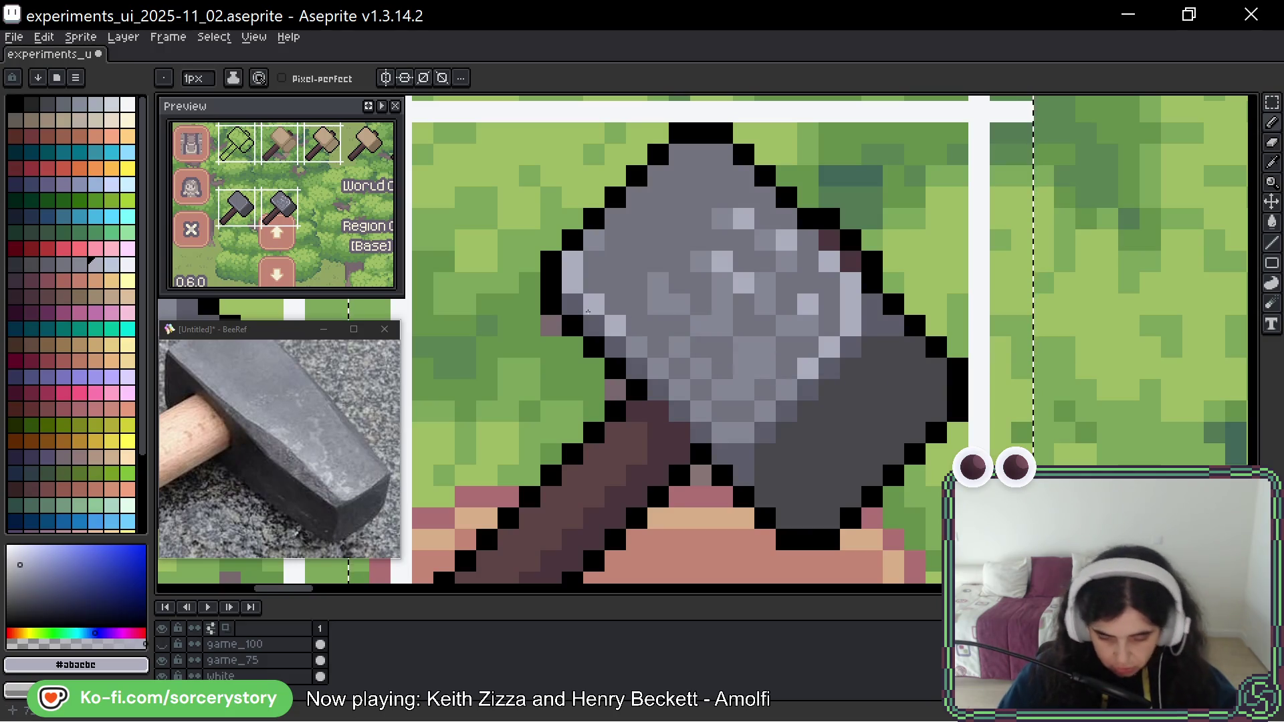
{"action": "key", "text": "ctrl+z"}
{"action": "key", "text": "ctrl+z"}
{"action": "key", "text": "ctrl+z"}
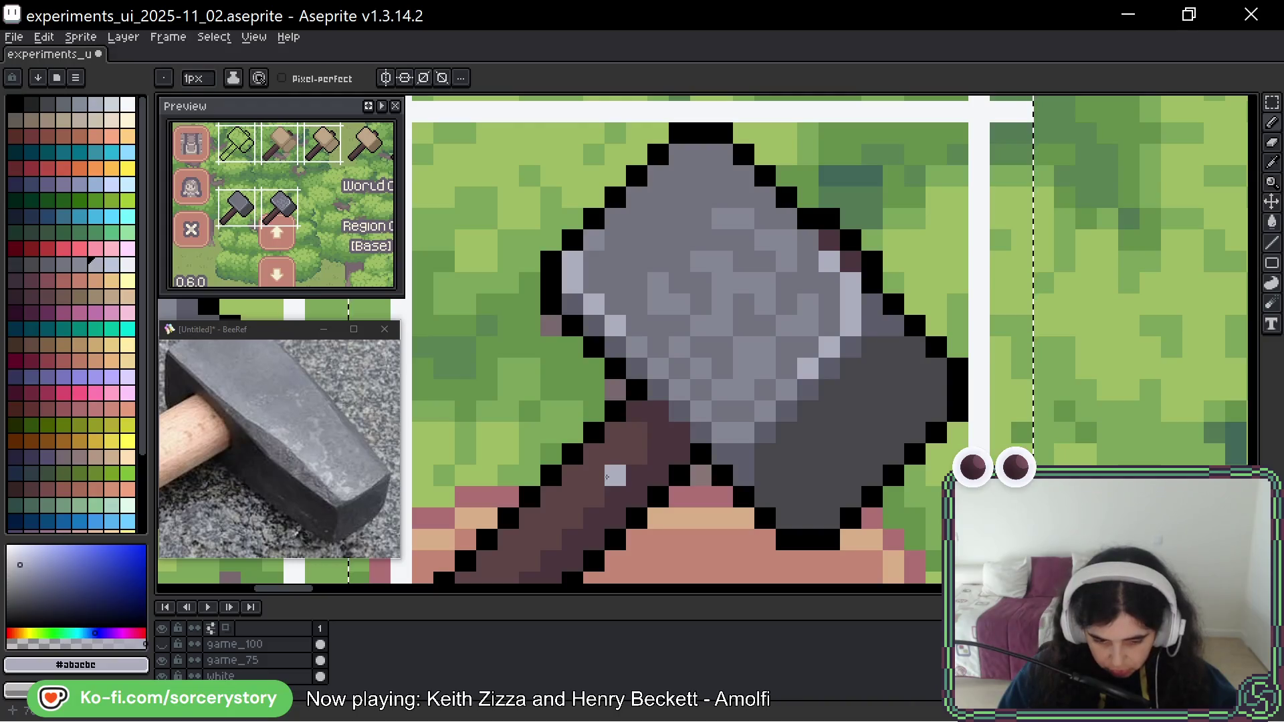
Pick a lighter palette grey and dot speckles on the head's face, keeping two.
{"action": "left_click", "coordinate": [83, 266]}
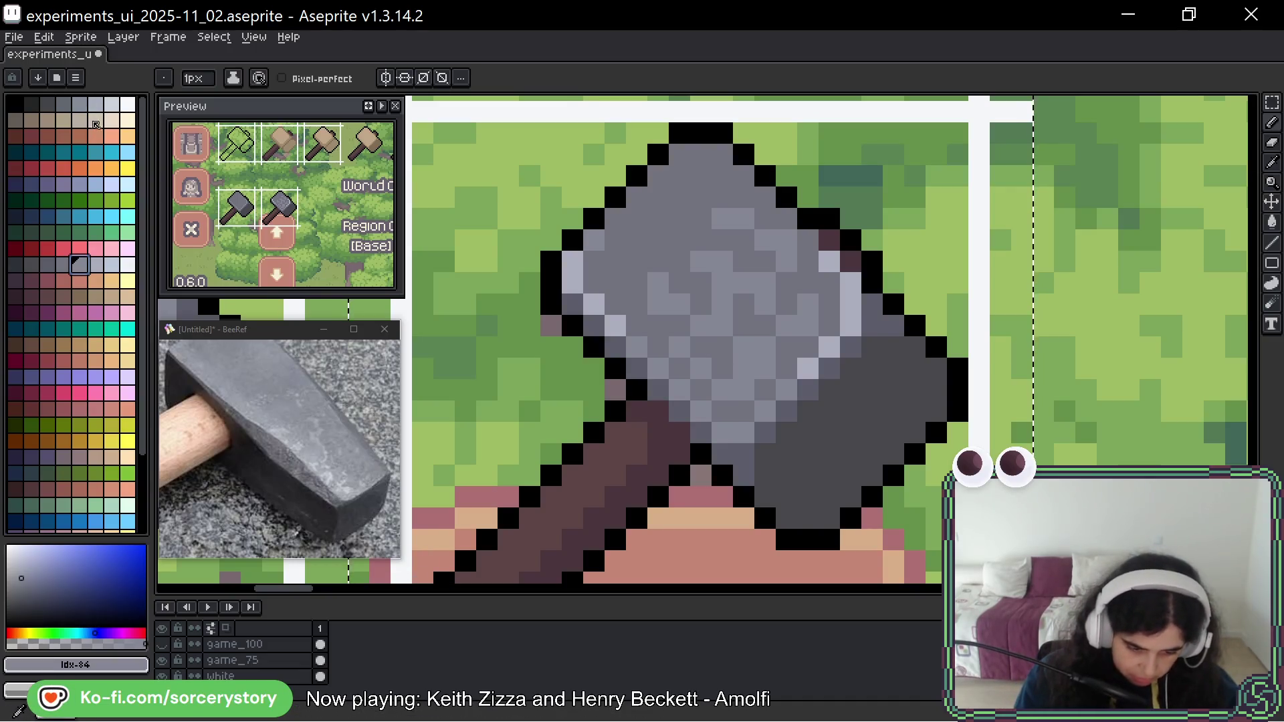
{"action": "left_click", "coordinate": [80, 105]}
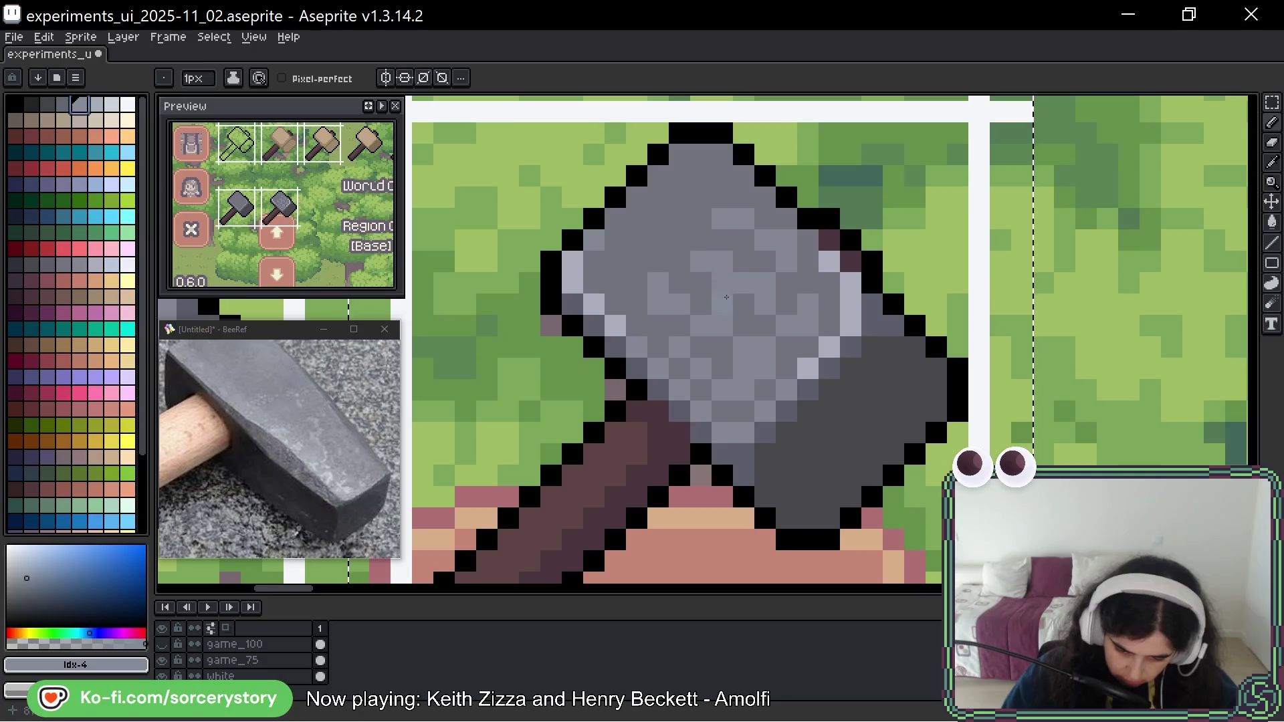
{"action": "key", "text": "]"}
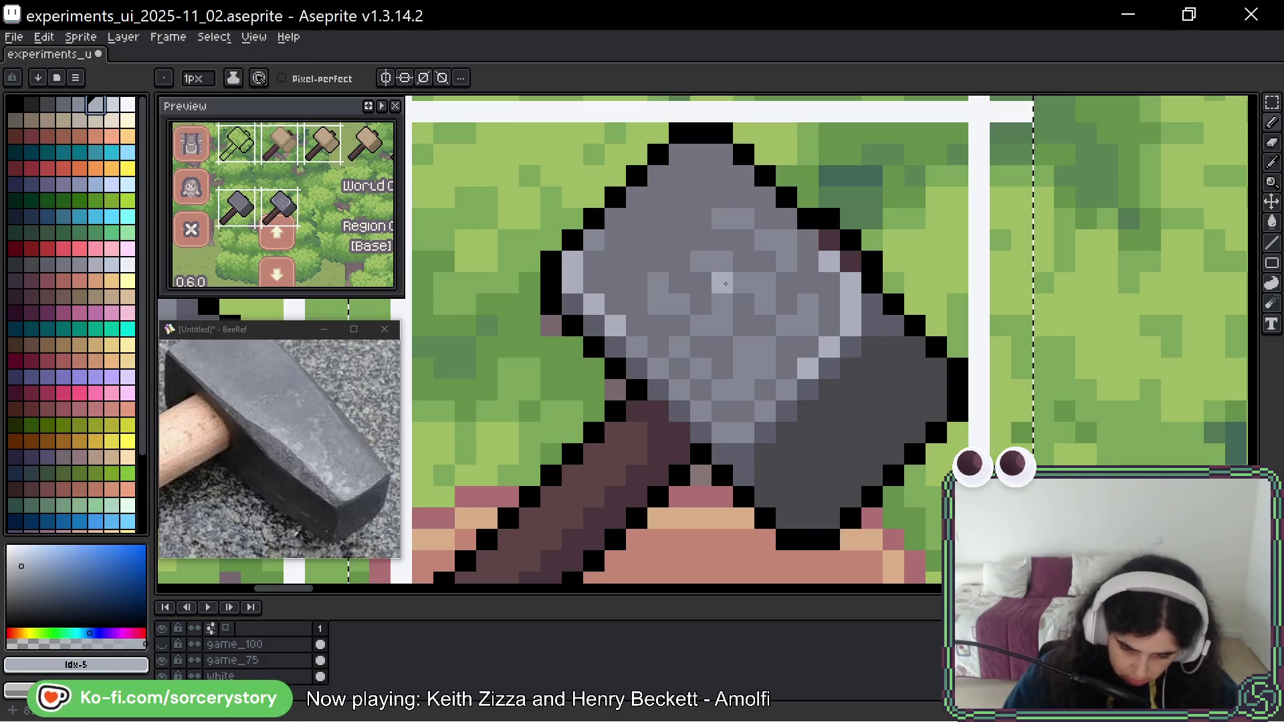
{"action": "left_click", "coordinate": [765, 281]}
{"action": "left_click", "coordinate": [743, 281]}
{"action": "left_click", "coordinate": [722, 260]}
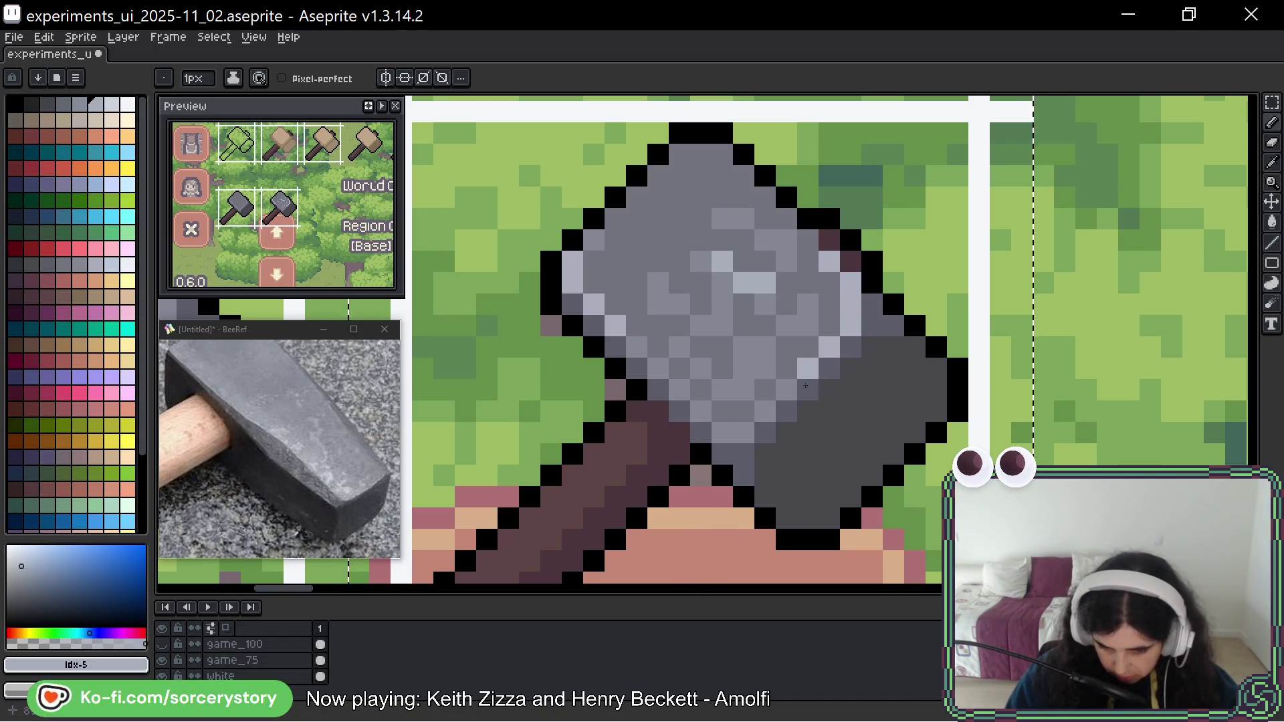
{"action": "key", "text": "ctrl+z"}
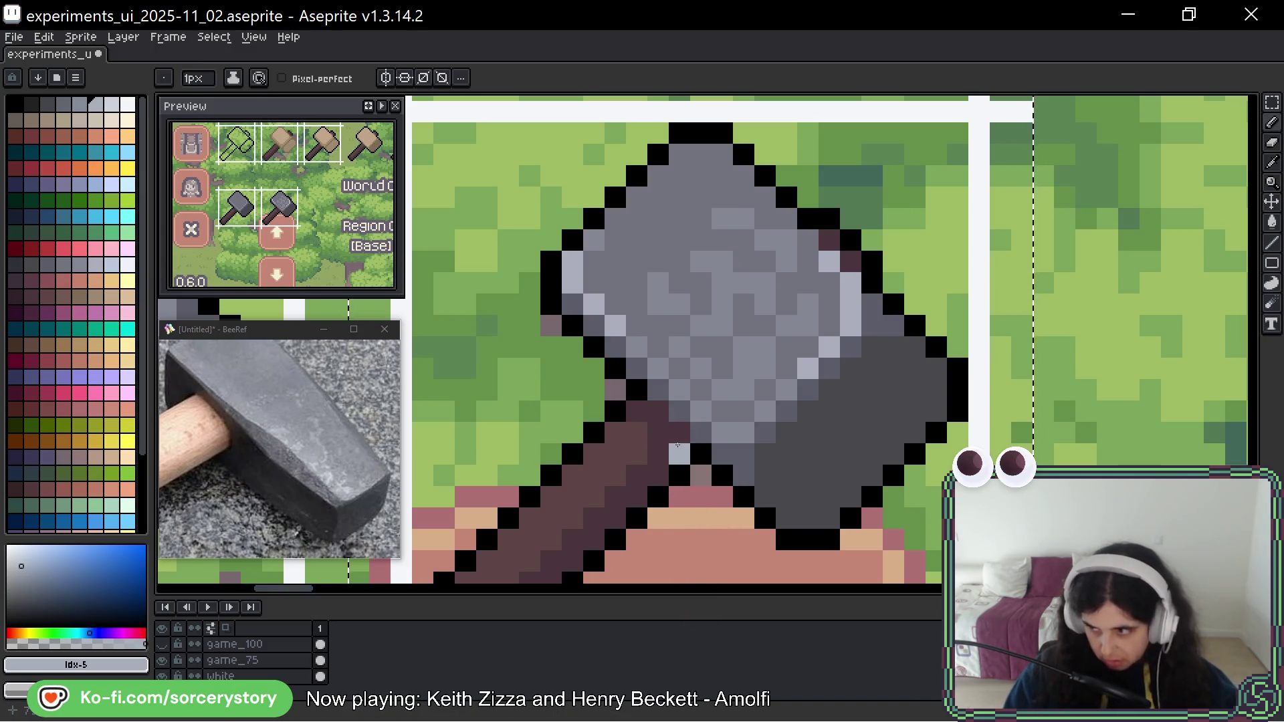
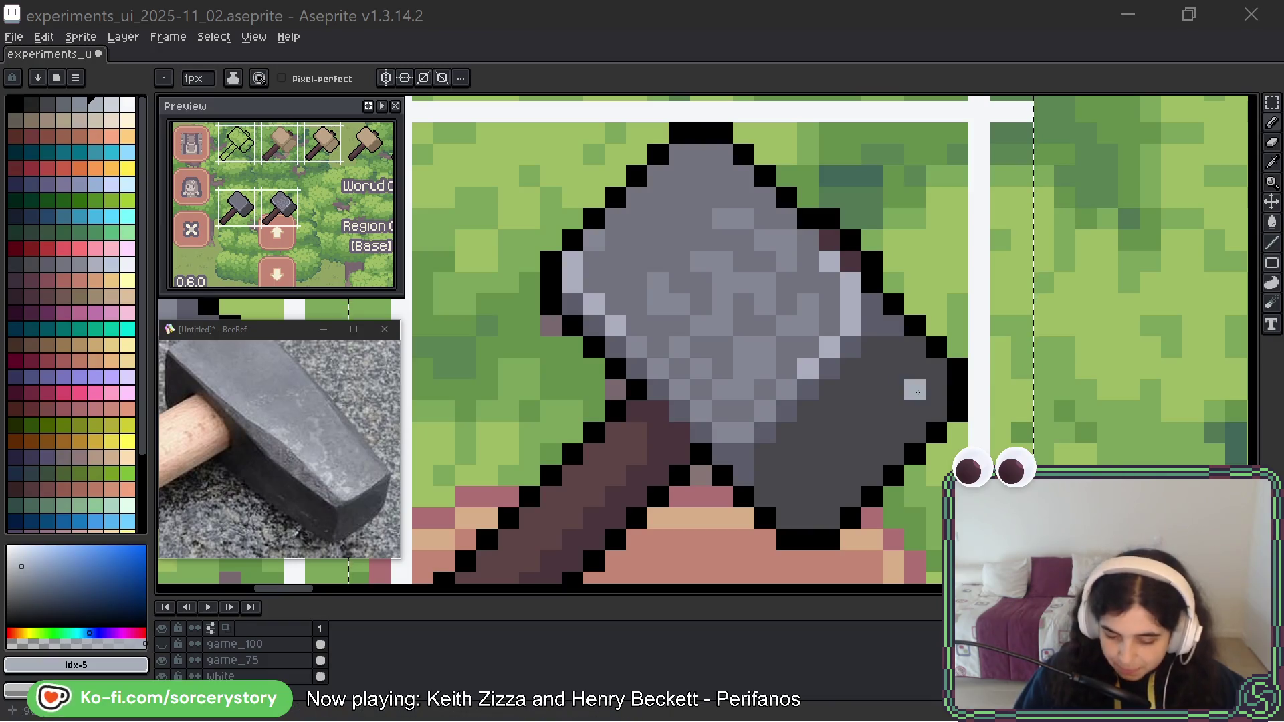
Pick the head's light grey and paint highlight pixels on the hammer head, undoing the last one.
{"action": "left_click_drag", "start_coordinate": [829, 408], "coordinate": [842, 404]}
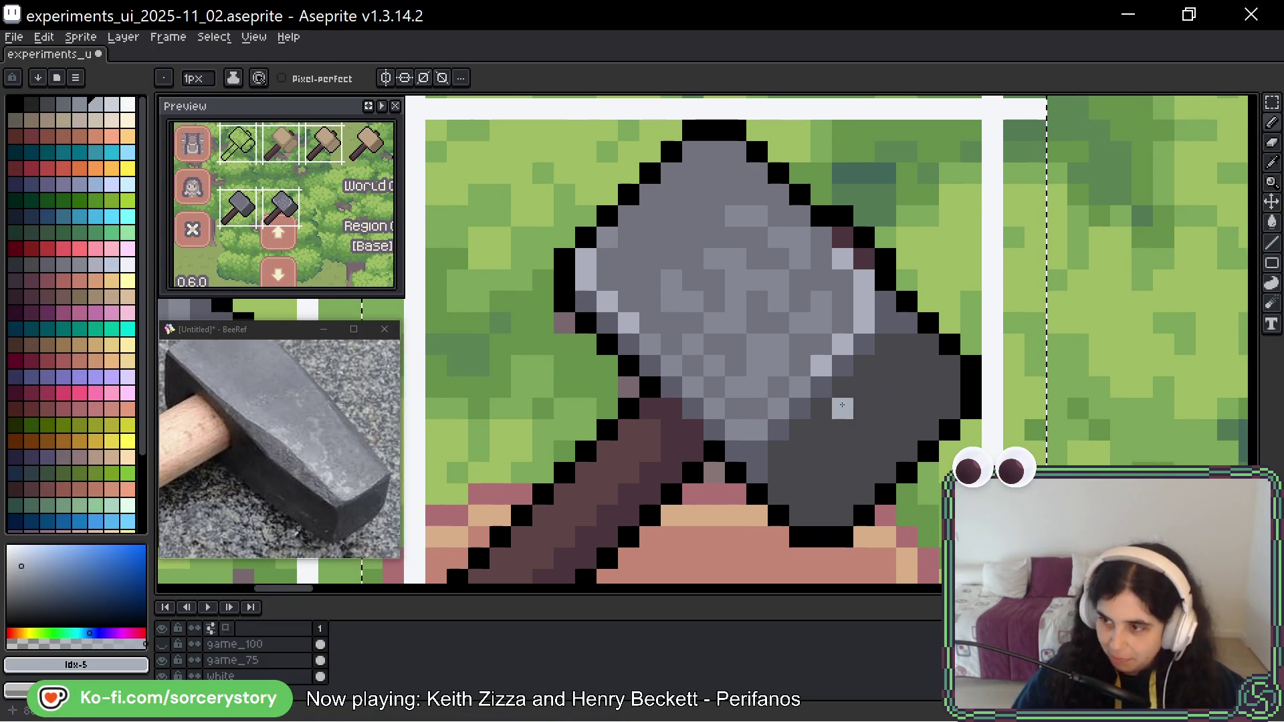
{"action": "key", "text": "space"}
{"action": "left_click_drag", "start_coordinate": [1090, 279], "coordinate": [1076, 303]}
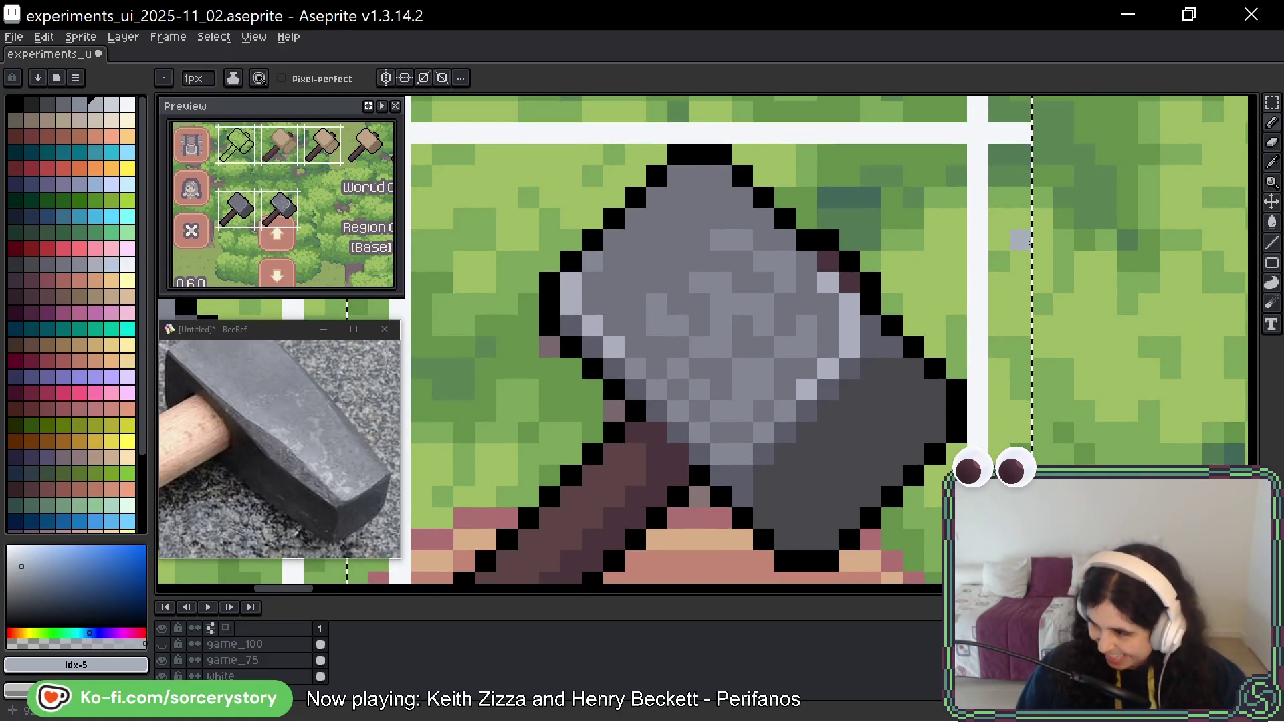
{"action": "key", "text": "space"}
{"action": "left_click_drag", "start_coordinate": [1035, 329], "coordinate": [1030, 348]}
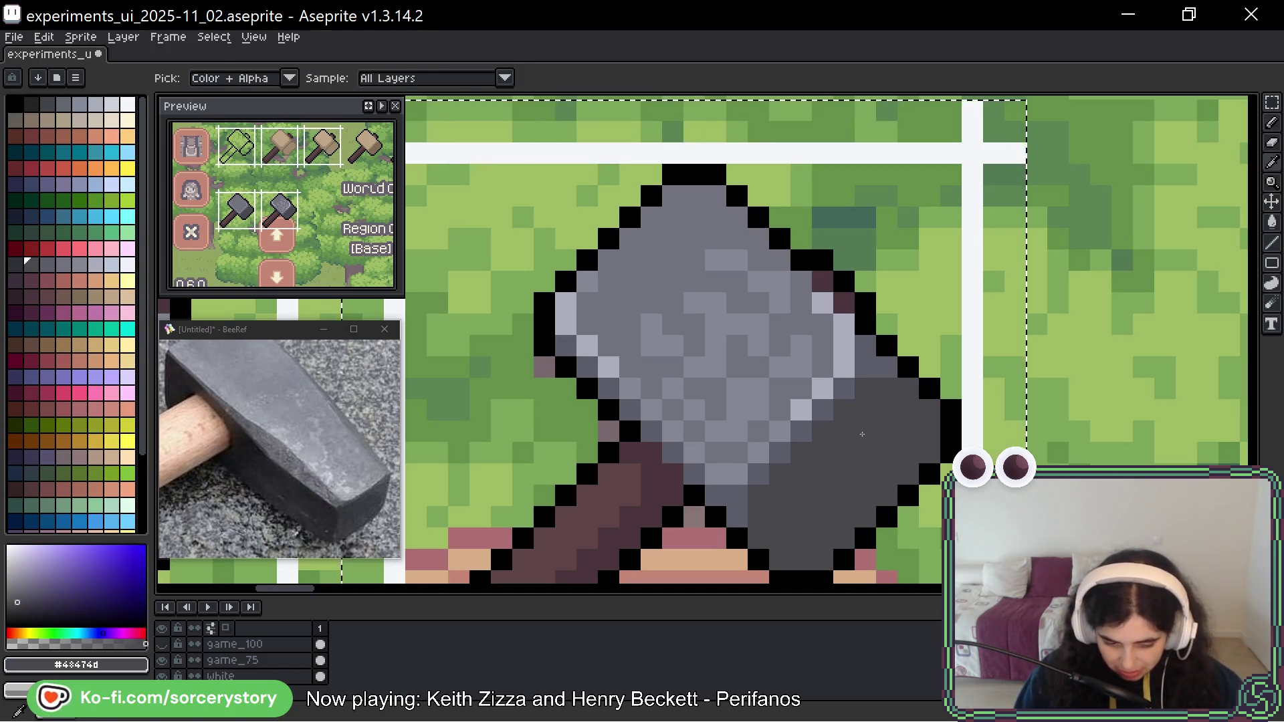
{"action": "left_click", "coordinate": [844, 371], "text": "alt"}
{"action": "left_click_drag", "start_coordinate": [822, 388], "coordinate": [835, 393]}
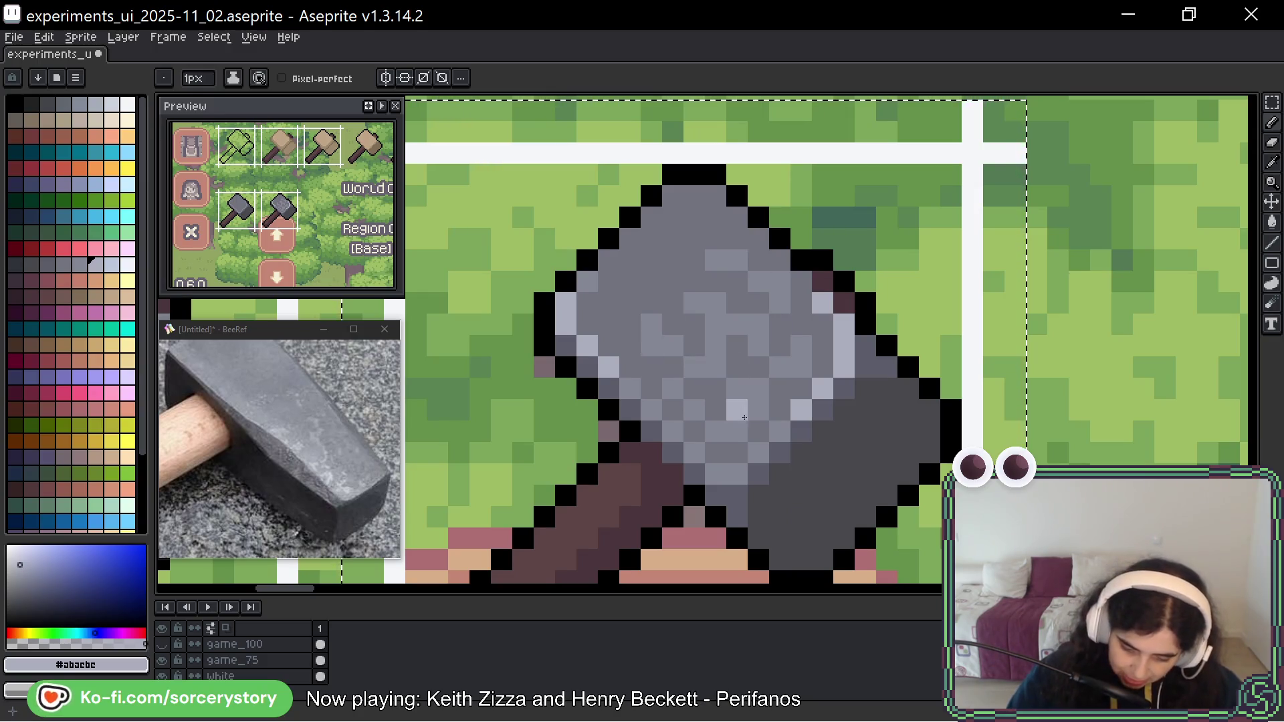
{"action": "left_click_drag", "start_coordinate": [758, 405], "coordinate": [737, 387]}
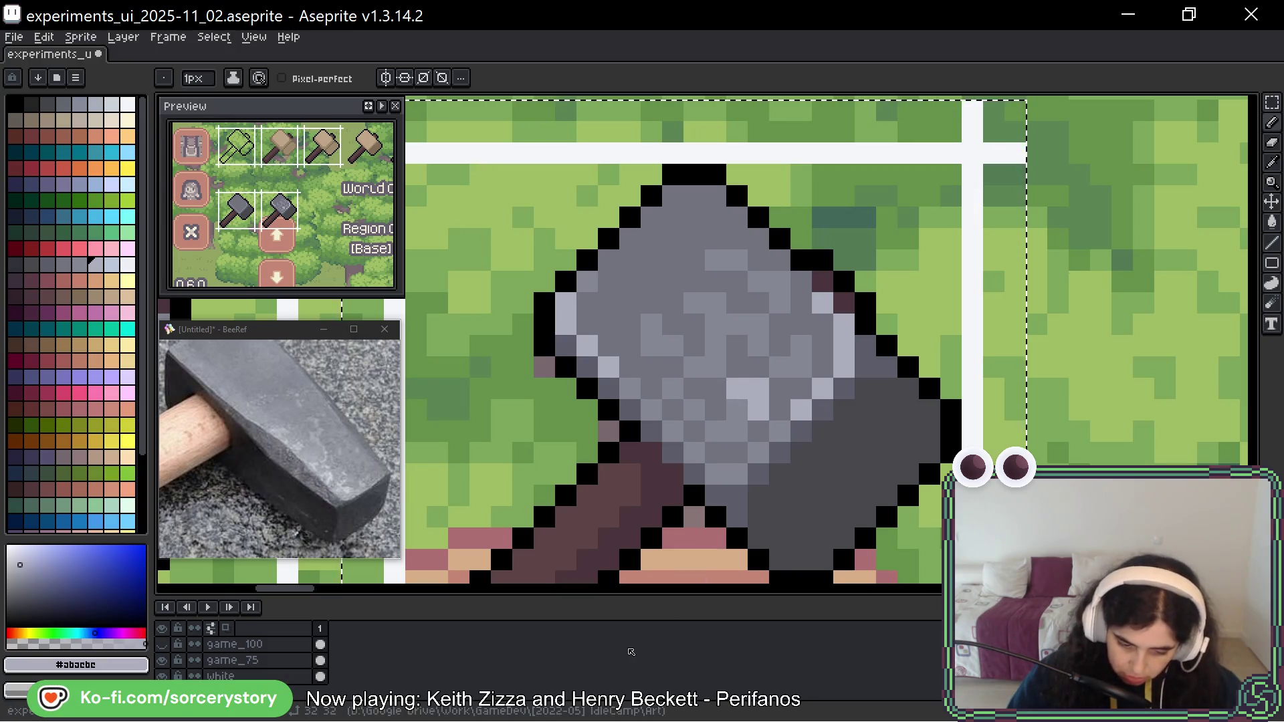
{"action": "left_click", "coordinate": [736, 434]}
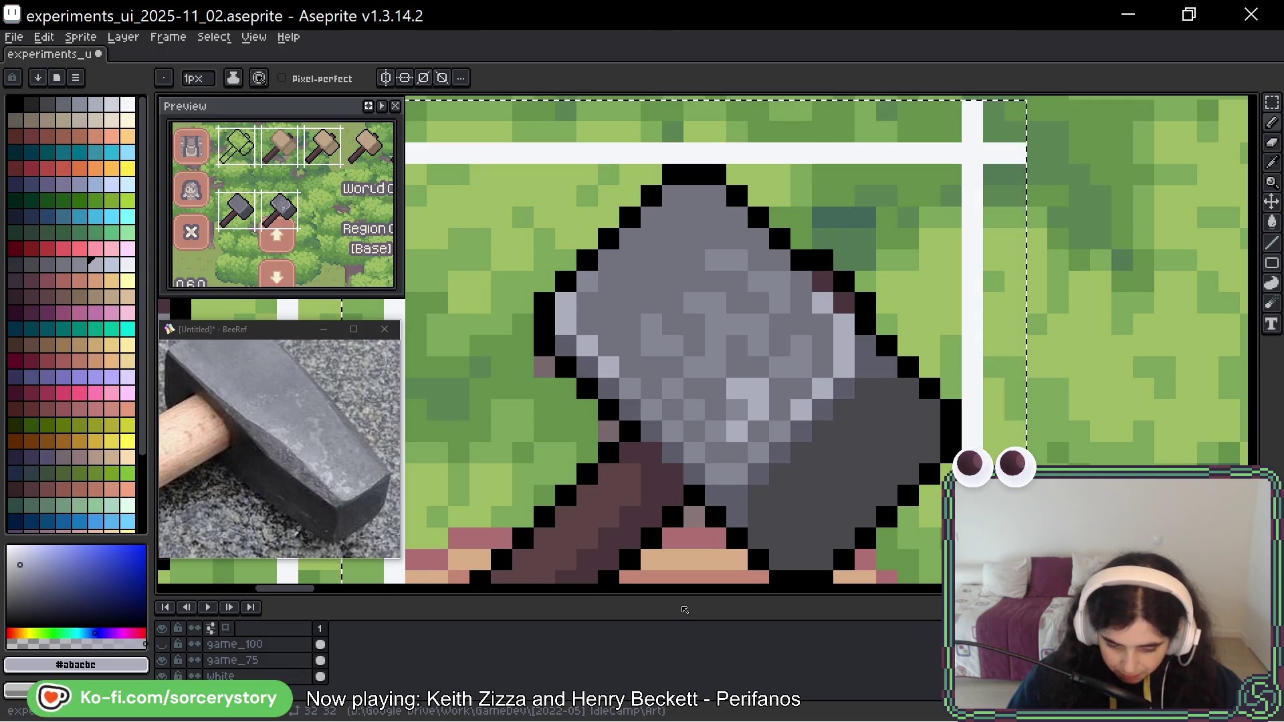
{"action": "key", "text": "ctrl+z"}
{"action": "key", "text": "ctrl+z"}
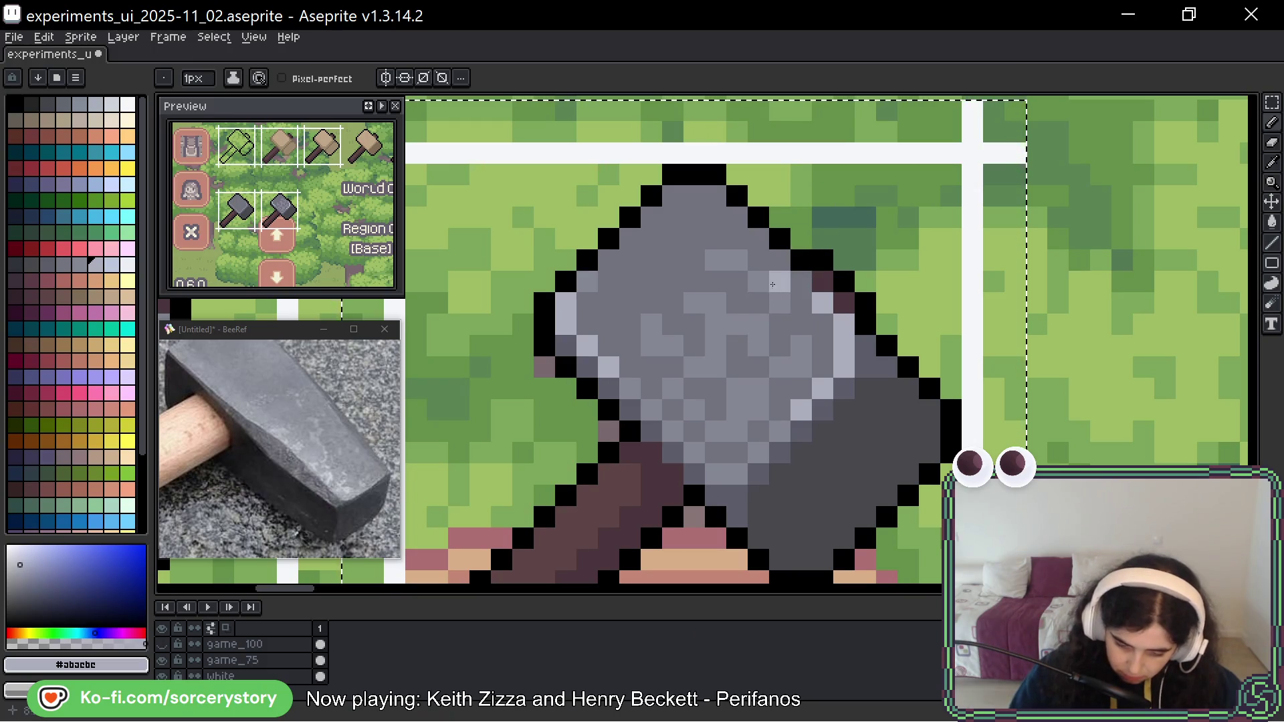
Add light-grey pixels near the head's top, then undo the last two.
{"action": "left_click_drag", "start_coordinate": [736, 260], "coordinate": [714, 260]}
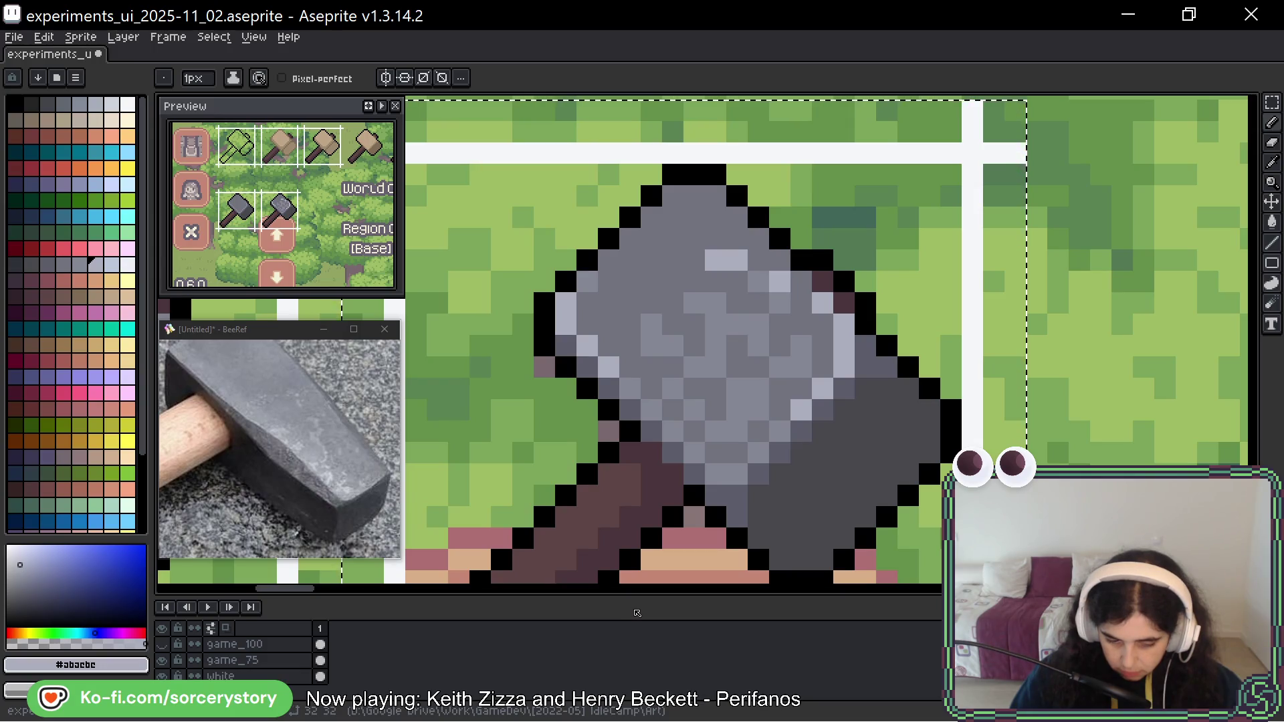
{"action": "left_click", "coordinate": [758, 324]}
{"action": "left_click", "coordinate": [715, 302]}
{"action": "left_click", "coordinate": [737, 324]}
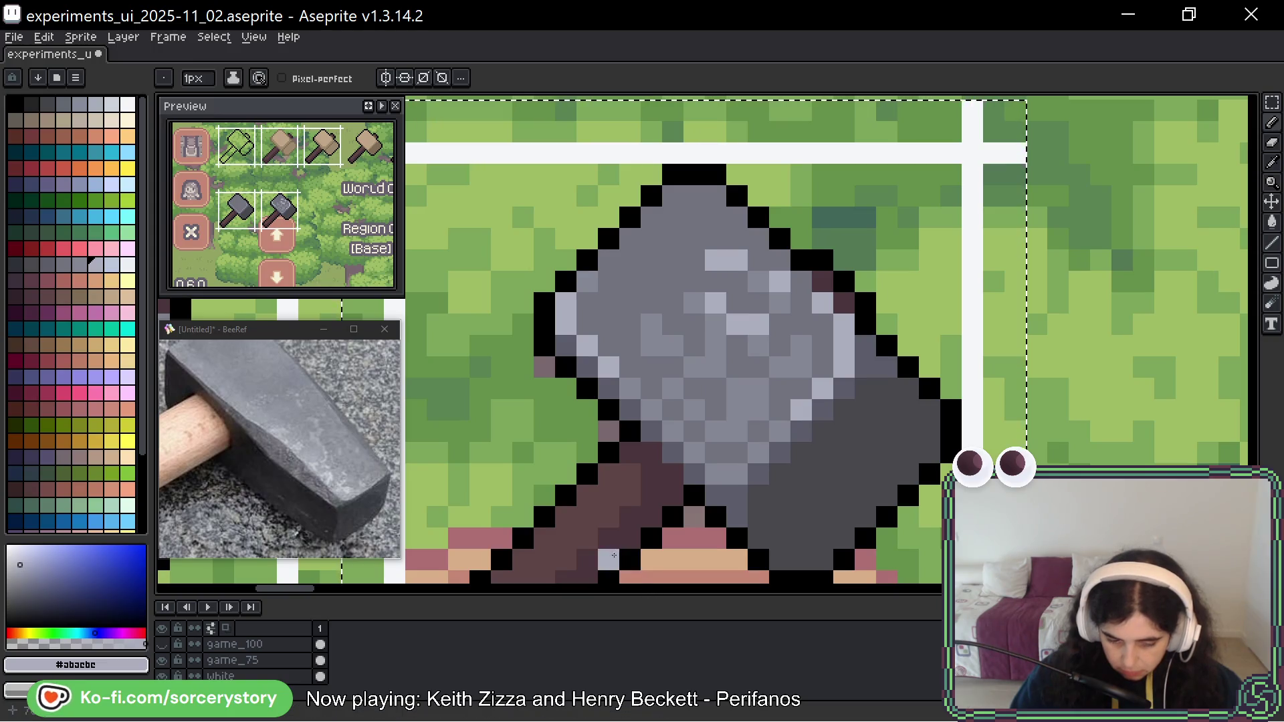
{"action": "key", "text": "ctrl+z"}
{"action": "key", "text": "ctrl+z"}
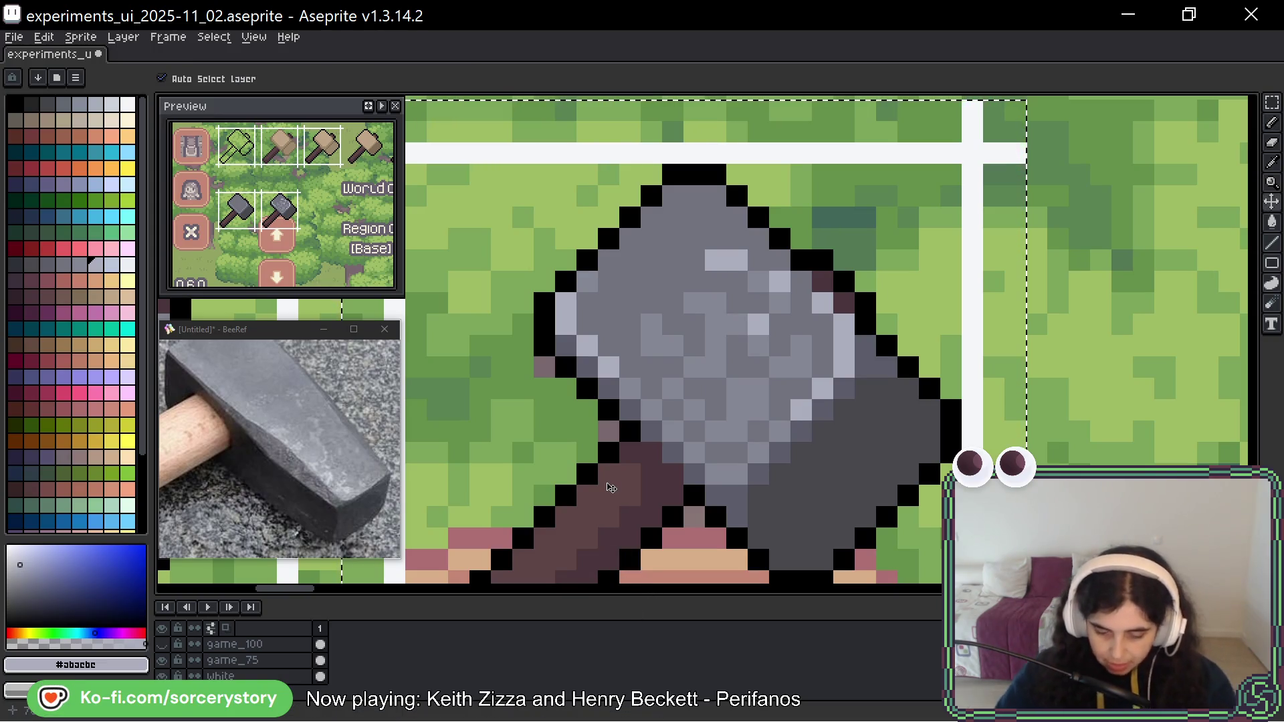
{"action": "key", "text": "ctrl+z"}
{"action": "key", "text": "ctrl+z"}
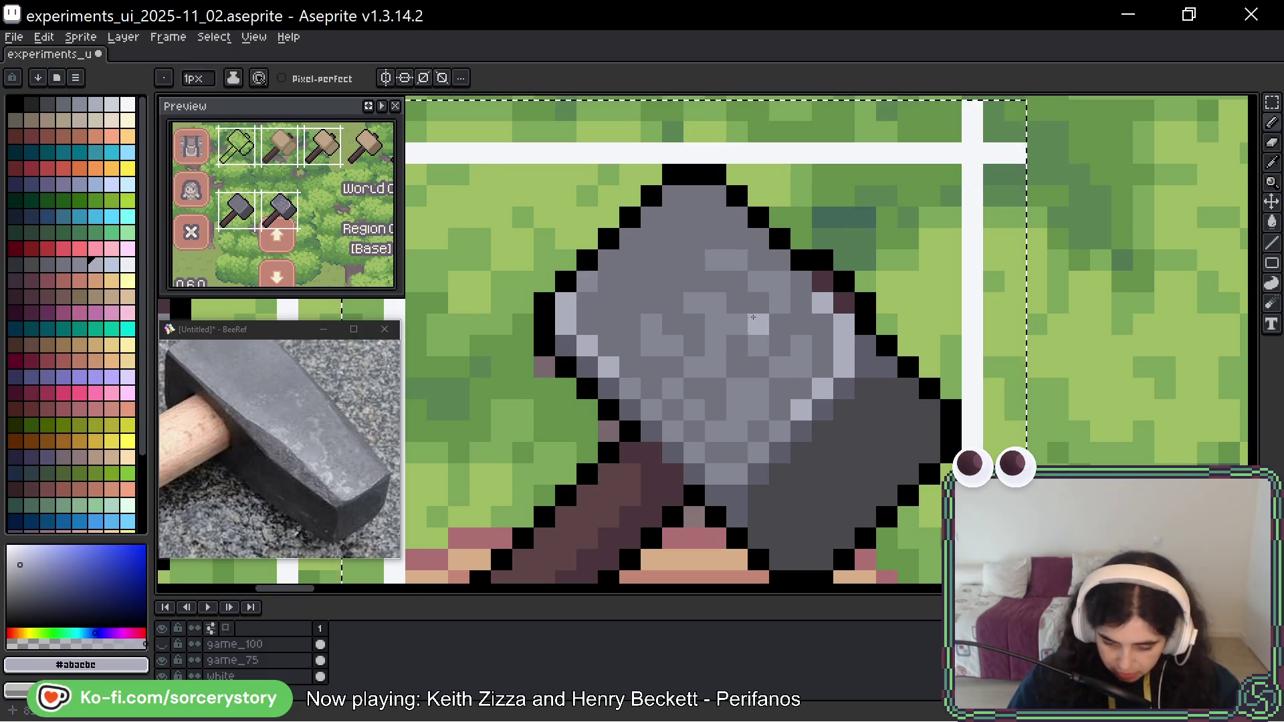
Repaint head pixels with mid grey, then add light-grey highlights along the upper edge.
{"action": "left_click", "coordinate": [738, 309], "text": "alt"}
{"action": "left_click_drag", "start_coordinate": [825, 401], "coordinate": [851, 431]}
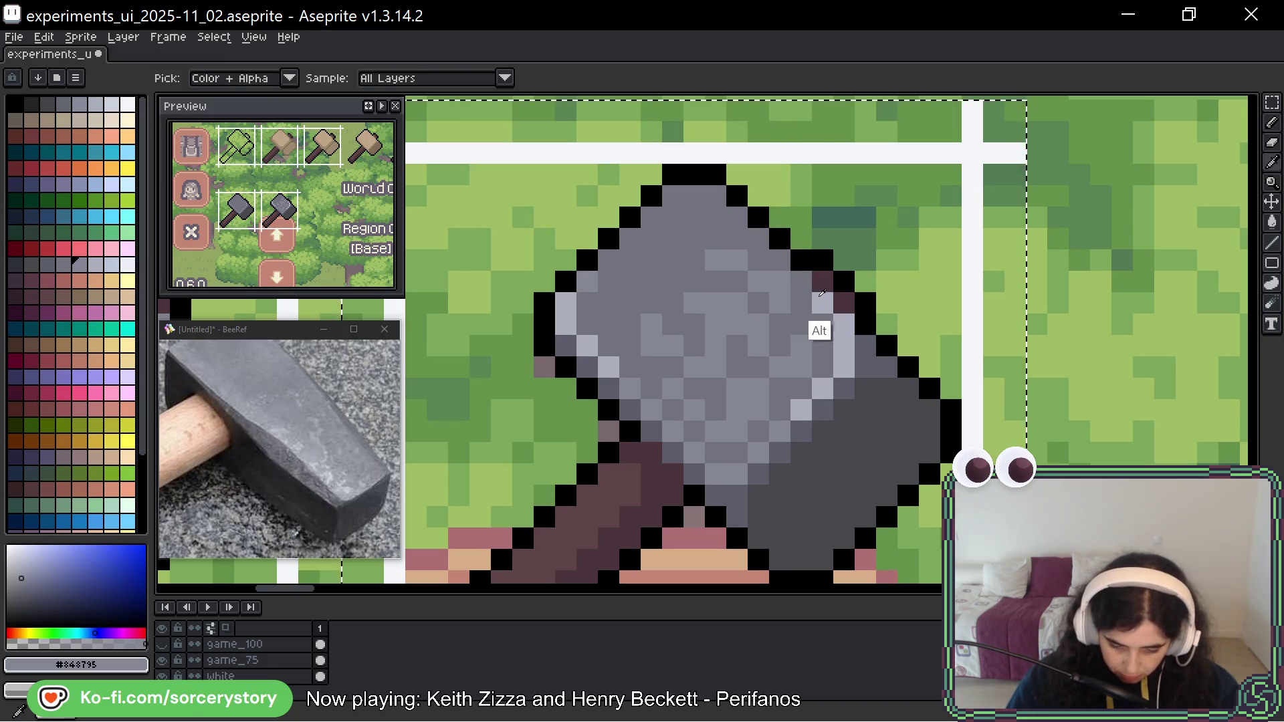
{"action": "left_click", "coordinate": [822, 303], "text": "alt"}
{"action": "left_click", "coordinate": [736, 302]}
{"action": "left_click", "coordinate": [715, 302]}
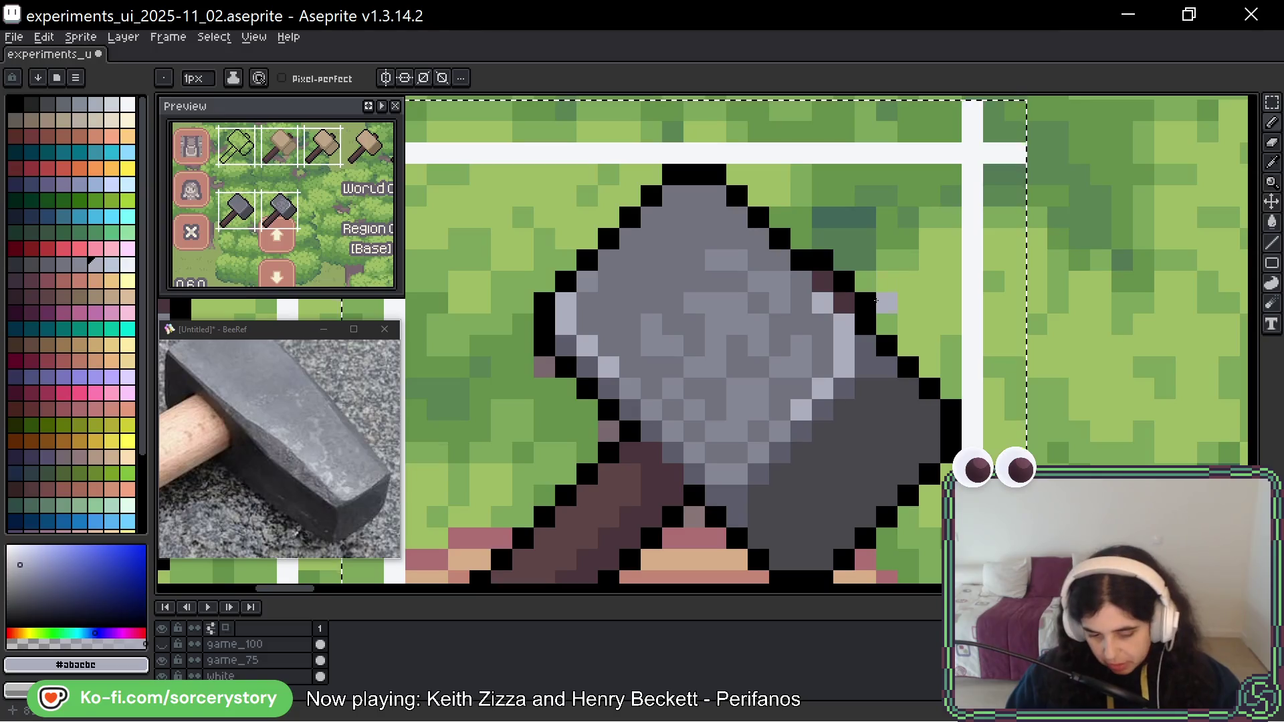
Marquee-select the grey hammer and drop a copy into the inventory slot to its right.
{"action": "scroll", "coordinate": [876, 300], "scroll_direction": "down", "scroll_amount": 5}
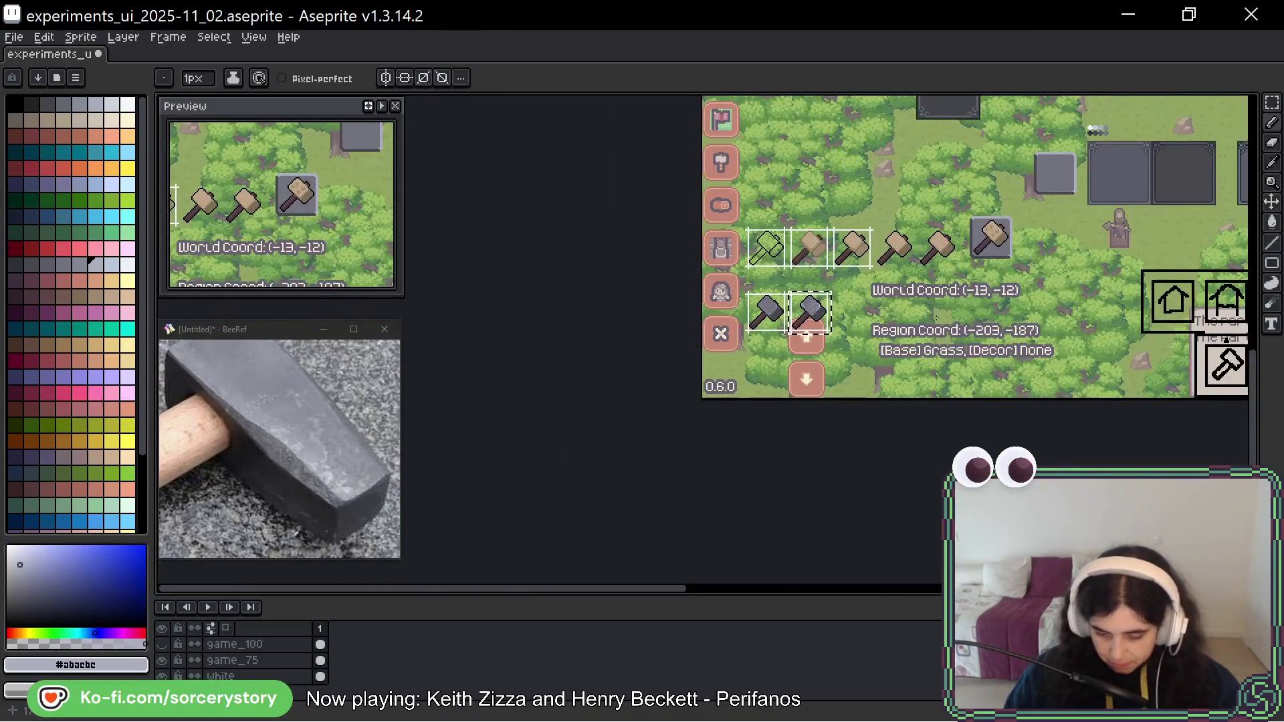
{"action": "left_click_drag", "start_coordinate": [951, 264], "coordinate": [916, 290]}
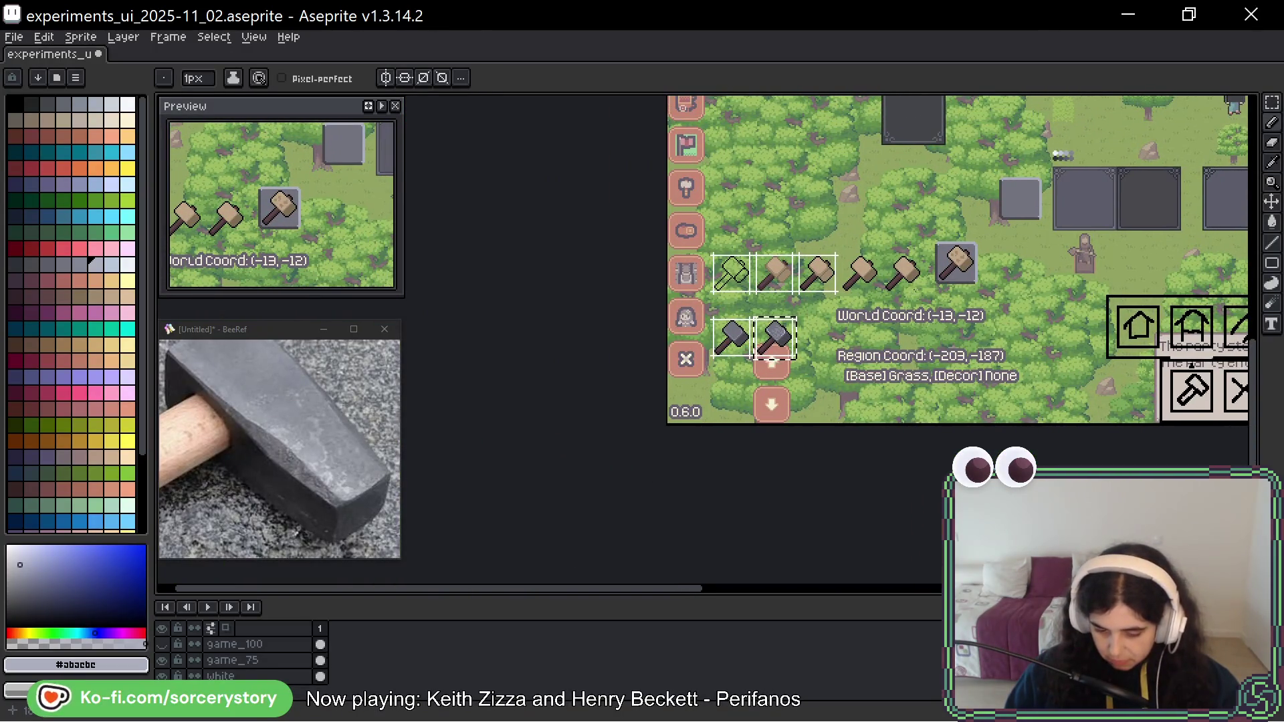
{"action": "scroll", "coordinate": [794, 355], "scroll_direction": "up", "scroll_amount": 5}
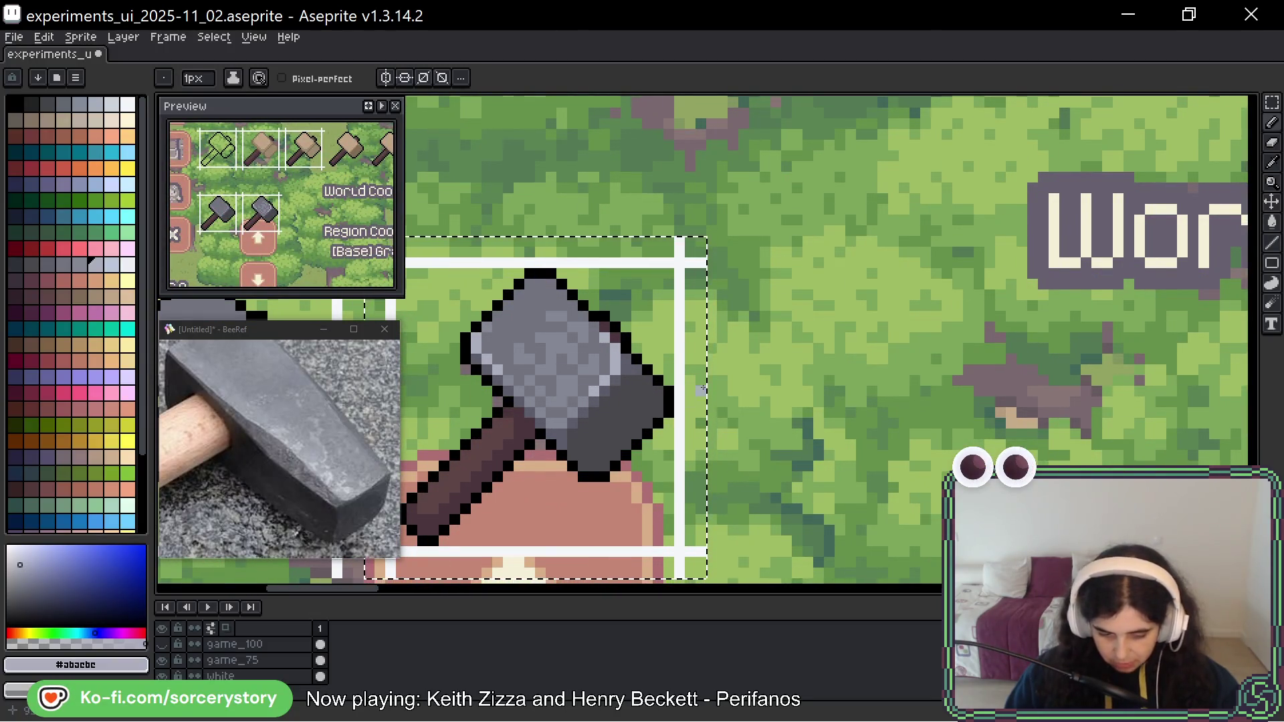
{"action": "left_click_drag", "start_coordinate": [642, 374], "coordinate": [656, 440]}
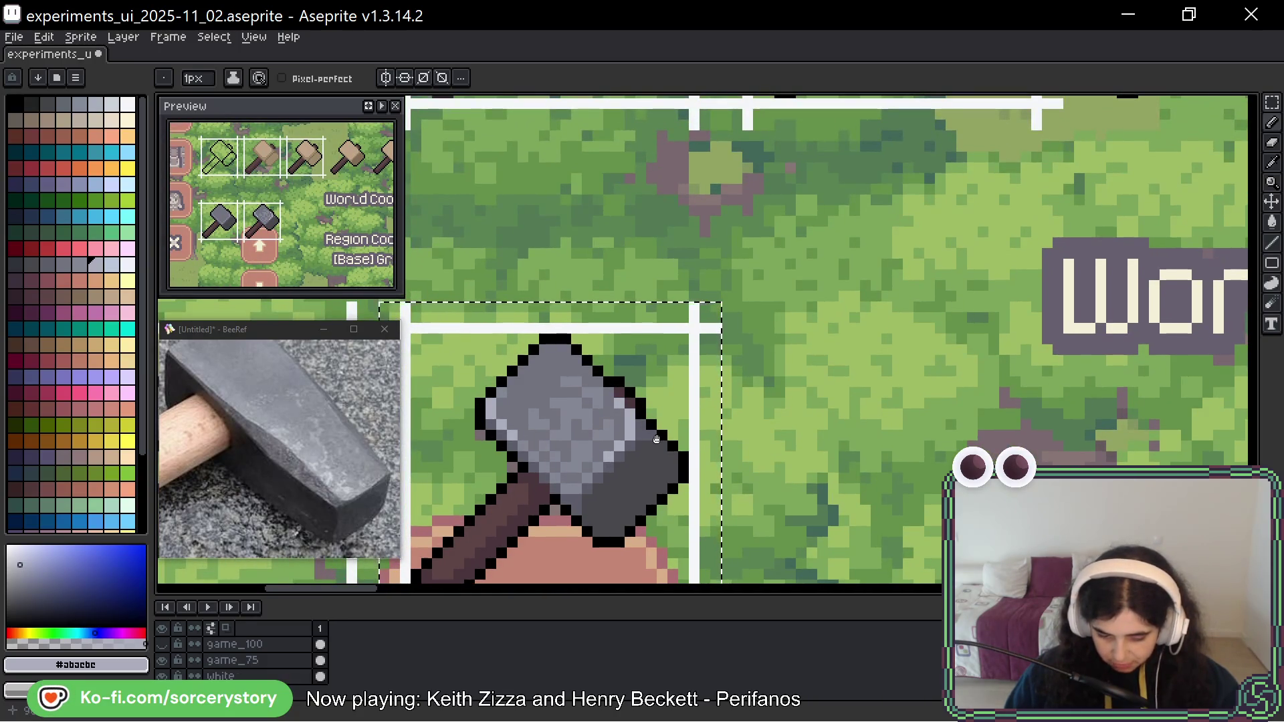
{"action": "left_click_drag", "start_coordinate": [657, 438], "coordinate": [829, 331]}
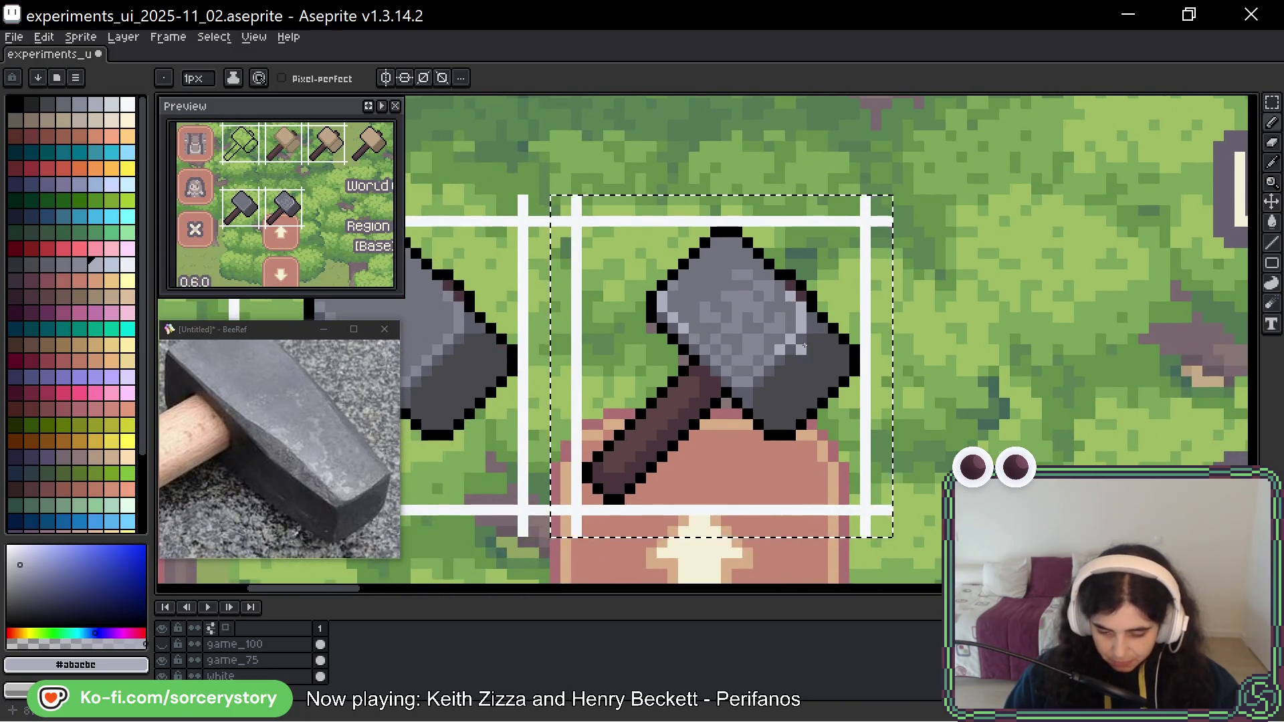
{"action": "left_click", "coordinate": [1273, 102]}
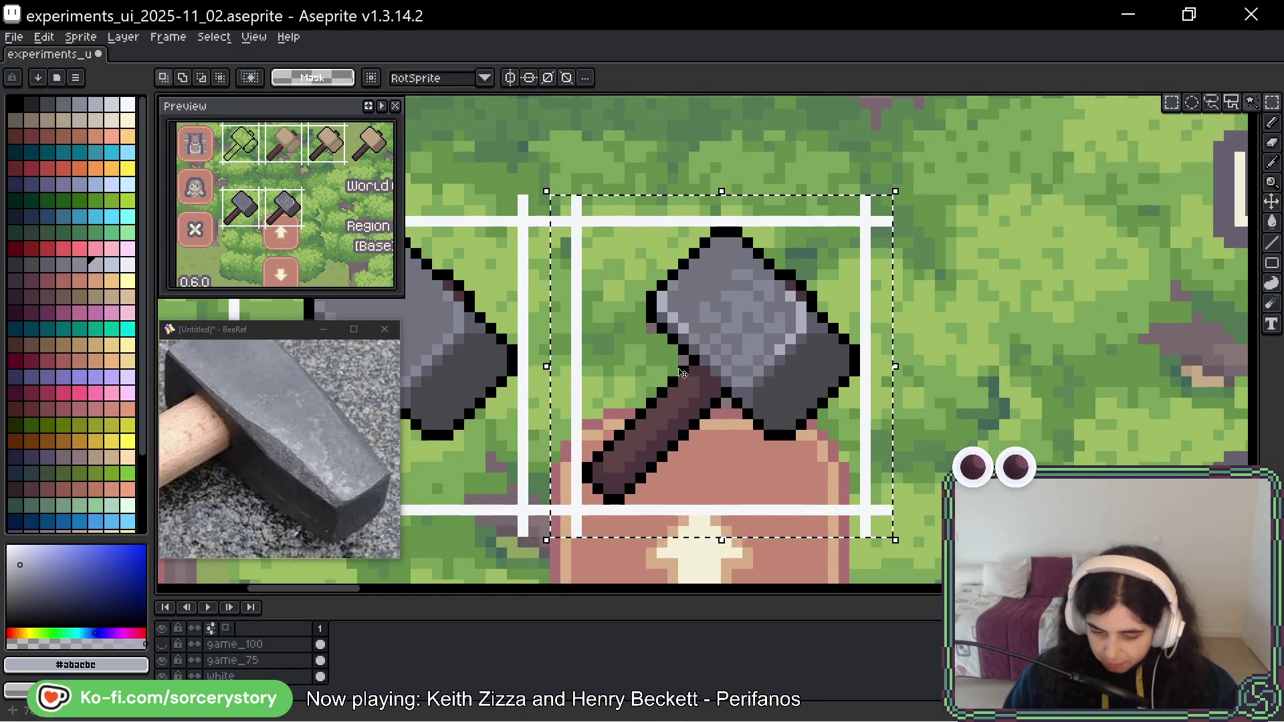
{"action": "left_click_drag", "start_coordinate": [695, 329], "coordinate": [1053, 314]}
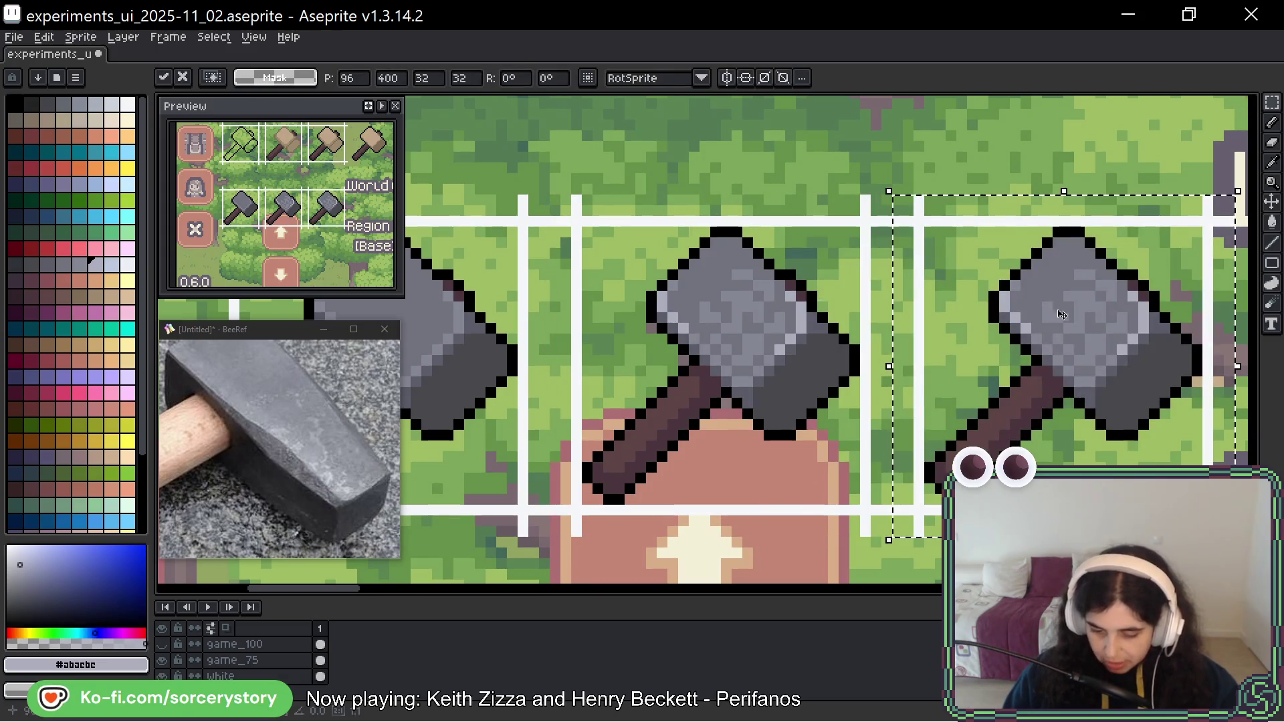
{"action": "scroll", "coordinate": [840, 302], "scroll_direction": "up", "scroll_amount": 6}
{"action": "scroll", "coordinate": [840, 303], "scroll_direction": "right", "scroll_amount": 4}
{"action": "key", "text": "b"}
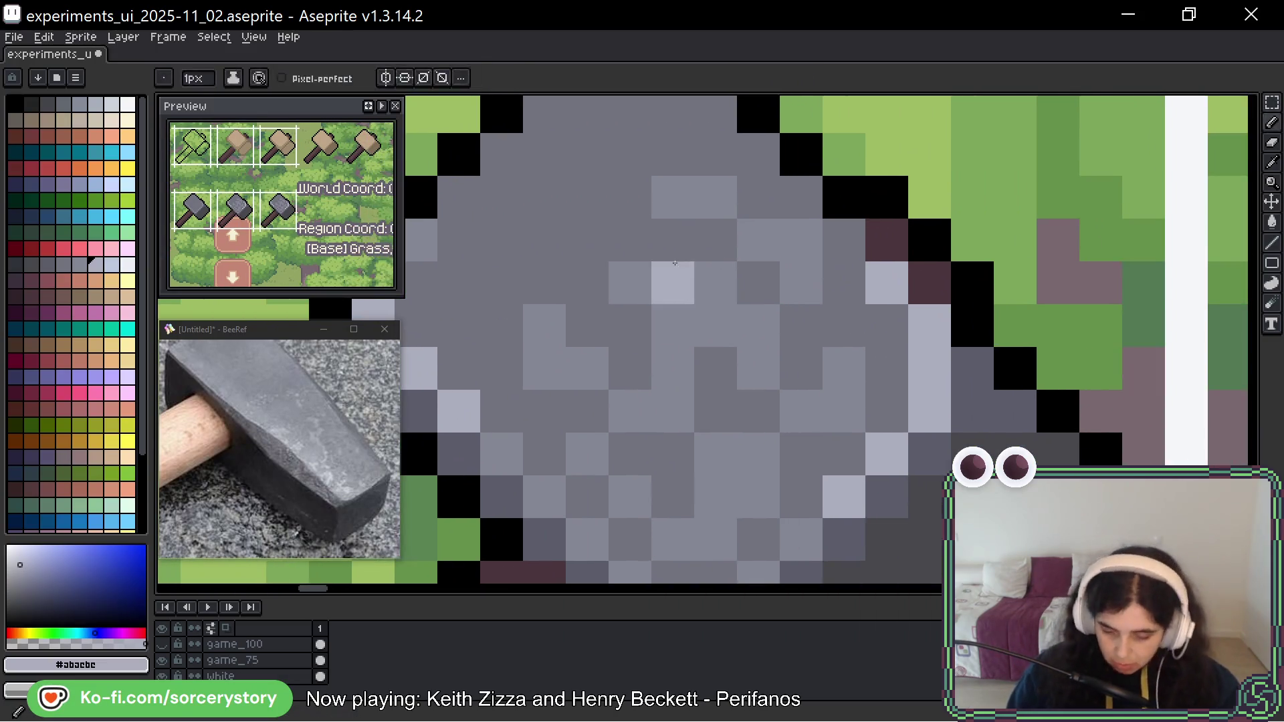
{"action": "left_click", "coordinate": [773, 239], "text": "alt"}
{"action": "left_click", "coordinate": [801, 282]}
{"action": "left_click_drag", "start_coordinate": [844, 368], "coordinate": [843, 411]}
{"action": "left_click", "coordinate": [758, 455]}
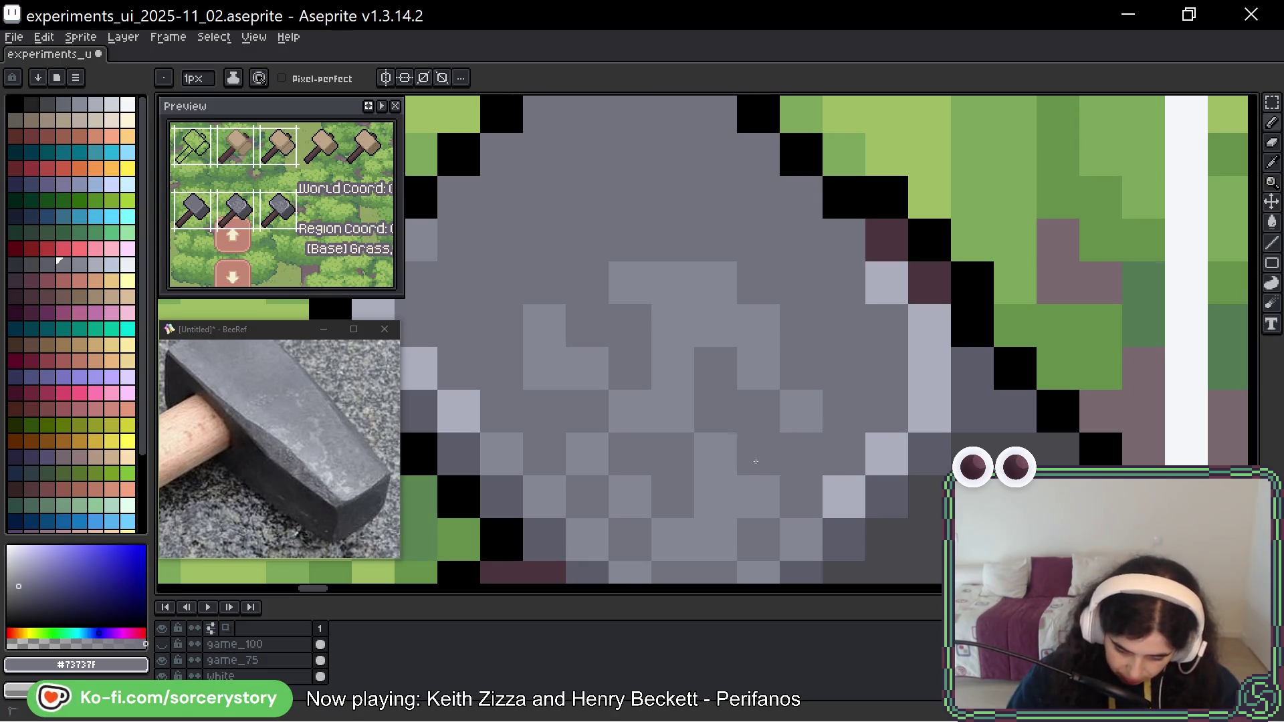
{"action": "left_click_drag", "start_coordinate": [759, 497], "coordinate": [716, 540]}
{"action": "left_click_drag", "start_coordinate": [679, 455], "coordinate": [586, 539]}
{"action": "left_click", "coordinate": [586, 367]}
{"action": "left_click_drag", "start_coordinate": [545, 315], "coordinate": [545, 368]}
{"action": "left_click", "coordinate": [628, 281]}
{"action": "left_click_drag", "start_coordinate": [672, 280], "coordinate": [628, 411]}
{"action": "mouse_move", "coordinate": [715, 281]}
{"action": "left_mouse_down"}
{"action": "mouse_move", "coordinate": [715, 328]}
{"action": "mouse_move", "coordinate": [758, 368]}
{"action": "left_mouse_up"}
{"action": "left_click_drag", "start_coordinate": [715, 455], "coordinate": [715, 494]}
{"action": "left_click", "coordinate": [801, 411]}
{"action": "scroll", "coordinate": [800, 404], "scroll_direction": "down", "scroll_amount": 1}
{"action": "scroll", "coordinate": [899, 472], "scroll_direction": "down", "scroll_amount": 1}
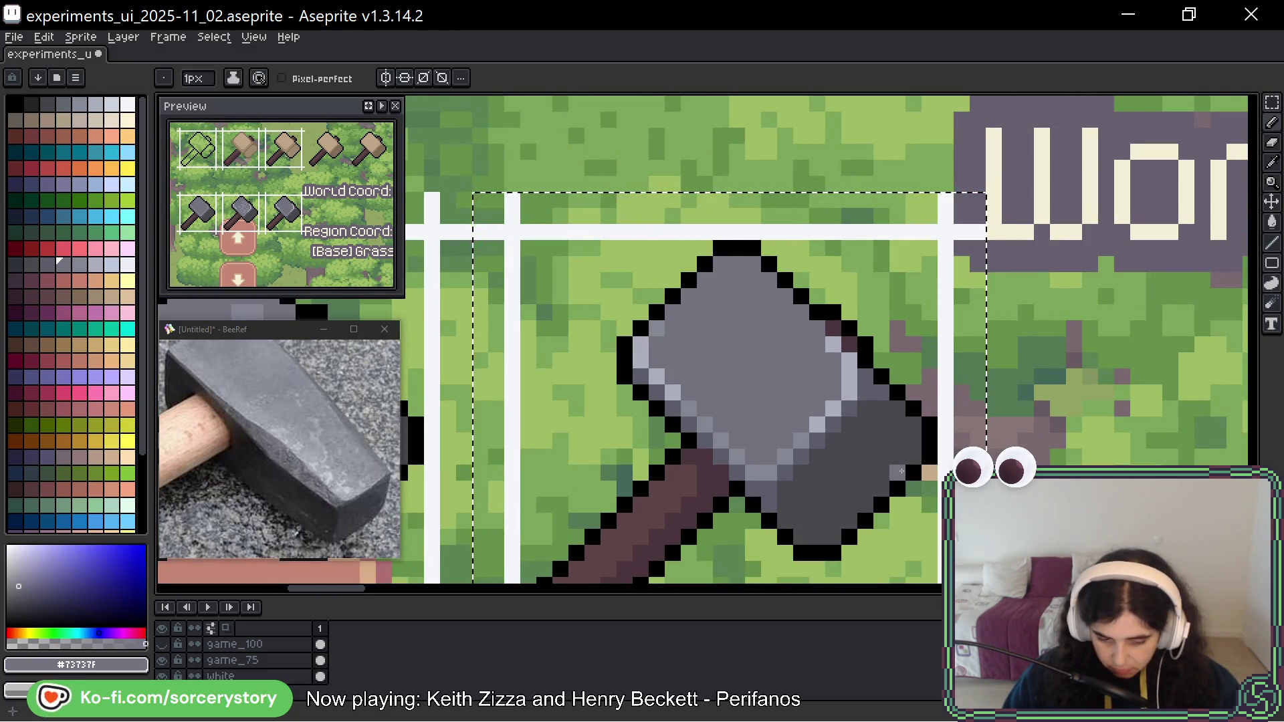
{"action": "mouse_move", "coordinate": [797, 487]}
{"action": "left_mouse_down"}
{"action": "mouse_move", "coordinate": [1066, 303]}
{"action": "mouse_move", "coordinate": [1045, 365]}
{"action": "left_mouse_up"}
{"action": "scroll", "coordinate": [1045, 366], "scroll_direction": "down", "scroll_amount": 1}
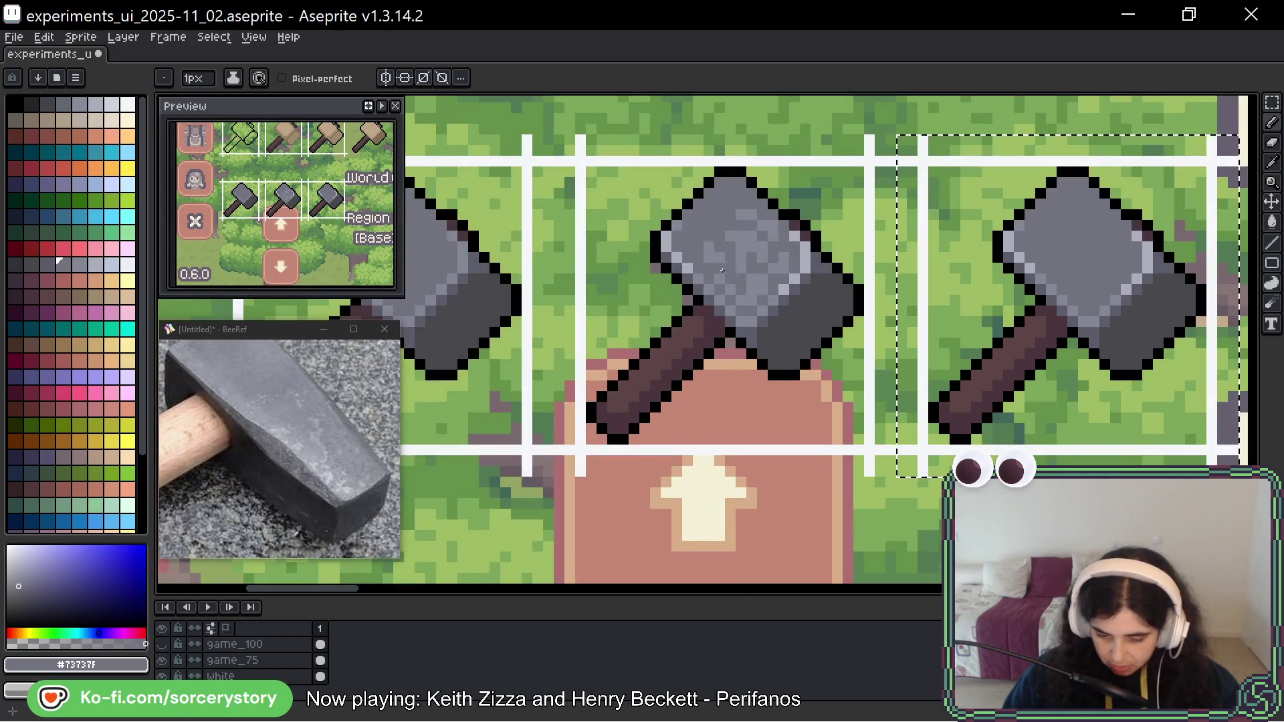
{"action": "key", "text": "v"}
{"action": "key", "text": "b"}
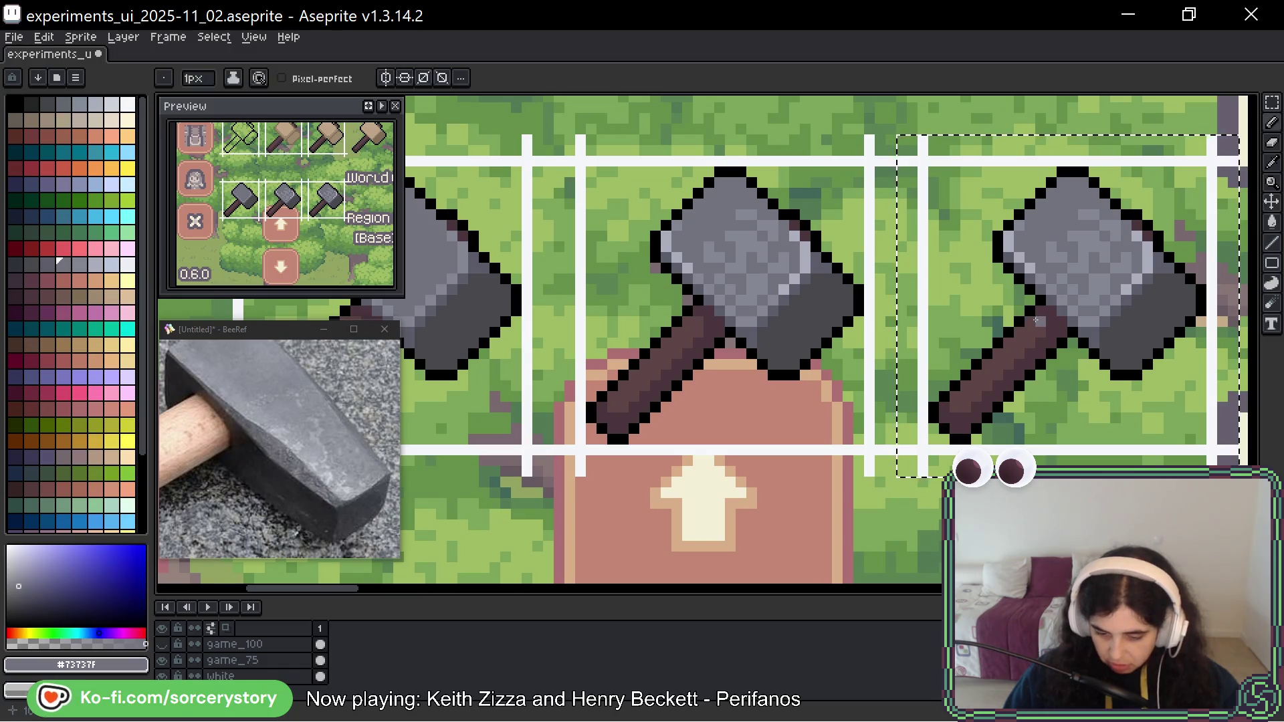
{"action": "left_click_drag", "start_coordinate": [1149, 345], "coordinate": [965, 353]}
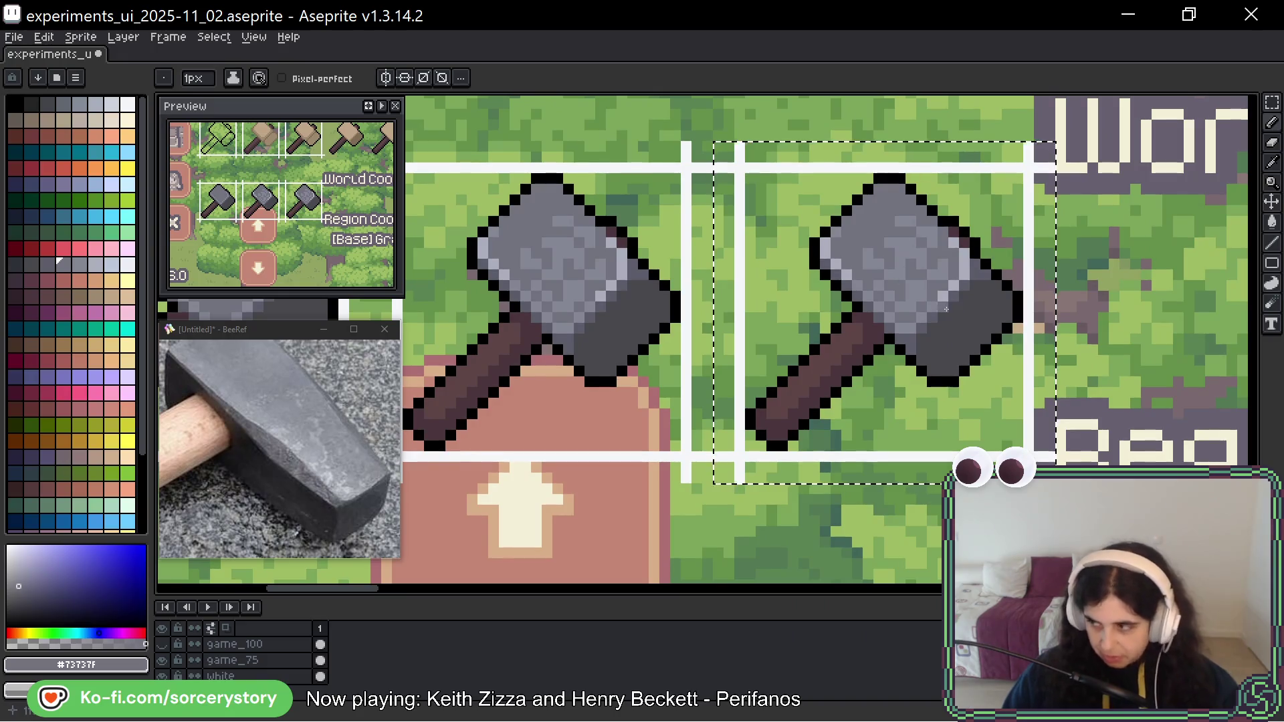
{"action": "scroll", "coordinate": [946, 309], "scroll_direction": "up", "scroll_amount": 2}
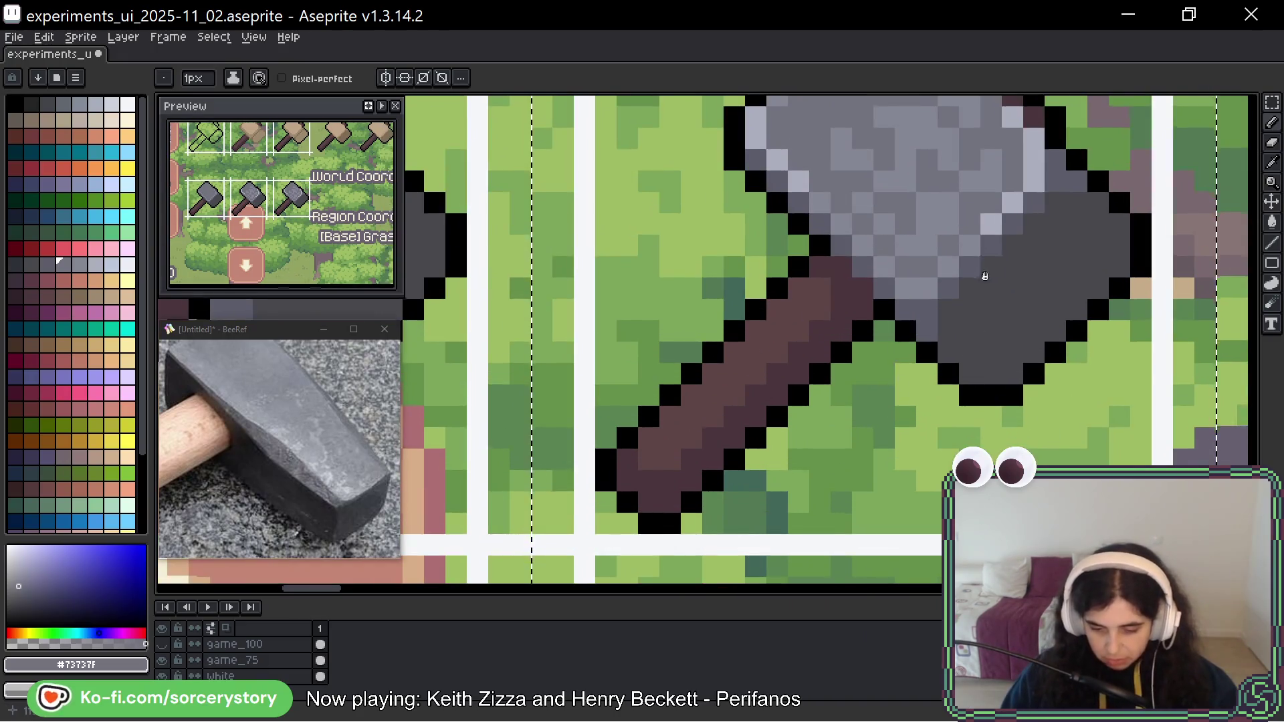
{"action": "left_click_drag", "start_coordinate": [986, 271], "coordinate": [971, 332]}
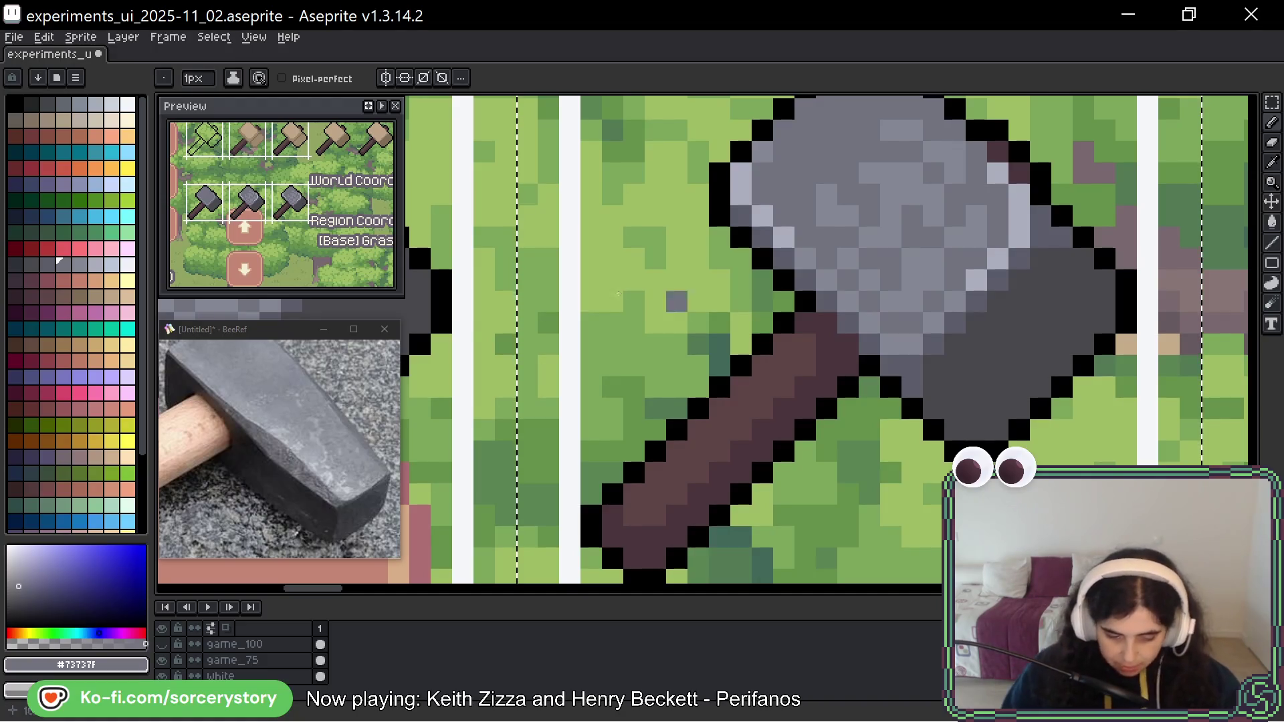
{"action": "scroll", "coordinate": [308, 492], "scroll_direction": "down", "scroll_amount": 2}
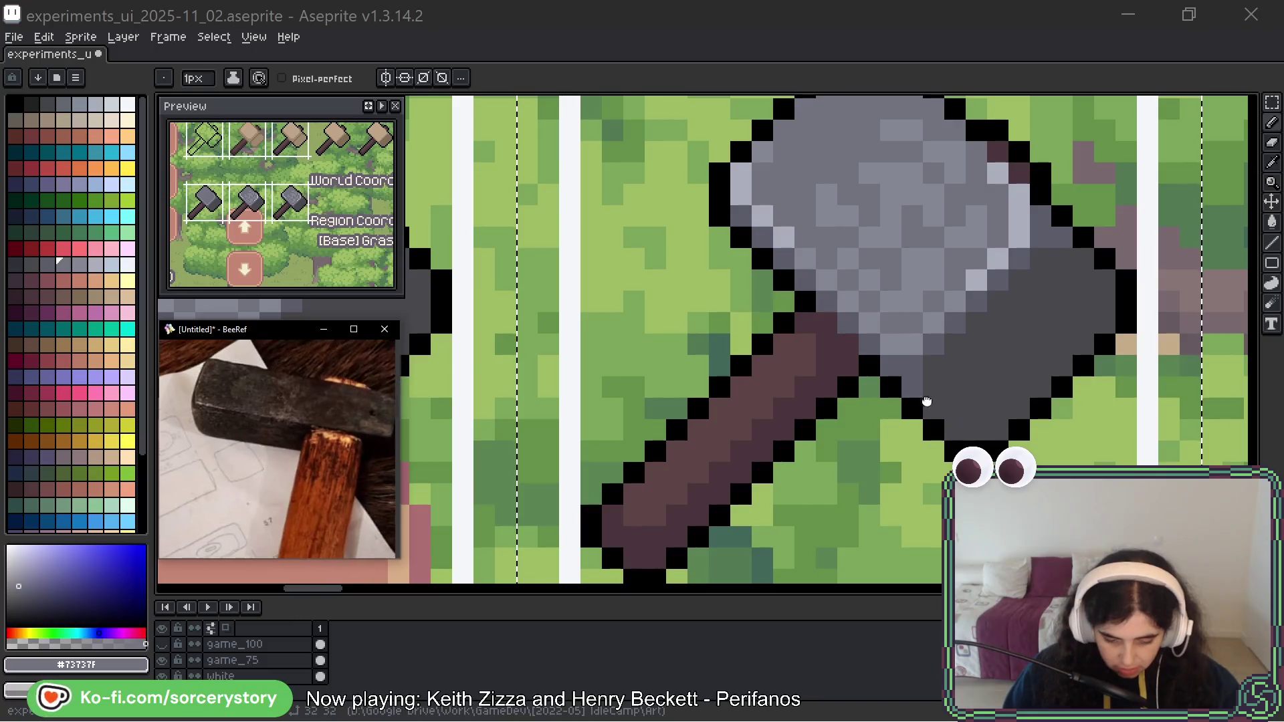
{"action": "left_click_drag", "start_coordinate": [326, 470], "coordinate": [288, 468]}
{"action": "left_click", "coordinate": [816, 382]}
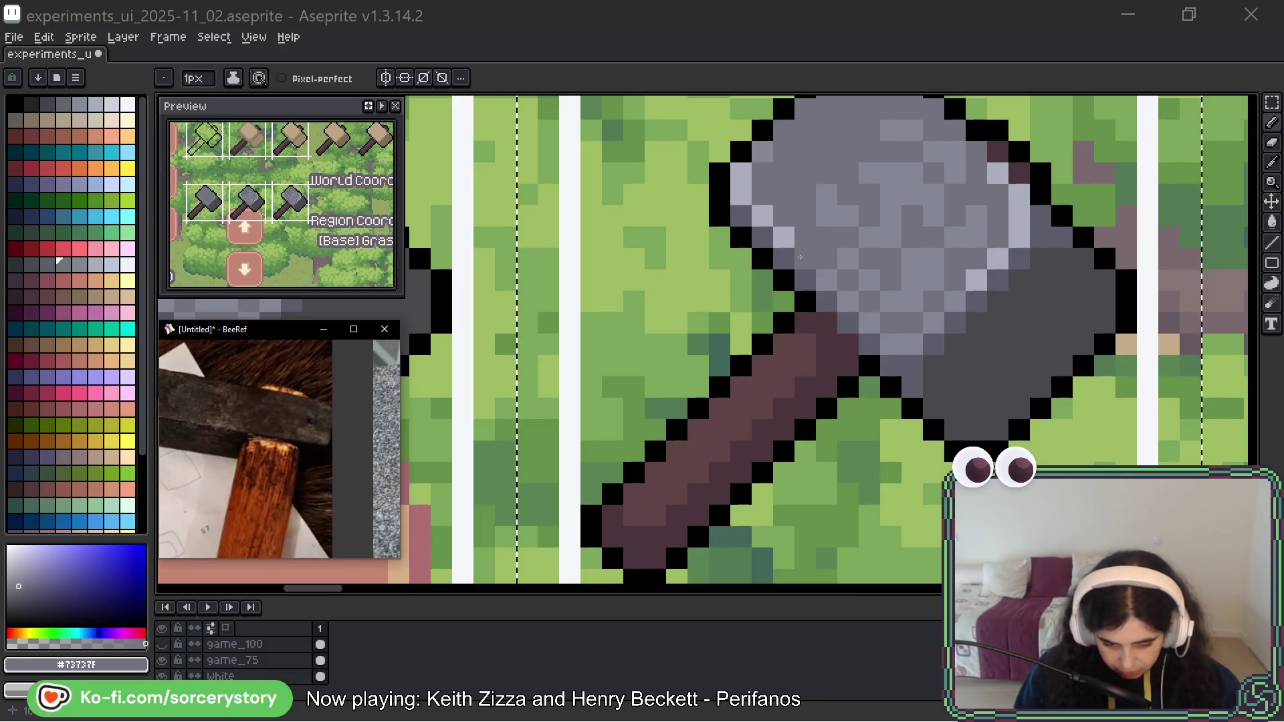
{"action": "left_click_drag", "start_coordinate": [145, 230], "coordinate": [142, 274]}
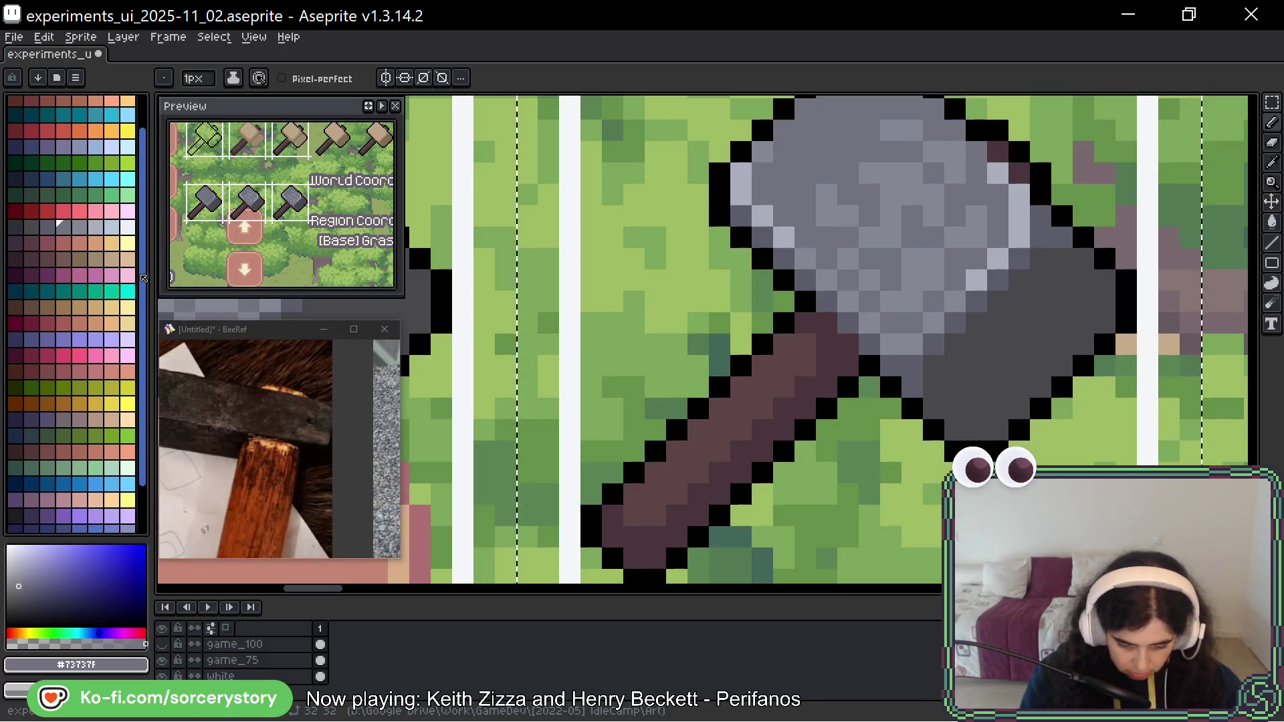
{"action": "scroll", "coordinate": [307, 475], "scroll_direction": "down", "scroll_amount": 5}
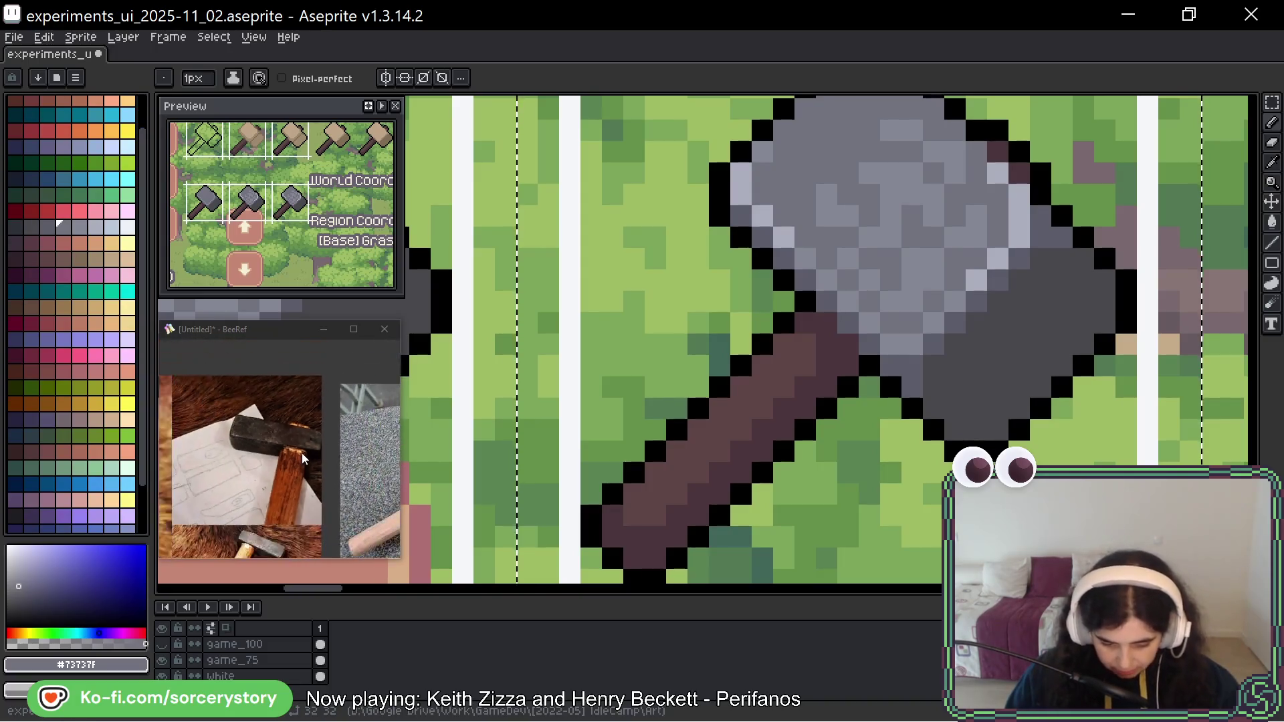
{"action": "left_click_drag", "start_coordinate": [306, 475], "coordinate": [200, 418]}
{"action": "scroll", "coordinate": [394, 468], "scroll_direction": "up", "scroll_amount": 5}
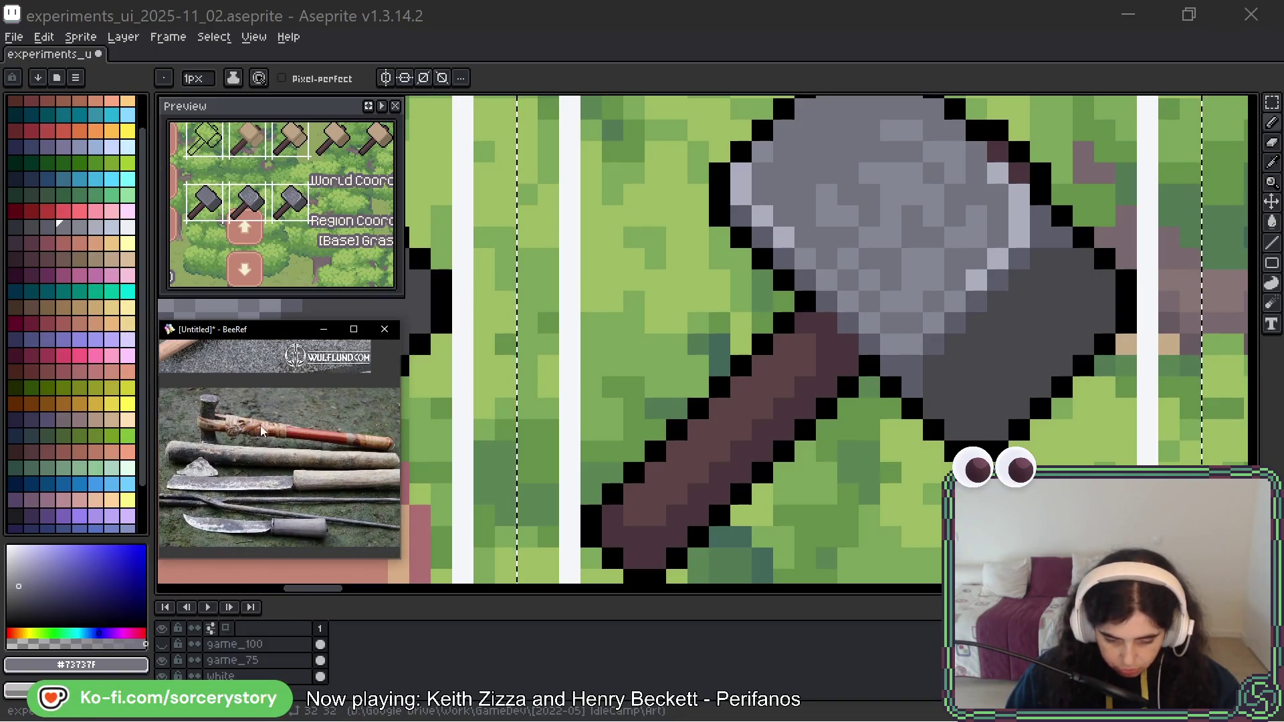
{"action": "scroll", "coordinate": [305, 472], "scroll_direction": "up", "scroll_amount": 5}
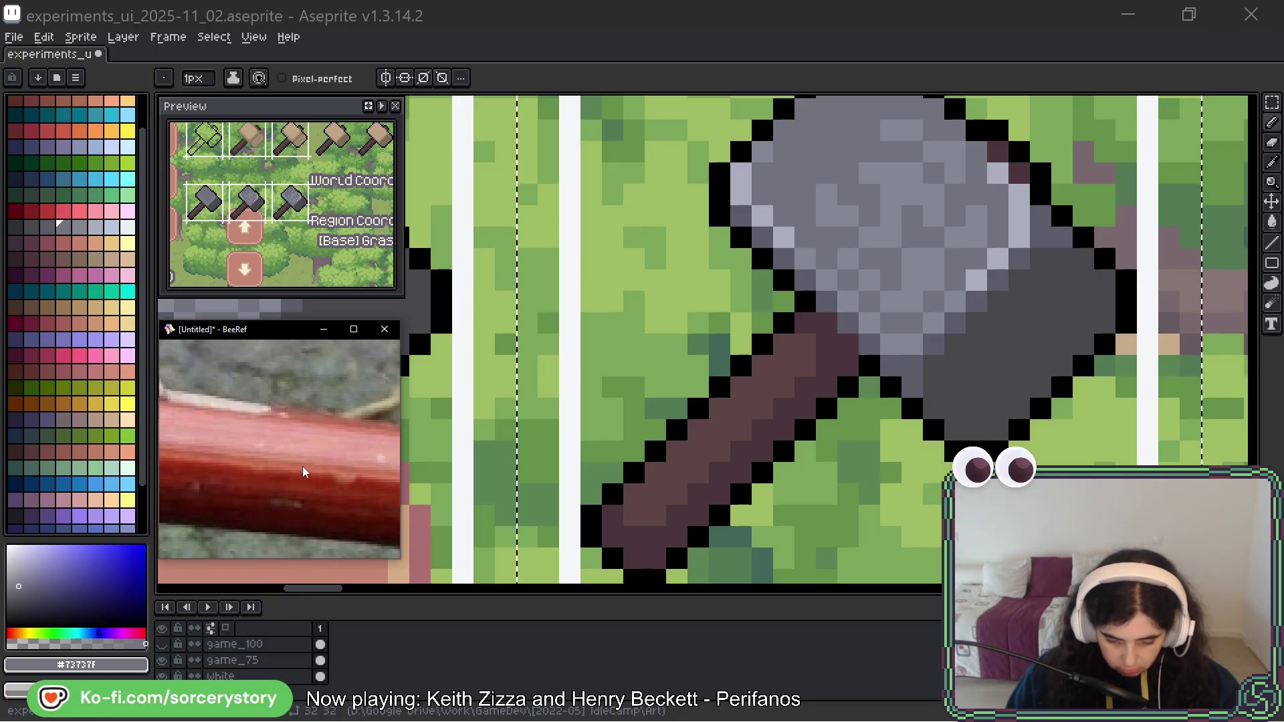
{"action": "scroll", "coordinate": [303, 472], "scroll_direction": "down", "scroll_amount": 8}
{"action": "scroll", "coordinate": [283, 443], "scroll_direction": "down", "scroll_amount": 5}
{"action": "mouse_move", "coordinate": [283, 443]}
{"action": "left_mouse_down"}
{"action": "mouse_move", "coordinate": [472, 487]}
{"action": "mouse_move", "coordinate": [478, 527]}
{"action": "left_mouse_up"}
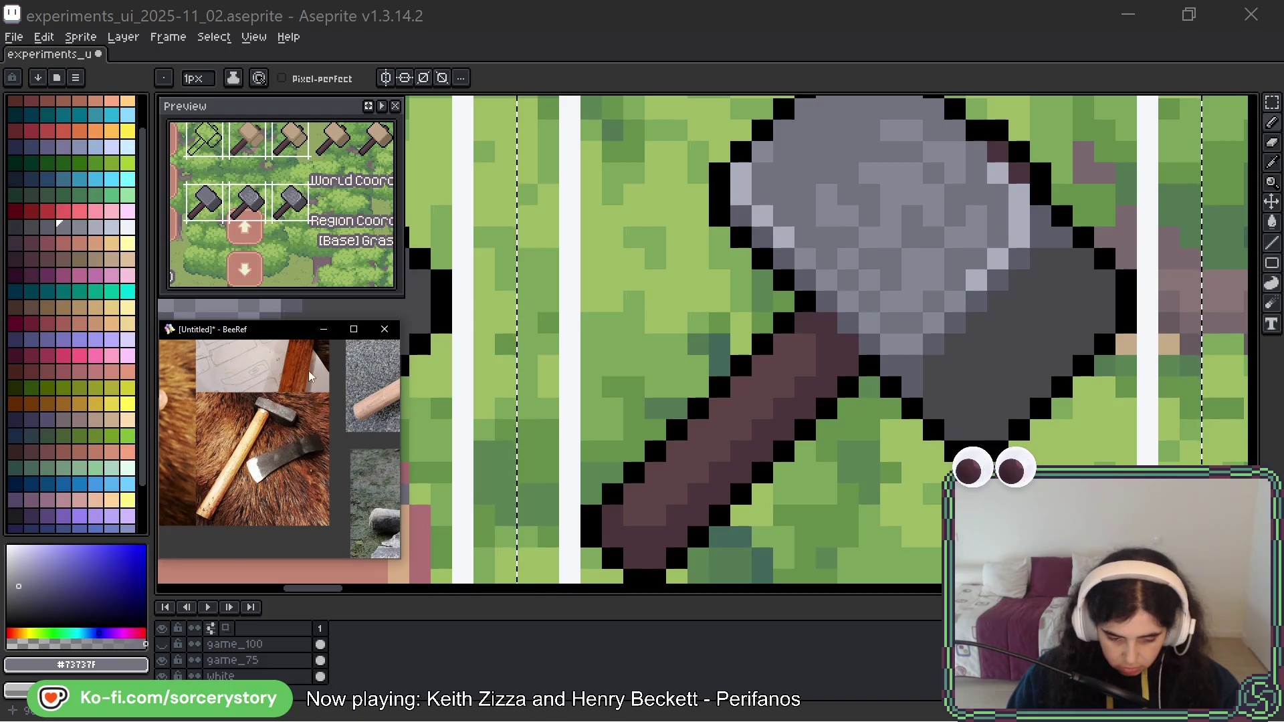
{"action": "scroll", "coordinate": [260, 507], "scroll_direction": "up", "scroll_amount": 6}
{"action": "scroll", "coordinate": [260, 506], "scroll_direction": "down", "scroll_amount": 4}
{"action": "scroll", "coordinate": [267, 481], "scroll_direction": "up", "scroll_amount": 4}
{"action": "scroll", "coordinate": [311, 401], "scroll_direction": "up", "scroll_amount": 2}
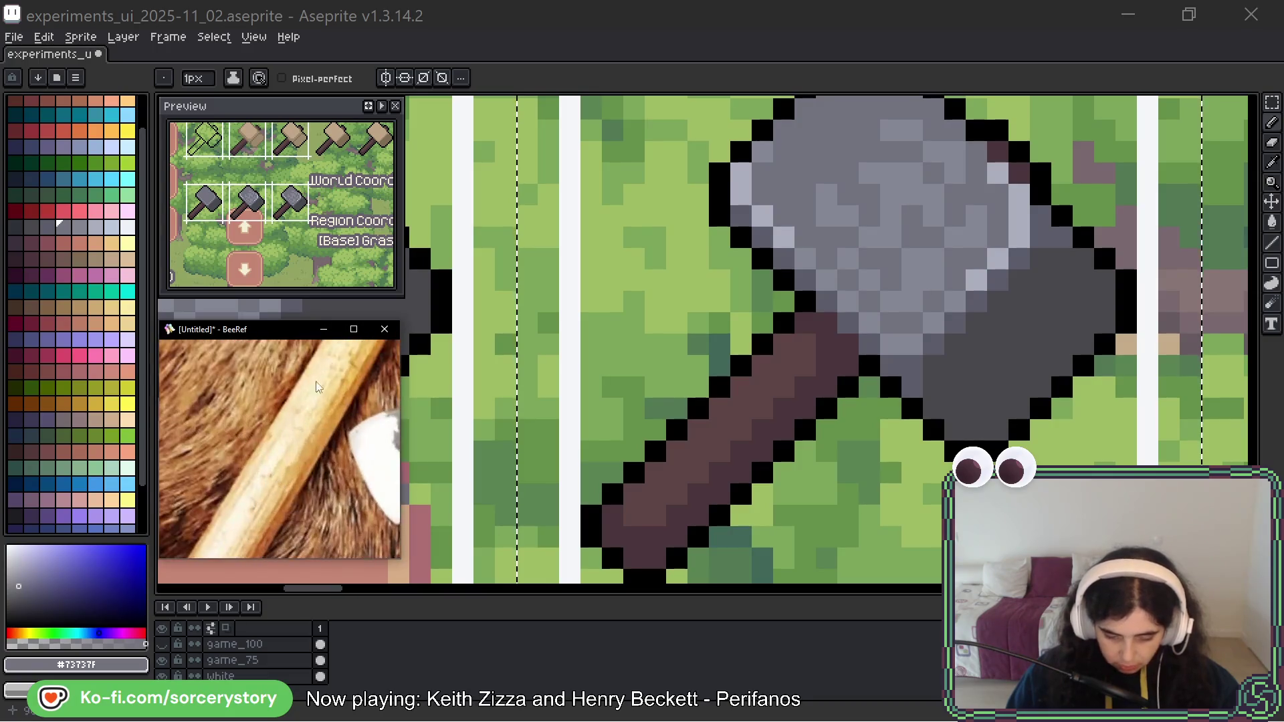
{"action": "scroll", "coordinate": [247, 550], "scroll_direction": "down", "scroll_amount": 2}
{"action": "scroll", "coordinate": [338, 387], "scroll_direction": "up", "scroll_amount": 2}
{"action": "scroll", "coordinate": [321, 424], "scroll_direction": "up", "scroll_amount": 2}
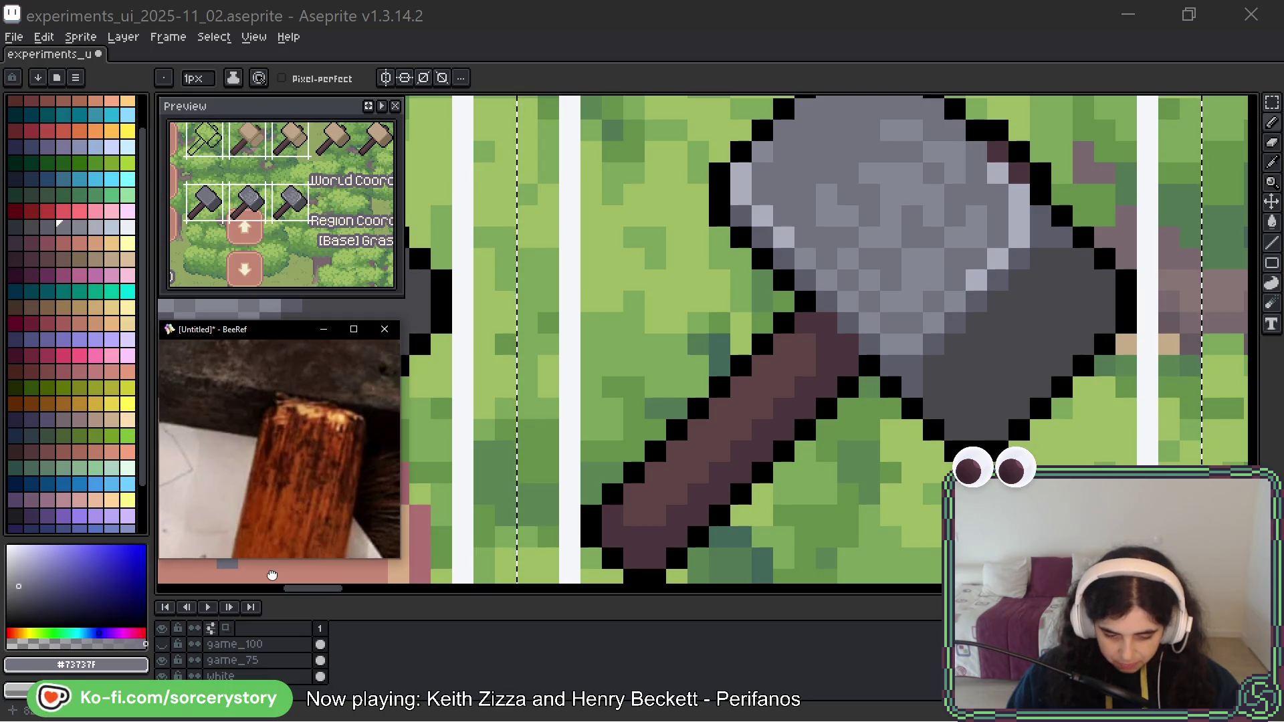
{"action": "left_click_drag", "start_coordinate": [272, 575], "coordinate": [292, 472]}
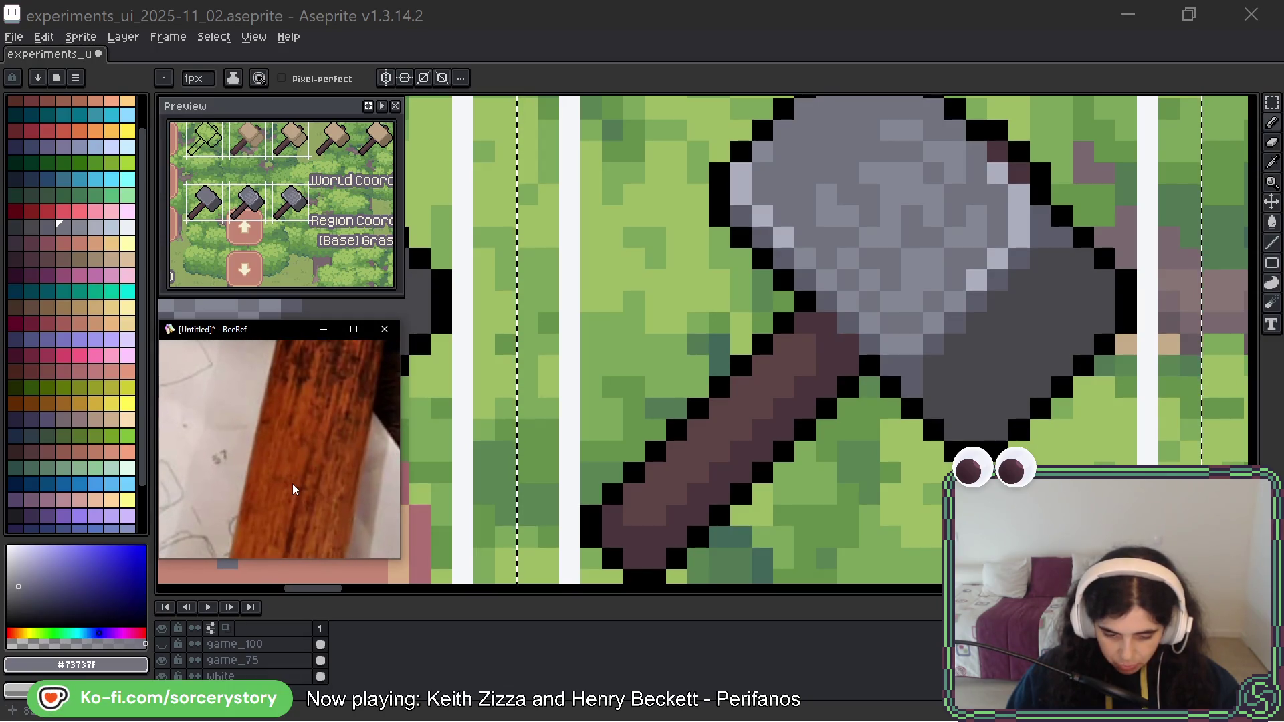
{"action": "scroll", "coordinate": [294, 487], "scroll_direction": "down", "scroll_amount": 3}
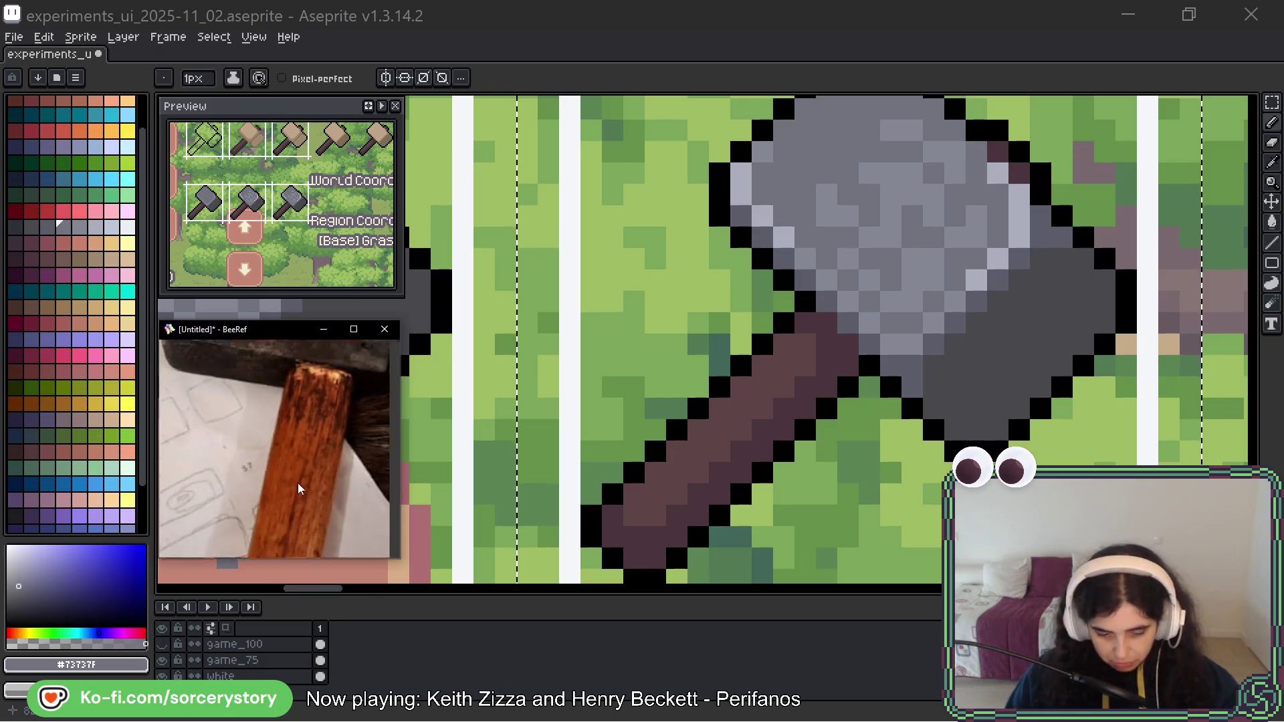
{"action": "scroll", "coordinate": [351, 387], "scroll_direction": "down", "scroll_amount": 1}
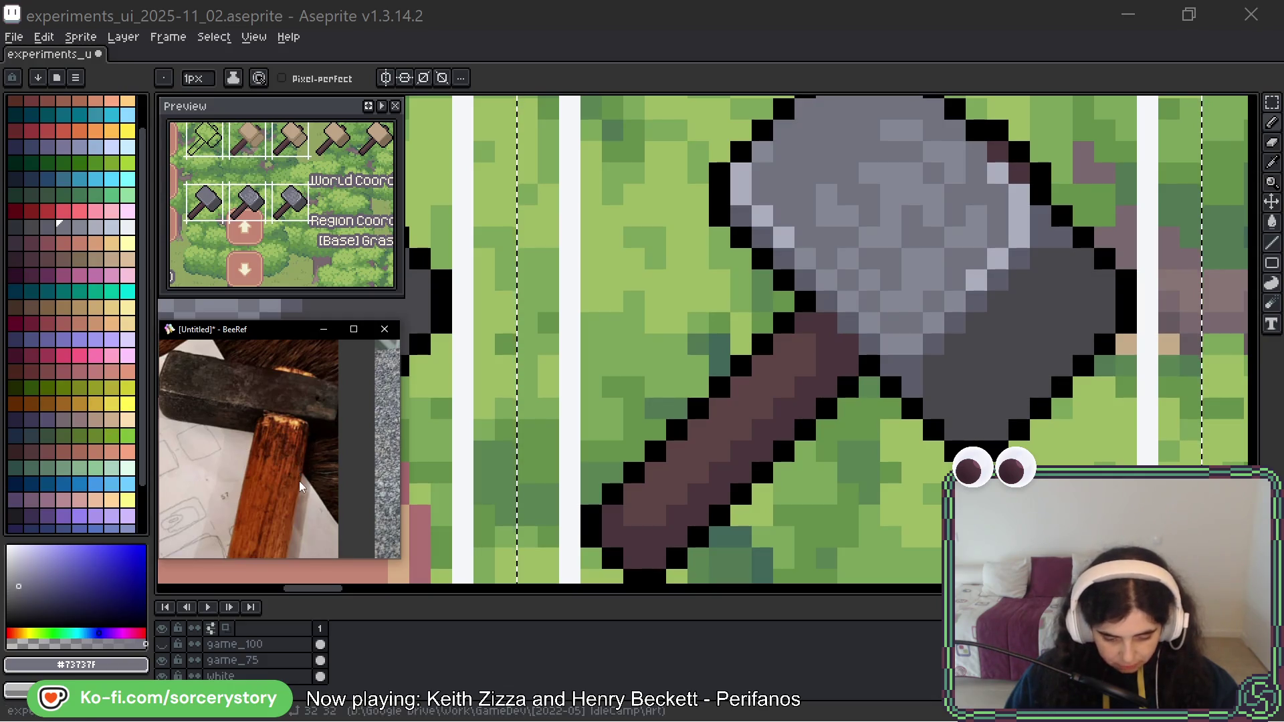
{"action": "scroll", "coordinate": [318, 442], "scroll_direction": "up", "scroll_amount": 3}
{"action": "scroll", "coordinate": [7, 405], "scroll_direction": "down", "scroll_amount": 3}
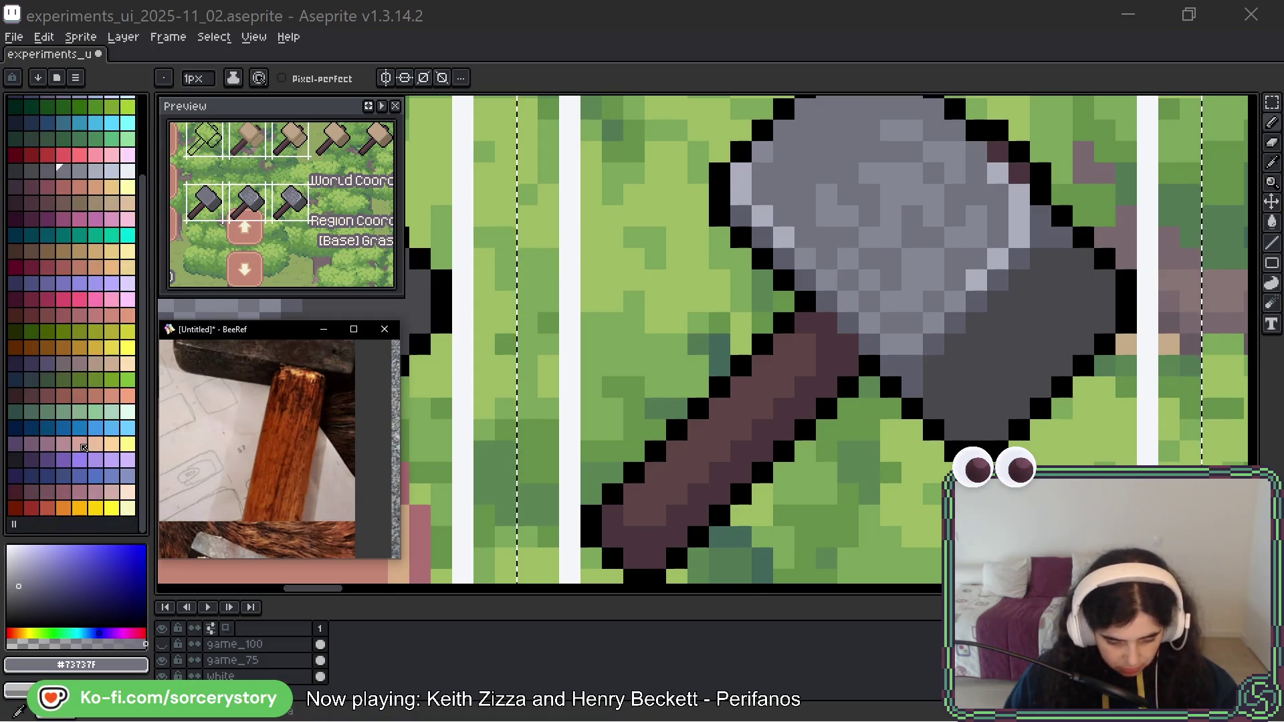
{"action": "scroll", "coordinate": [84, 447], "scroll_direction": "up", "scroll_amount": 5}
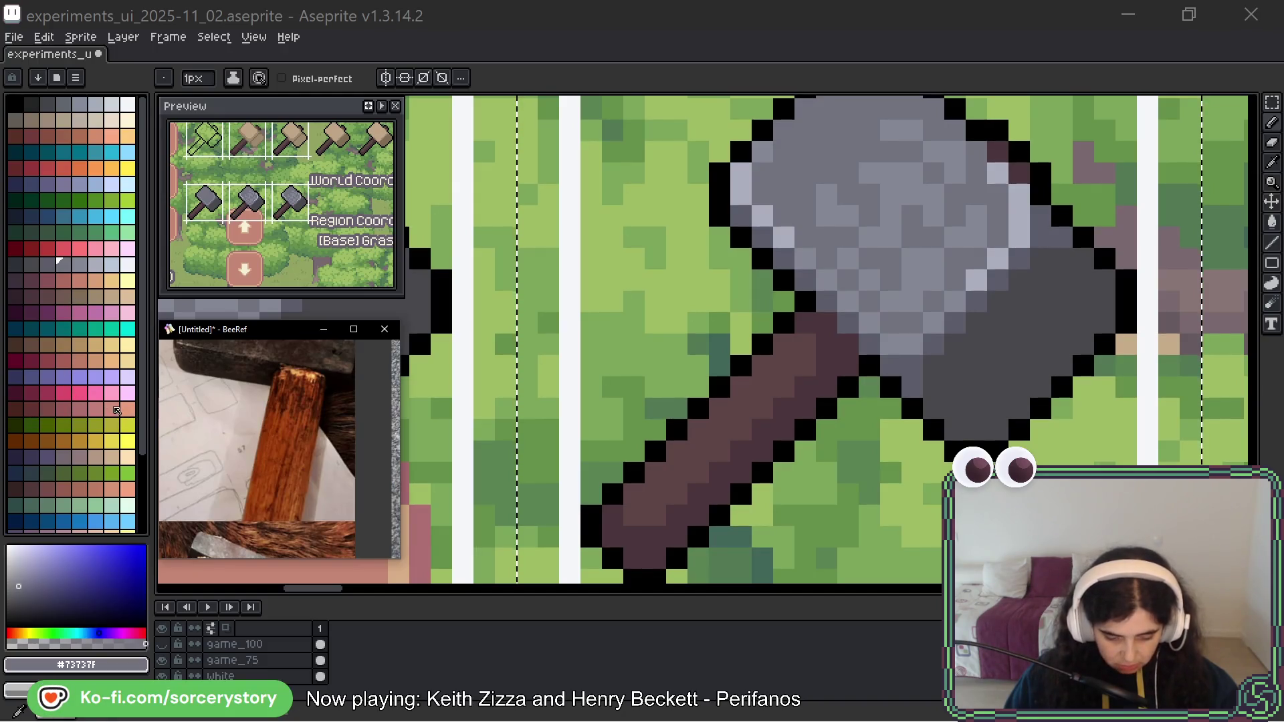
{"action": "scroll", "coordinate": [117, 409], "scroll_direction": "down", "scroll_amount": 5}
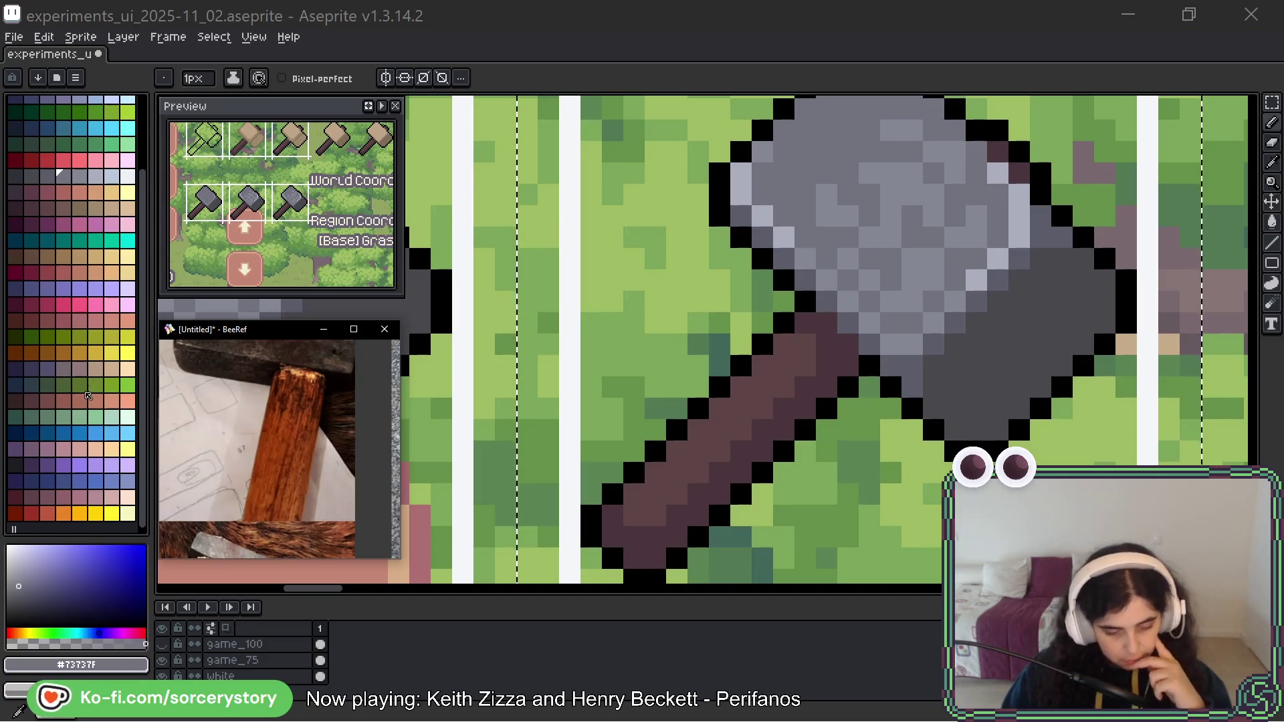
{"action": "scroll", "coordinate": [85, 414], "scroll_direction": "down", "scroll_amount": 1}
{"action": "scroll", "coordinate": [73, 474], "scroll_direction": "up", "scroll_amount": 3}
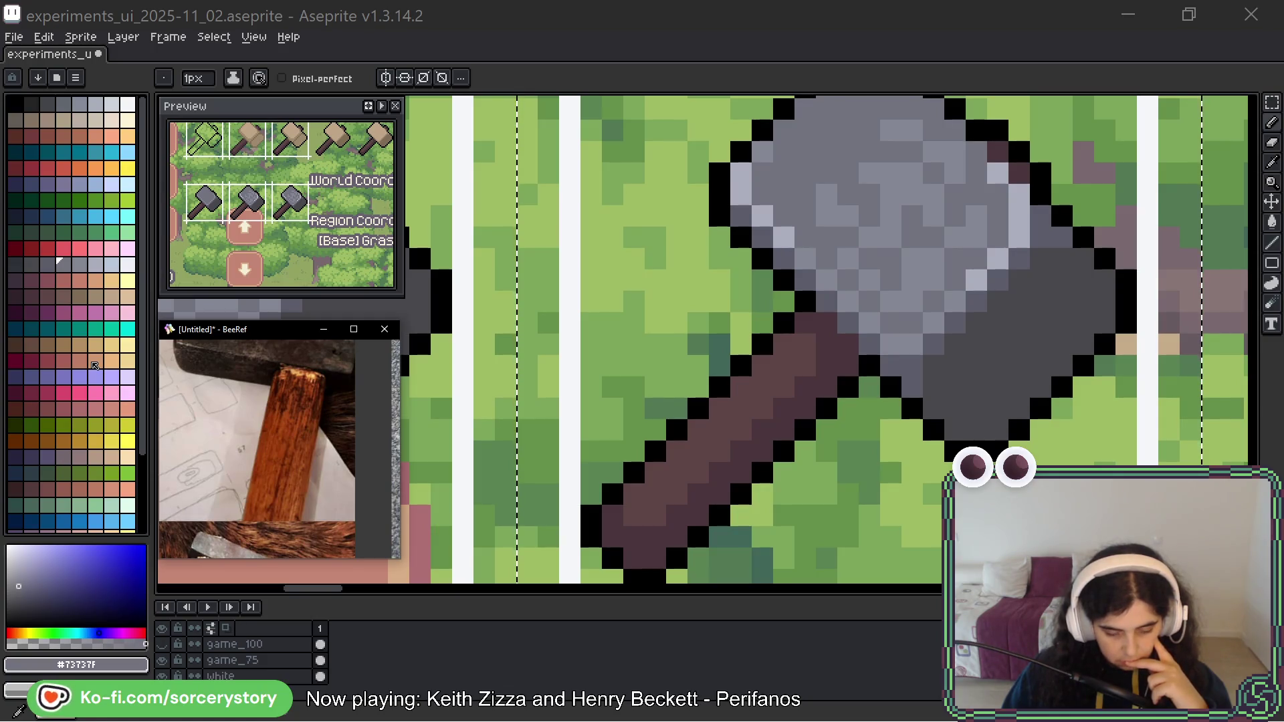
Copy the hammer reference photo from BeeRef and paste it into a new Aseprite sprite.
{"action": "right_click", "coordinate": [238, 402]}
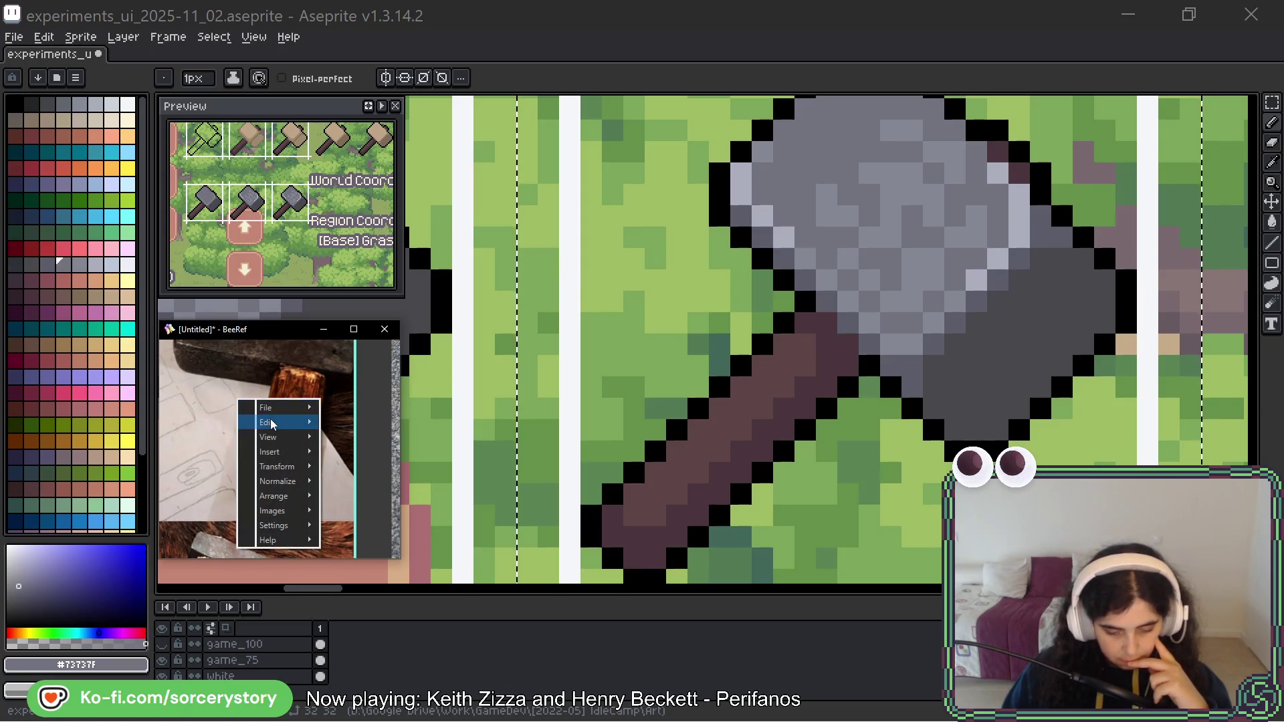
{"action": "mouse_move", "coordinate": [273, 424]}
{"action": "left_click", "coordinate": [369, 522]}
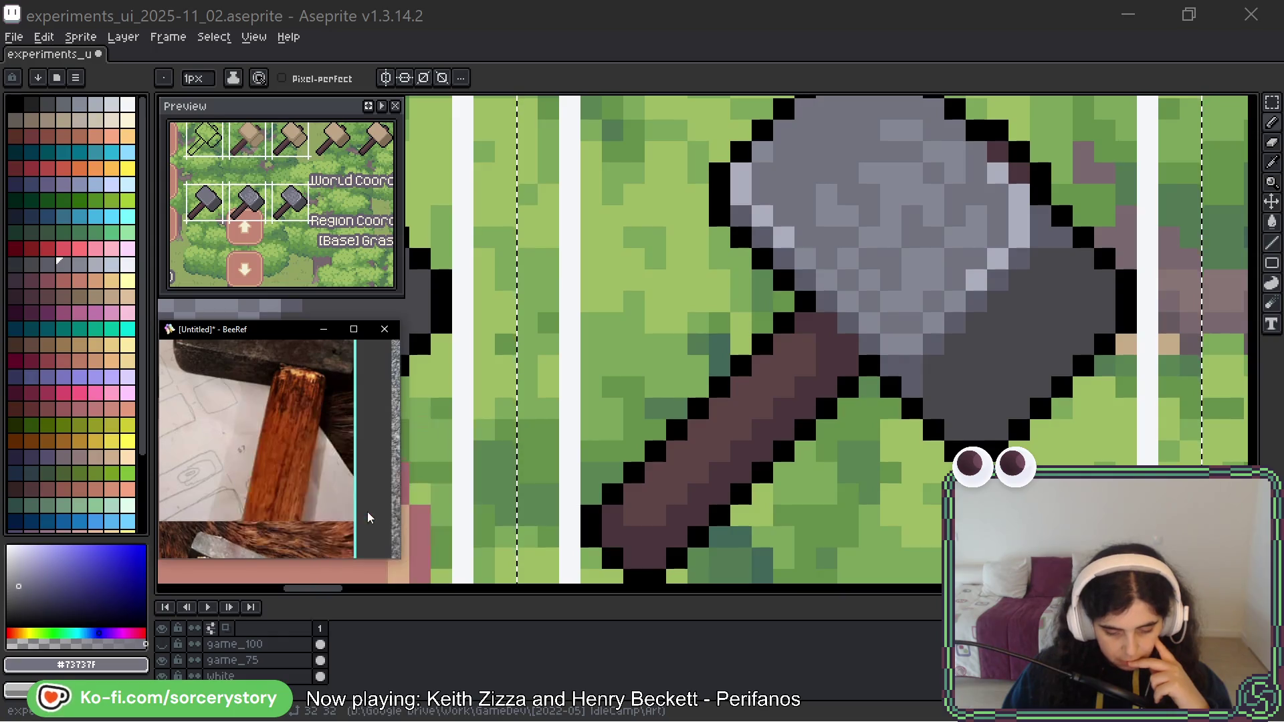
{"action": "left_click", "coordinate": [397, 63]}
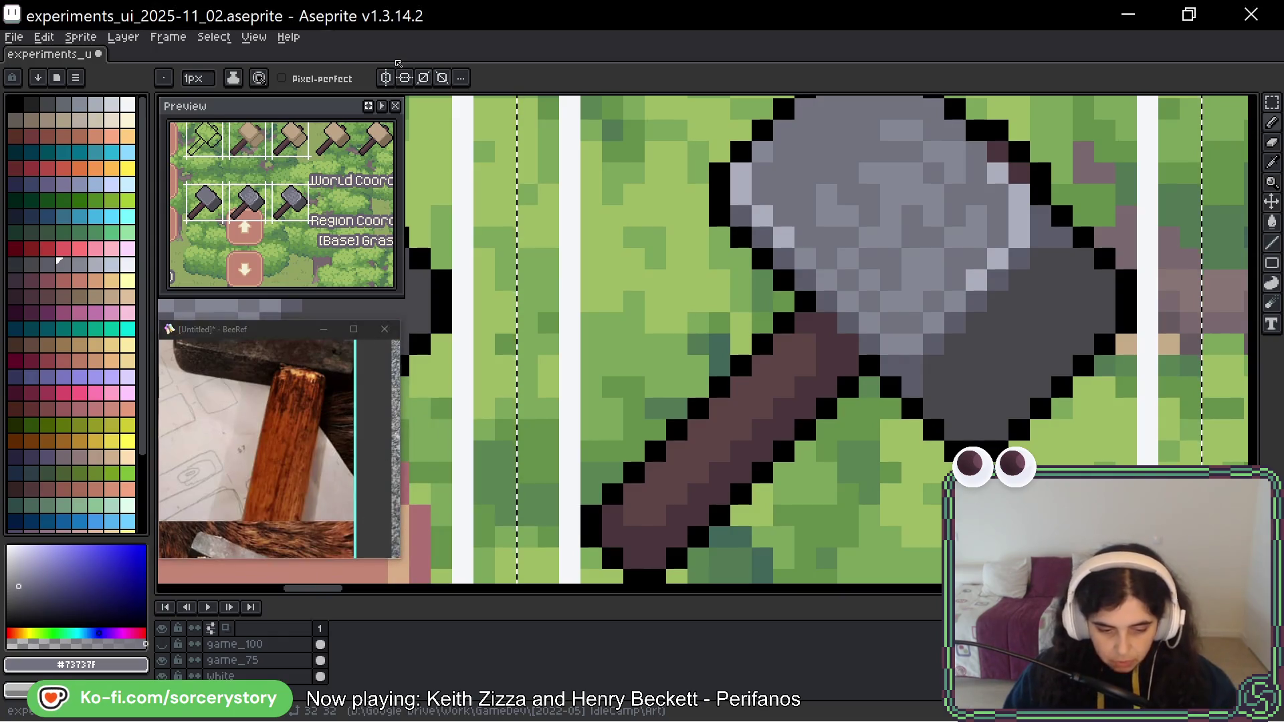
{"action": "key", "text": "ctrl+n"}
{"action": "left_click", "coordinate": [601, 517]}
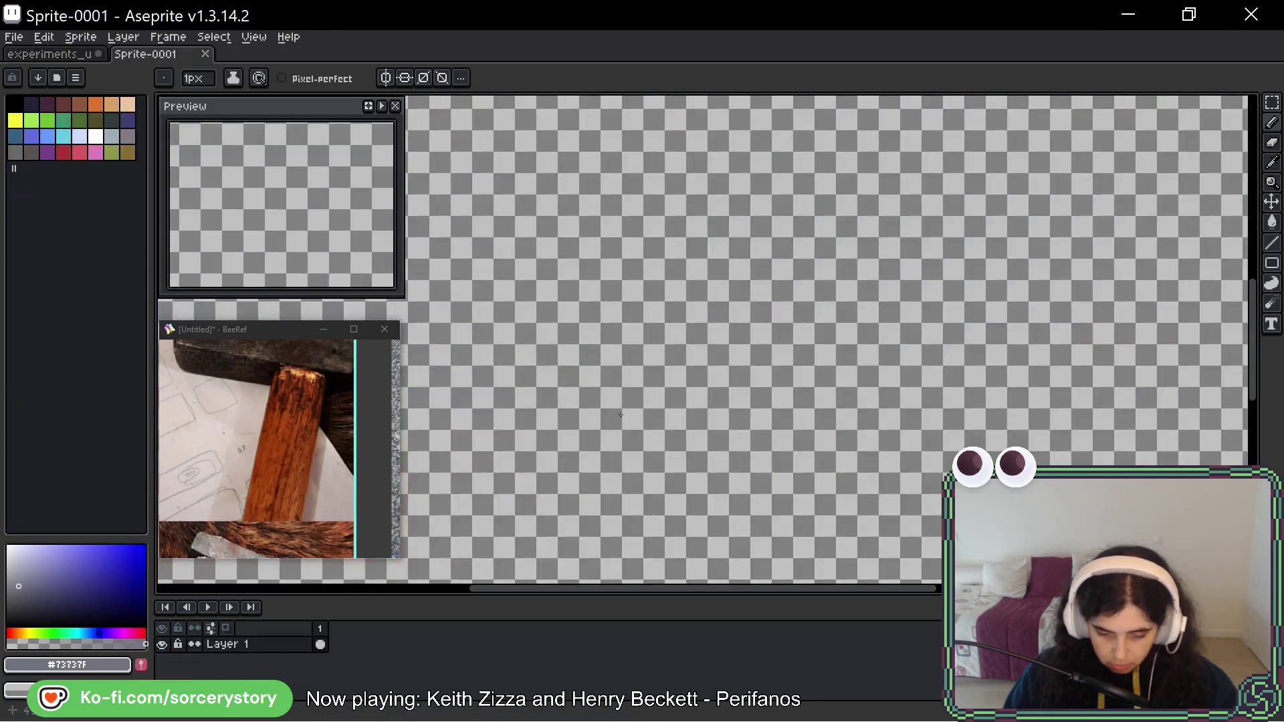
{"action": "key", "text": "ctrl+v"}
{"action": "key", "text": "Return"}
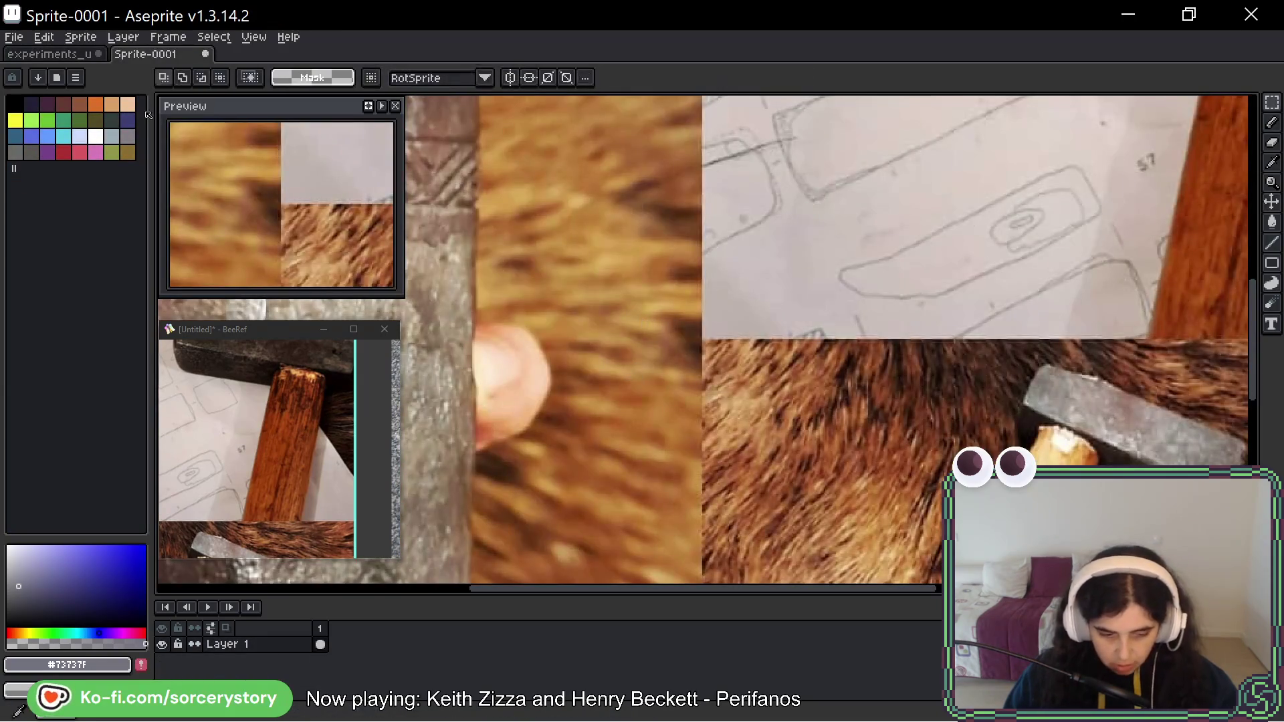
Load the duel palette from the palette presets list.
{"action": "left_click", "coordinate": [62, 80]}
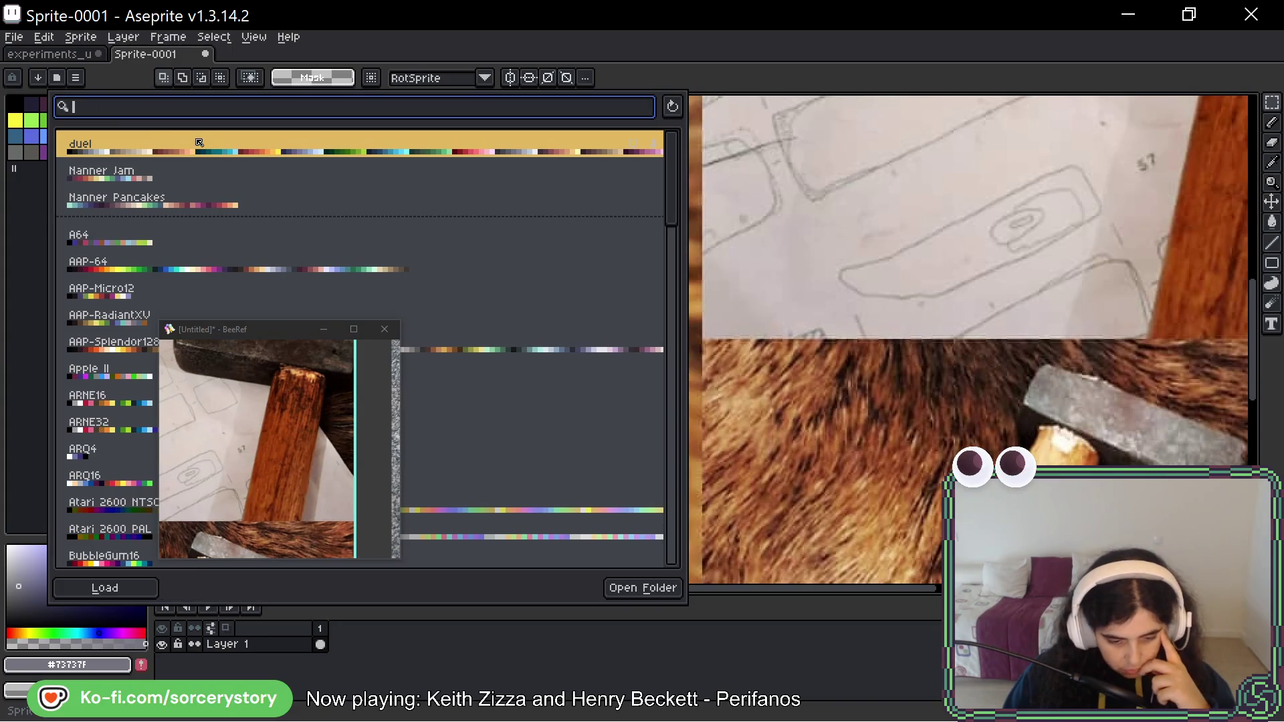
{"action": "left_click", "coordinate": [199, 143]}
{"action": "left_click", "coordinate": [105, 588]}
{"action": "key", "text": "F7"}
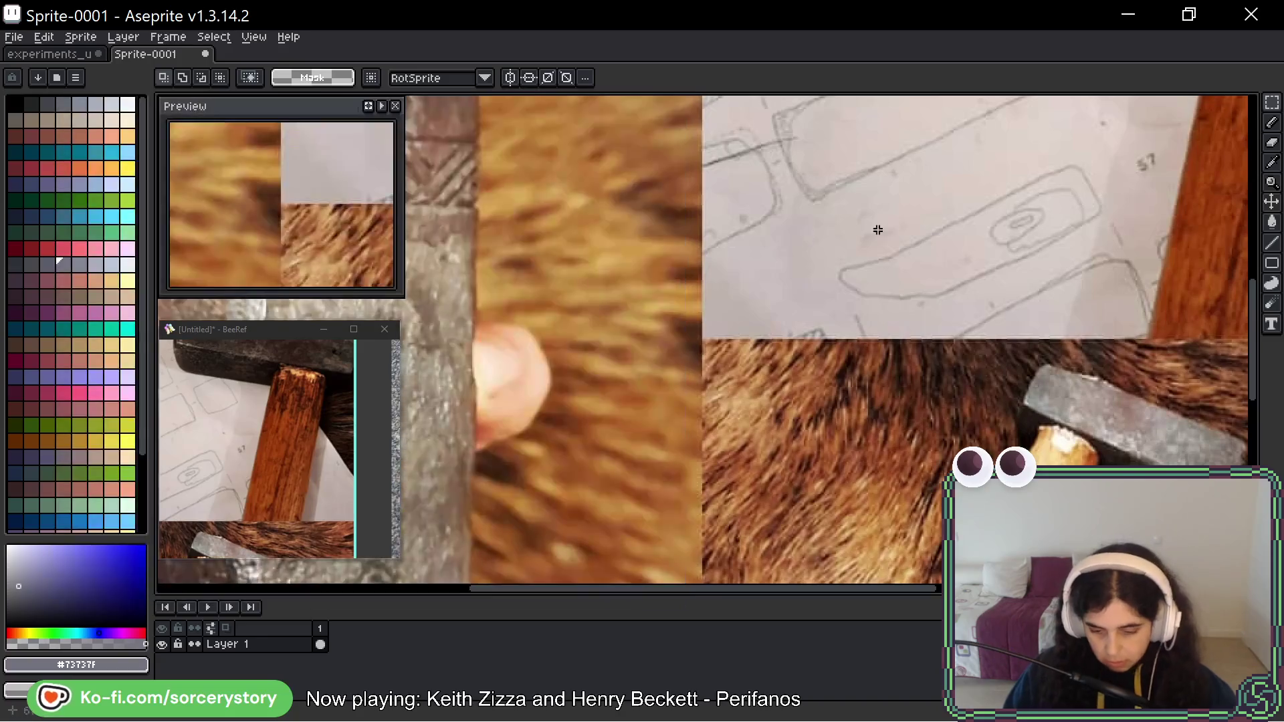
{"action": "scroll", "coordinate": [837, 296], "scroll_direction": "down", "scroll_amount": 3}
{"action": "scroll", "coordinate": [837, 296], "scroll_direction": "up", "scroll_amount": 5}
{"action": "scroll", "coordinate": [837, 297], "scroll_direction": "down", "scroll_amount": 4}
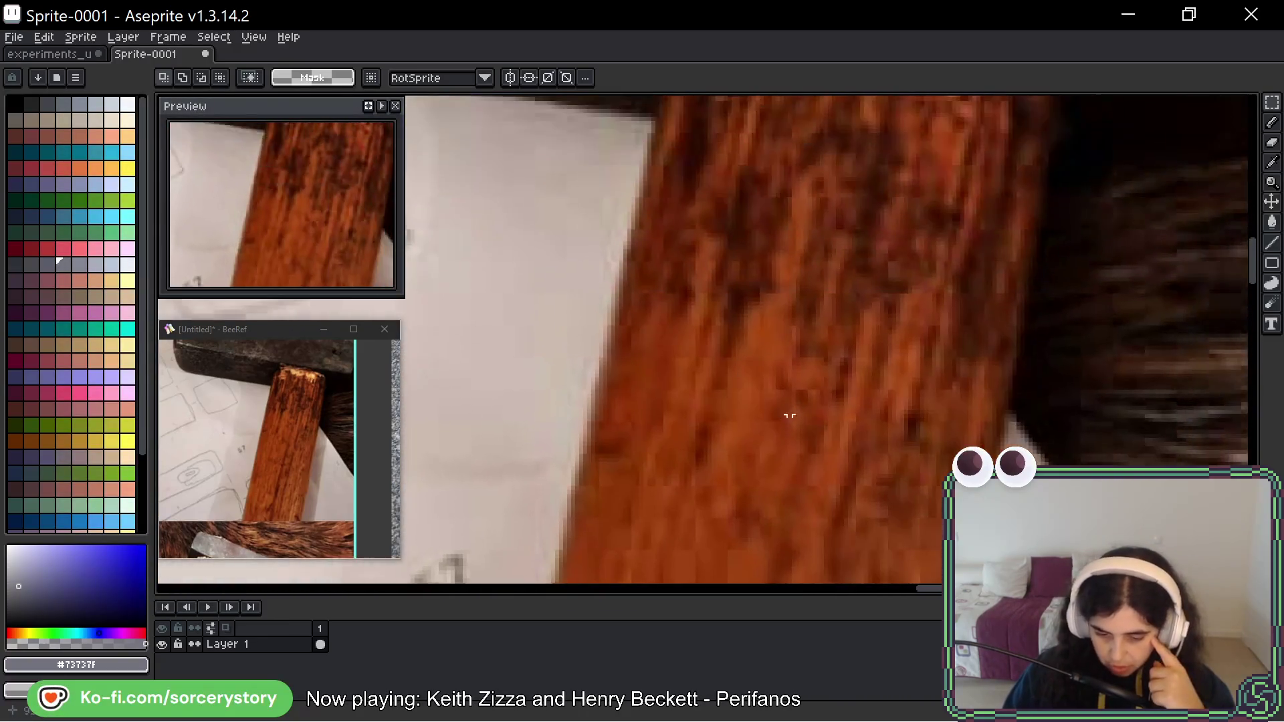
{"action": "scroll", "coordinate": [822, 345], "scroll_direction": "up", "scroll_amount": 3}
Convert the photo sprite to Indexed colour mode.
{"action": "left_click", "coordinate": [81, 37]}
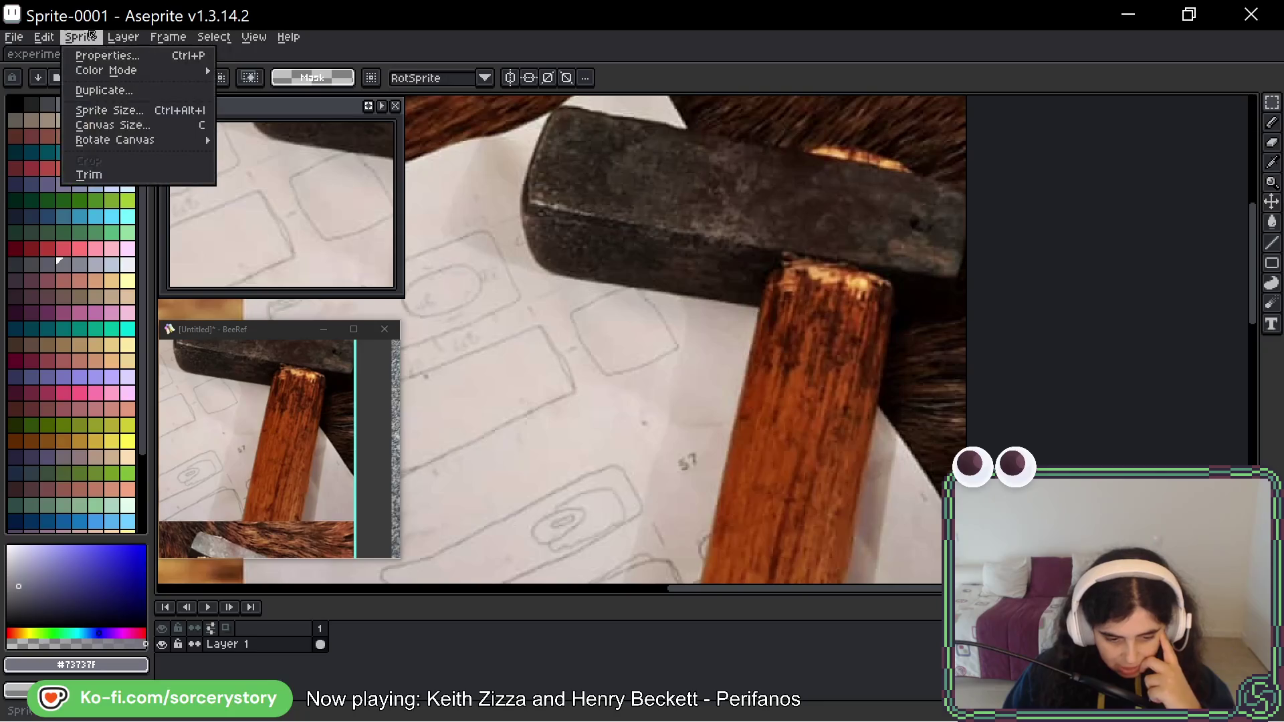
{"action": "mouse_move", "coordinate": [121, 38]}
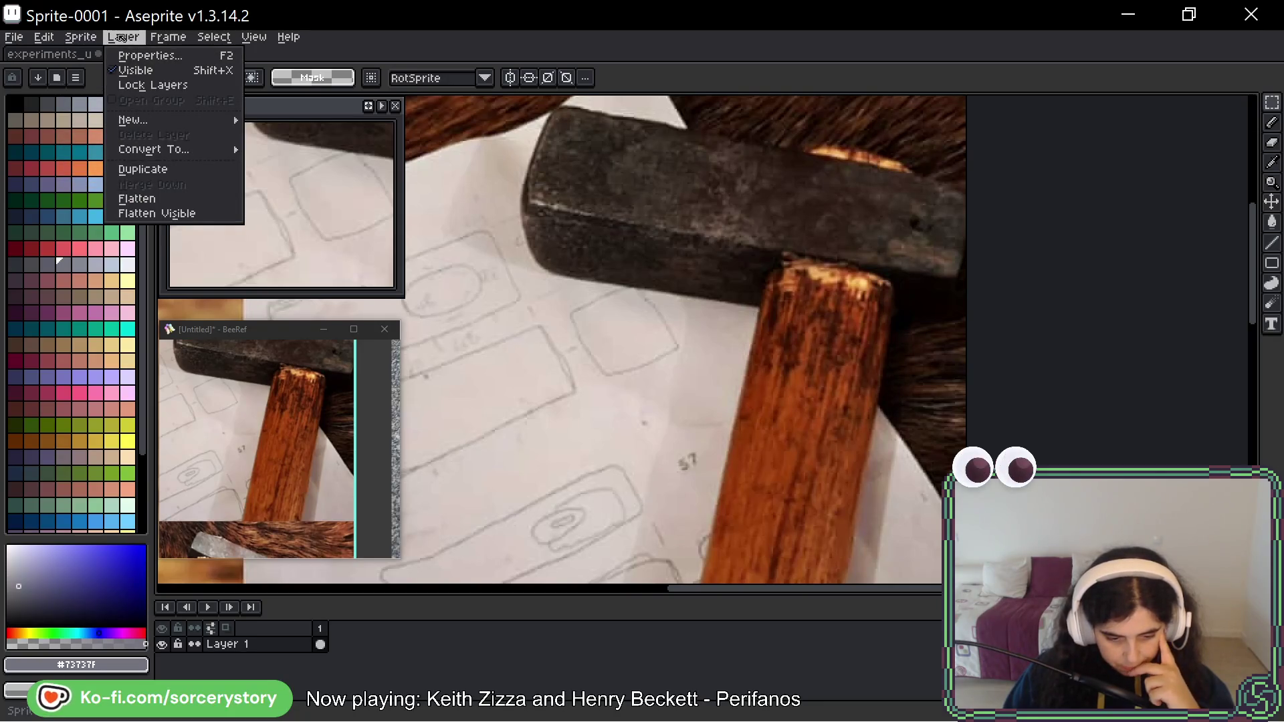
{"action": "mouse_move", "coordinate": [45, 38]}
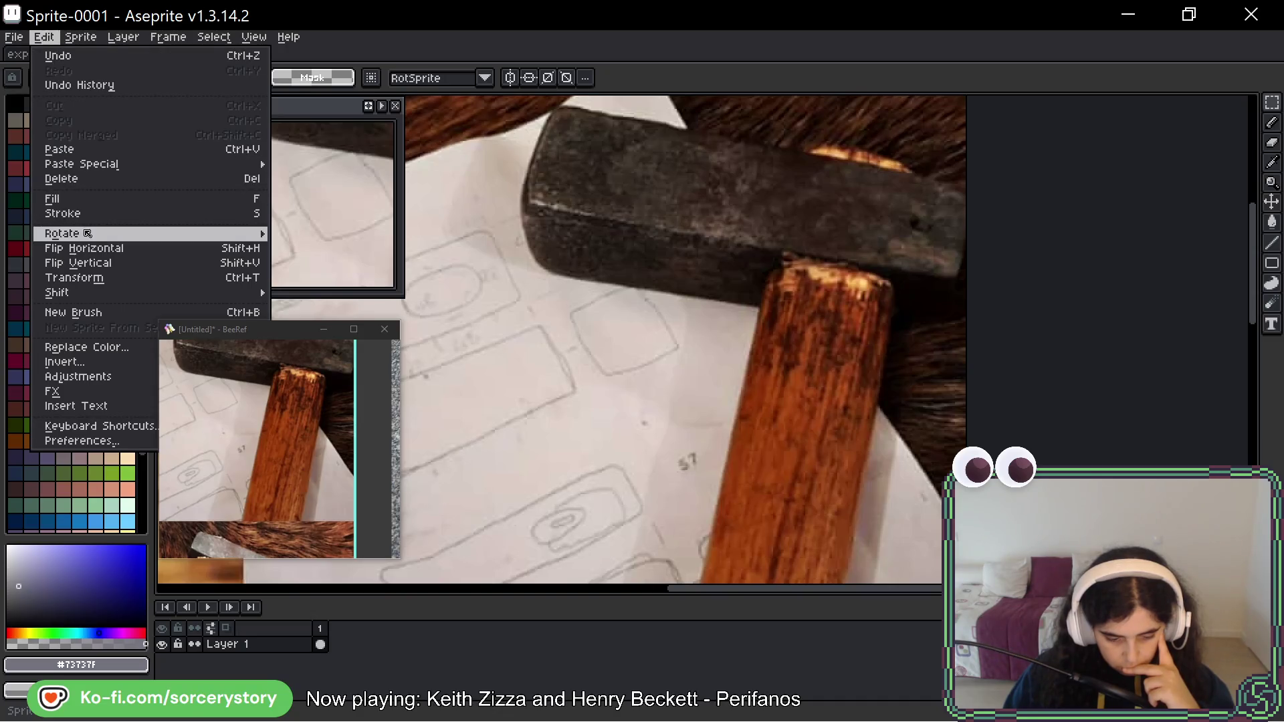
{"action": "mouse_move", "coordinate": [67, 234]}
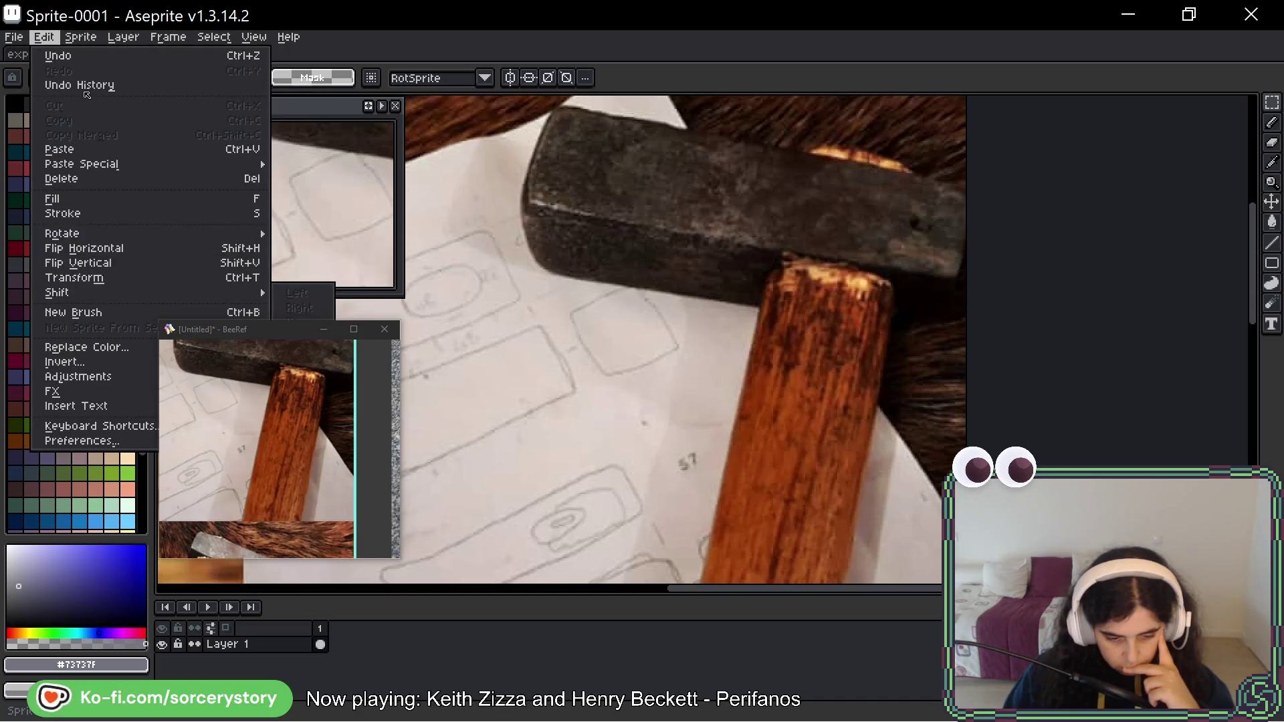
{"action": "mouse_move", "coordinate": [101, 75]}
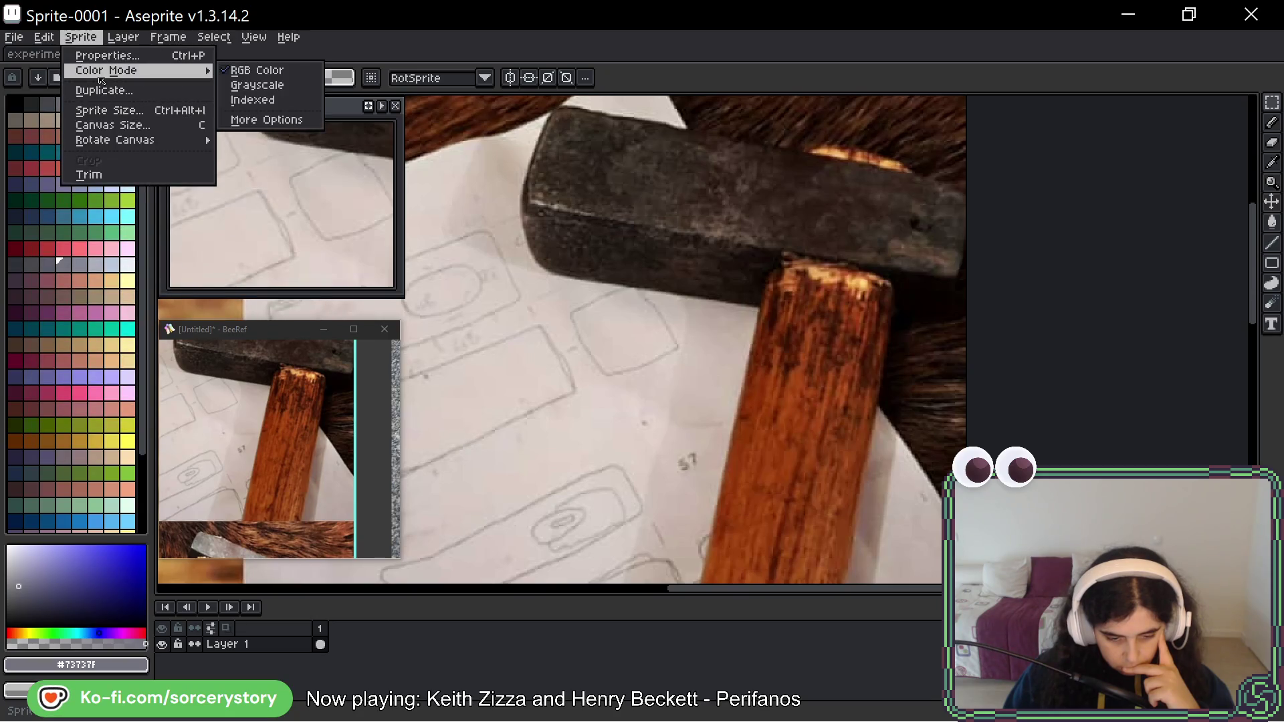
{"action": "left_click", "coordinate": [239, 101]}
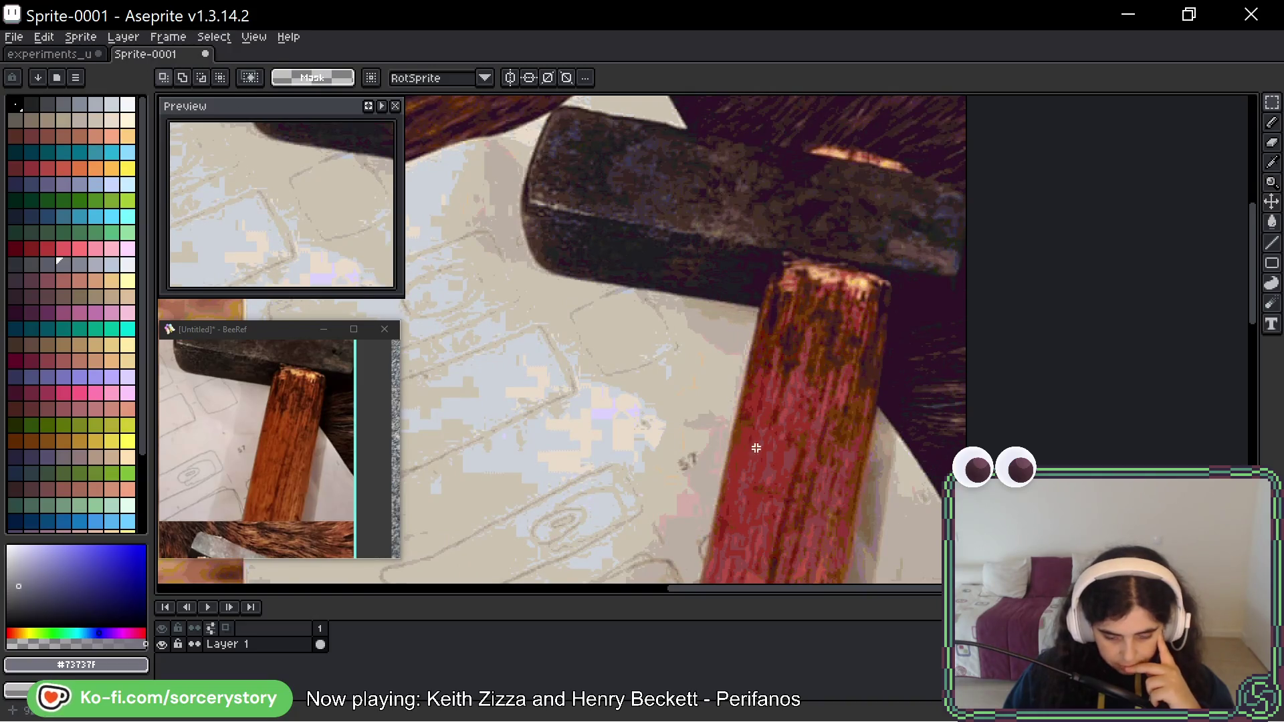
Zoom into the photo's handle and sample its red wood colour.
{"action": "left_click_drag", "start_coordinate": [709, 319], "coordinate": [588, 155]}
{"action": "scroll", "coordinate": [672, 288], "scroll_direction": "up", "scroll_amount": 4}
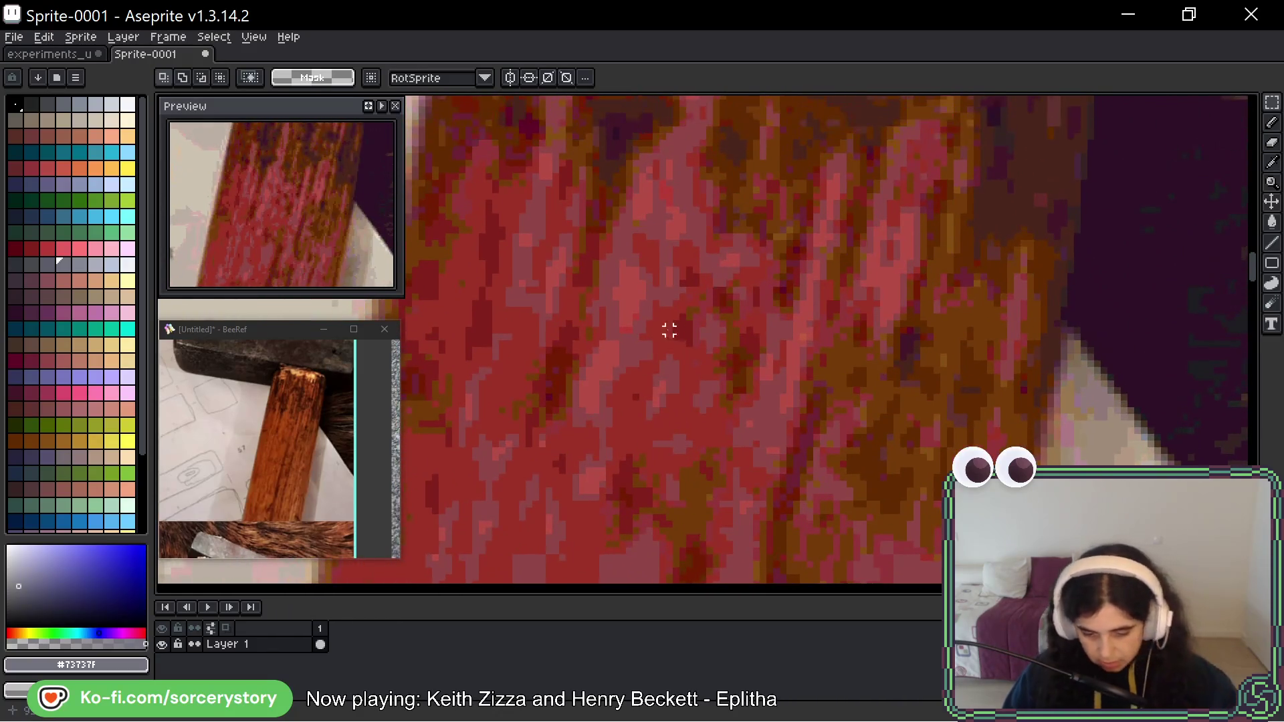
{"action": "key", "text": "i"}
{"action": "left_click", "coordinate": [669, 322]}
{"action": "key", "text": "m"}
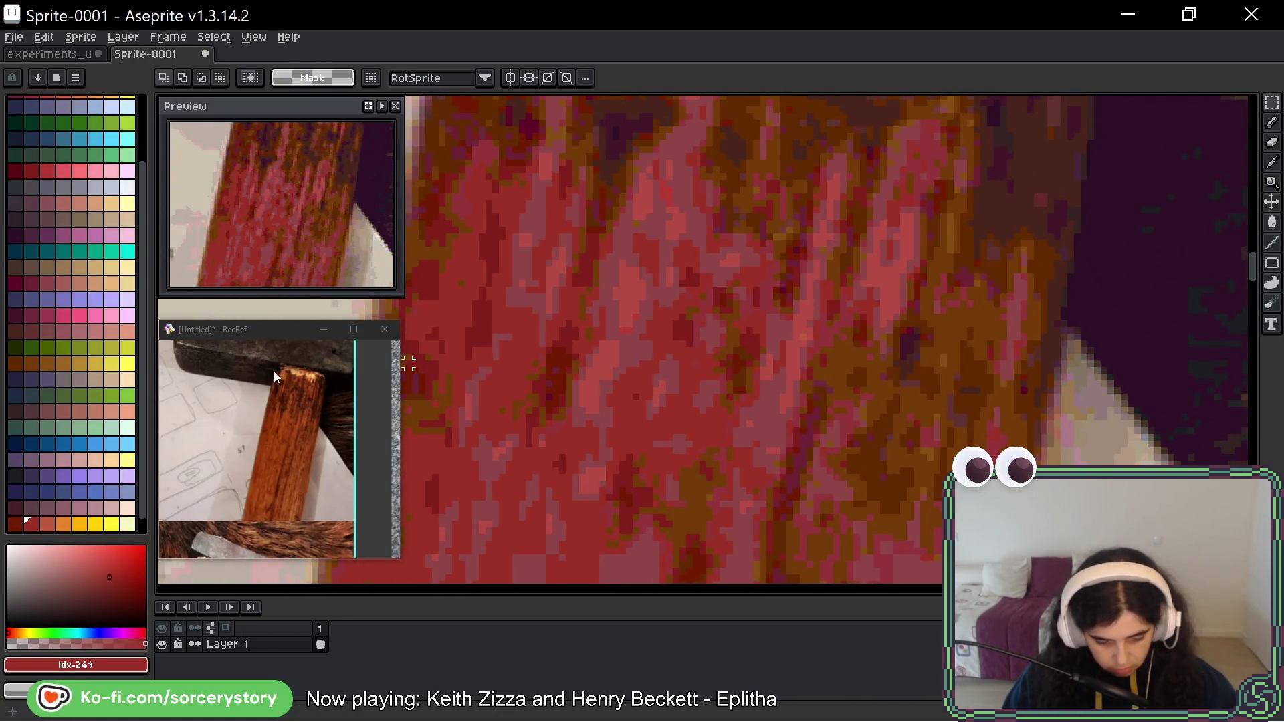
{"action": "scroll", "coordinate": [28, 503], "scroll_direction": "down", "scroll_amount": 1}
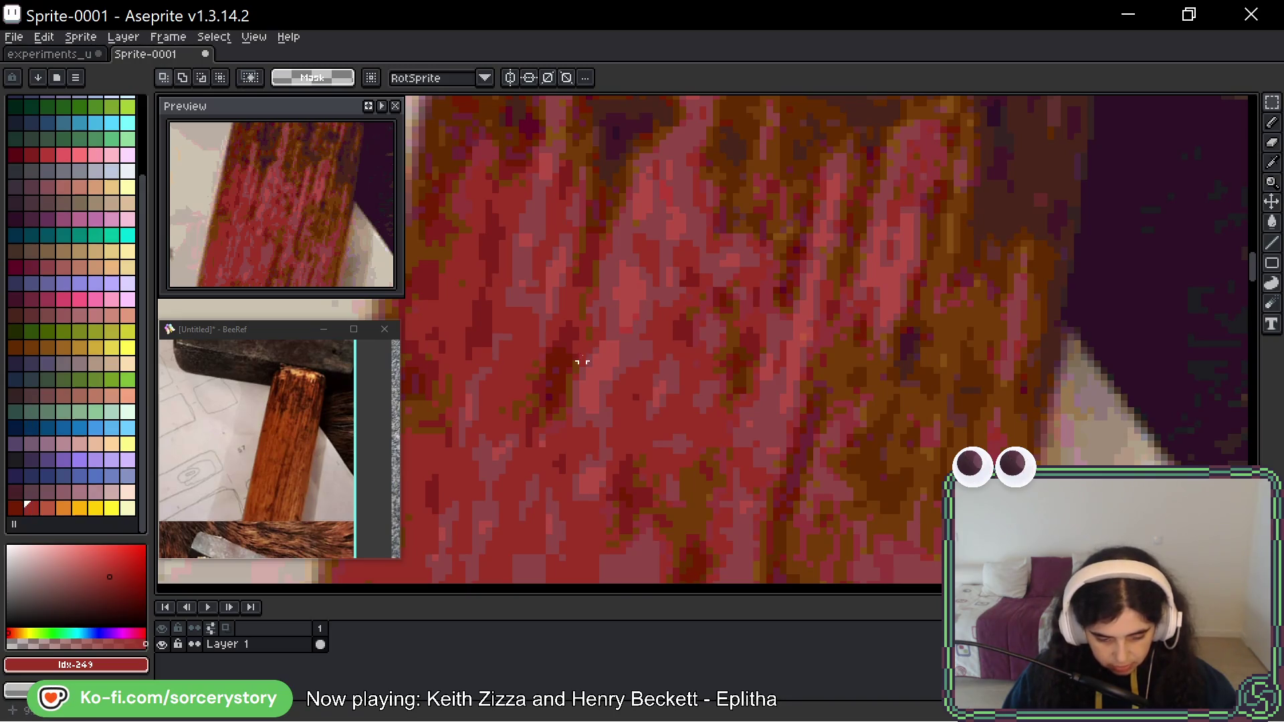
Sample more handle tones: other wood shades, the orange grain, a deeper red, and the main red.
{"action": "key", "text": "i"}
{"action": "left_click", "coordinate": [632, 291]}
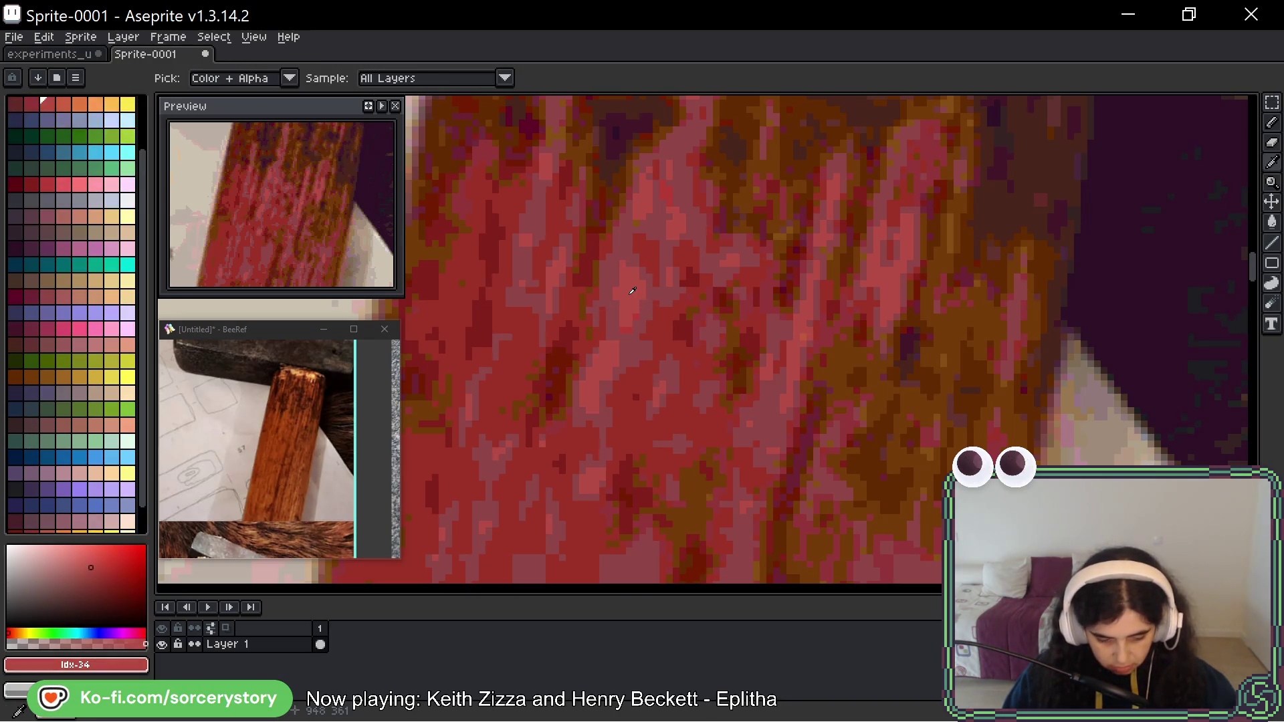
{"action": "left_click", "coordinate": [609, 262]}
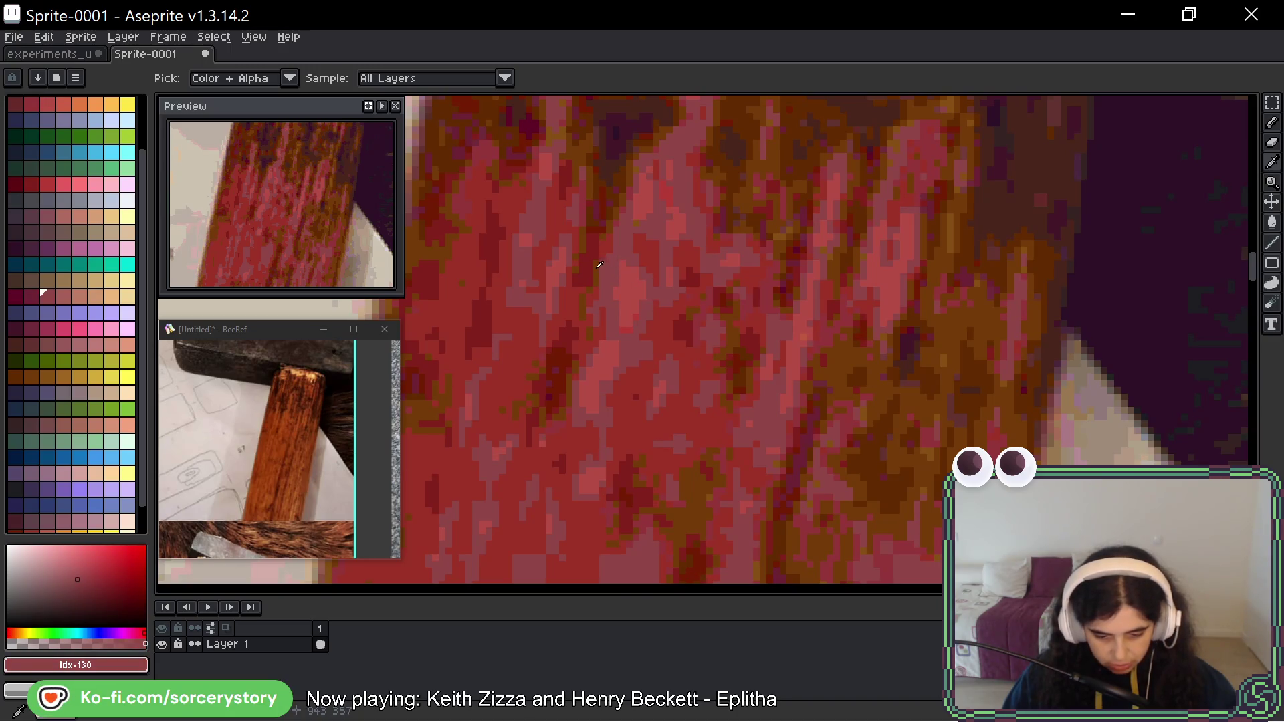
{"action": "left_click", "coordinate": [599, 269]}
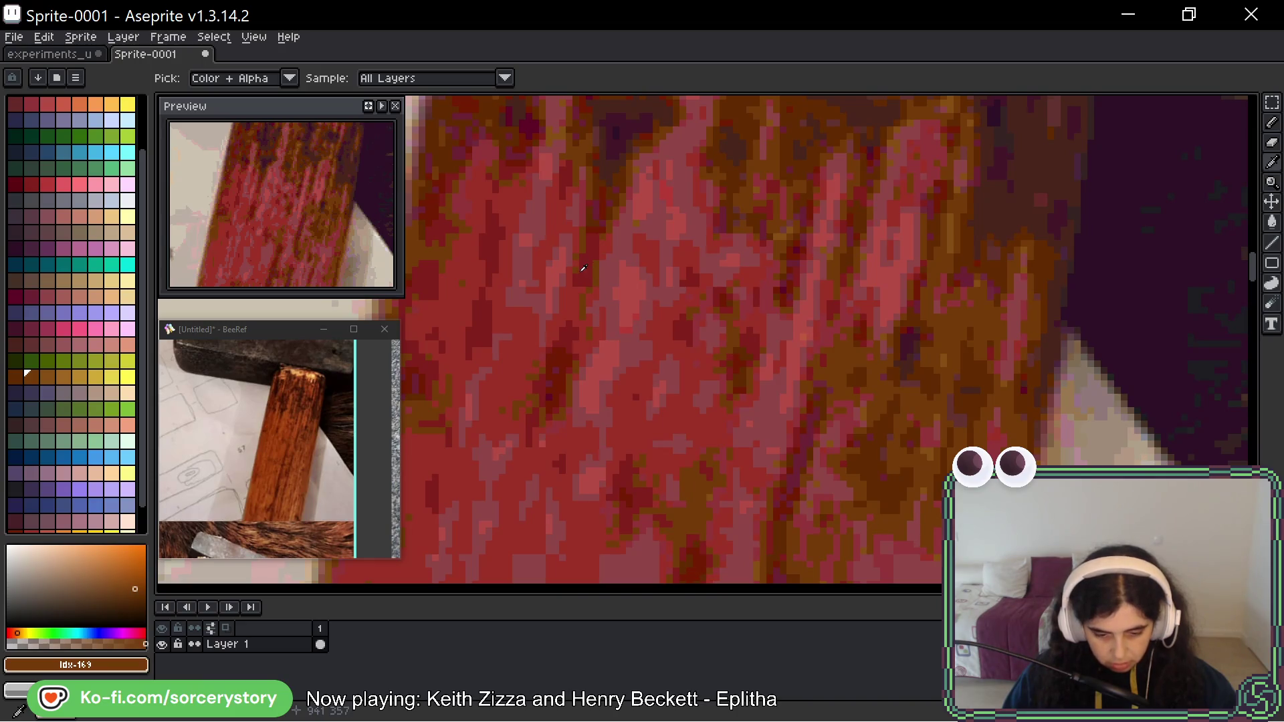
{"action": "left_click", "coordinate": [587, 268]}
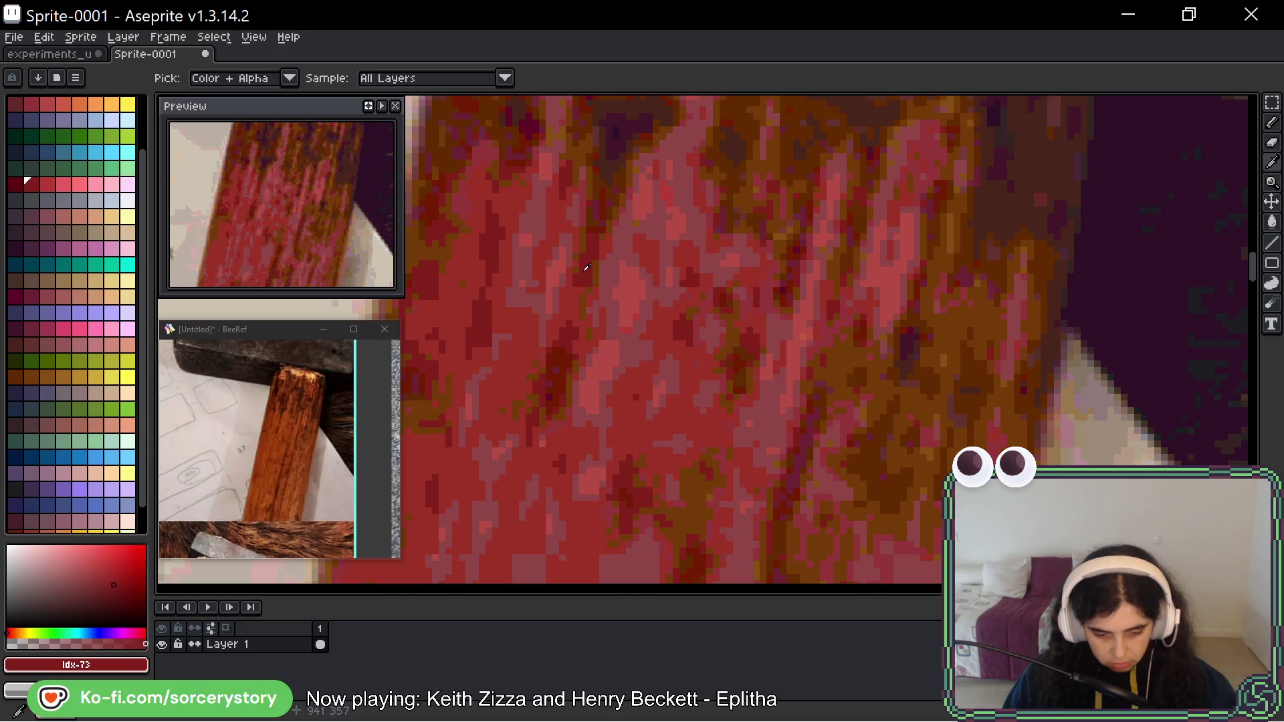
{"action": "left_click", "coordinate": [540, 222]}
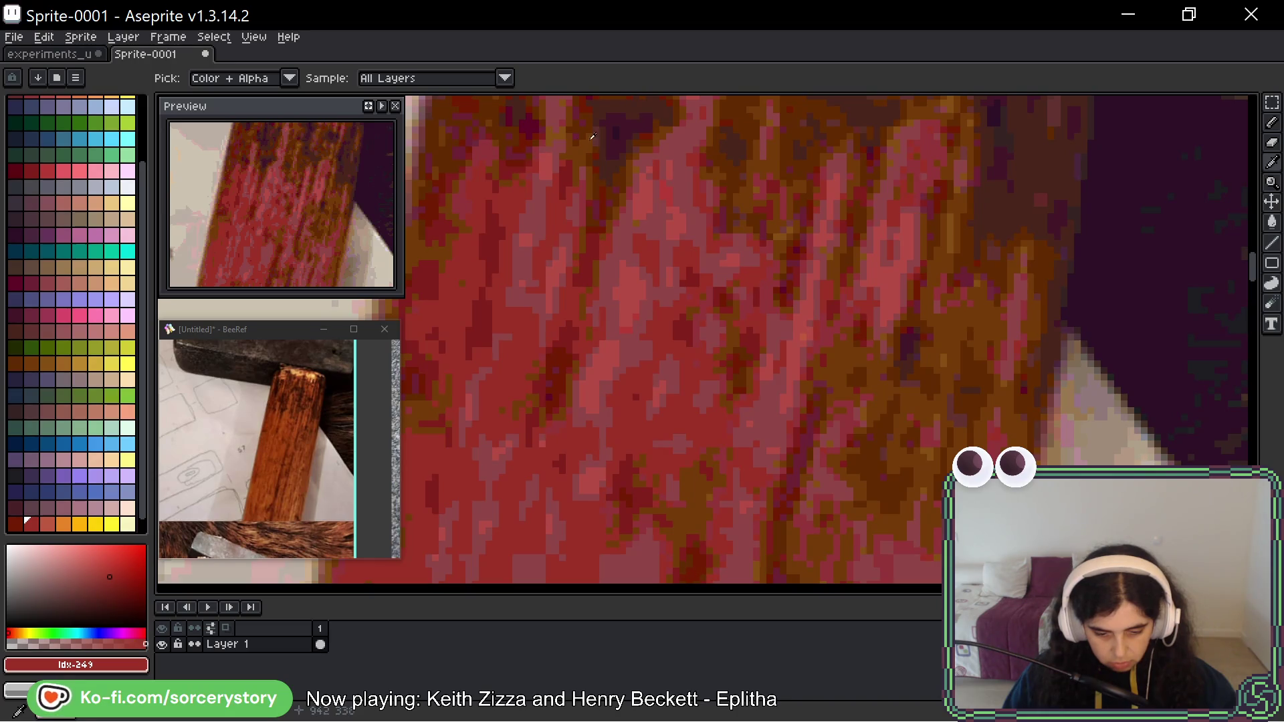
Return to the experiments_ui_2025-11_02 mockup sprite.
{"action": "key", "text": "v"}
{"action": "scroll", "coordinate": [654, 310], "scroll_direction": "down", "scroll_amount": 4}
{"action": "scroll", "coordinate": [798, 206], "scroll_direction": "down", "scroll_amount": 3}
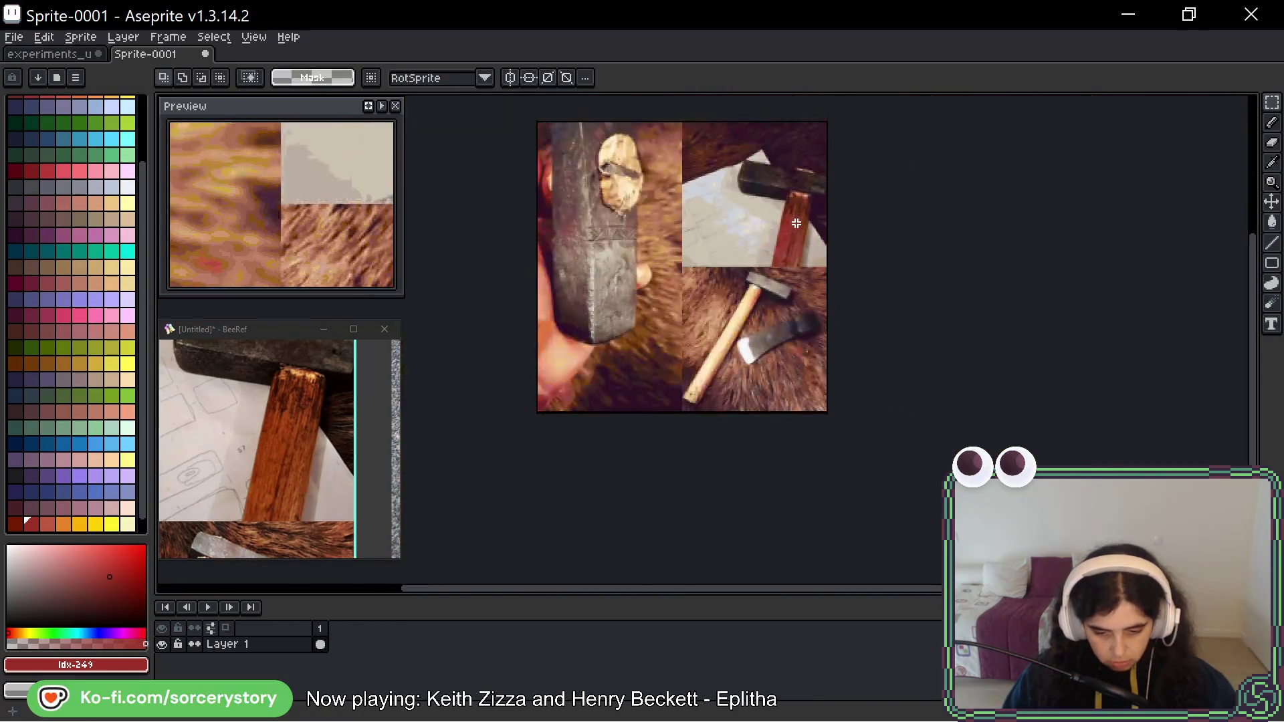
{"action": "scroll", "coordinate": [770, 307], "scroll_direction": "up", "scroll_amount": 6}
{"action": "key", "text": "i"}
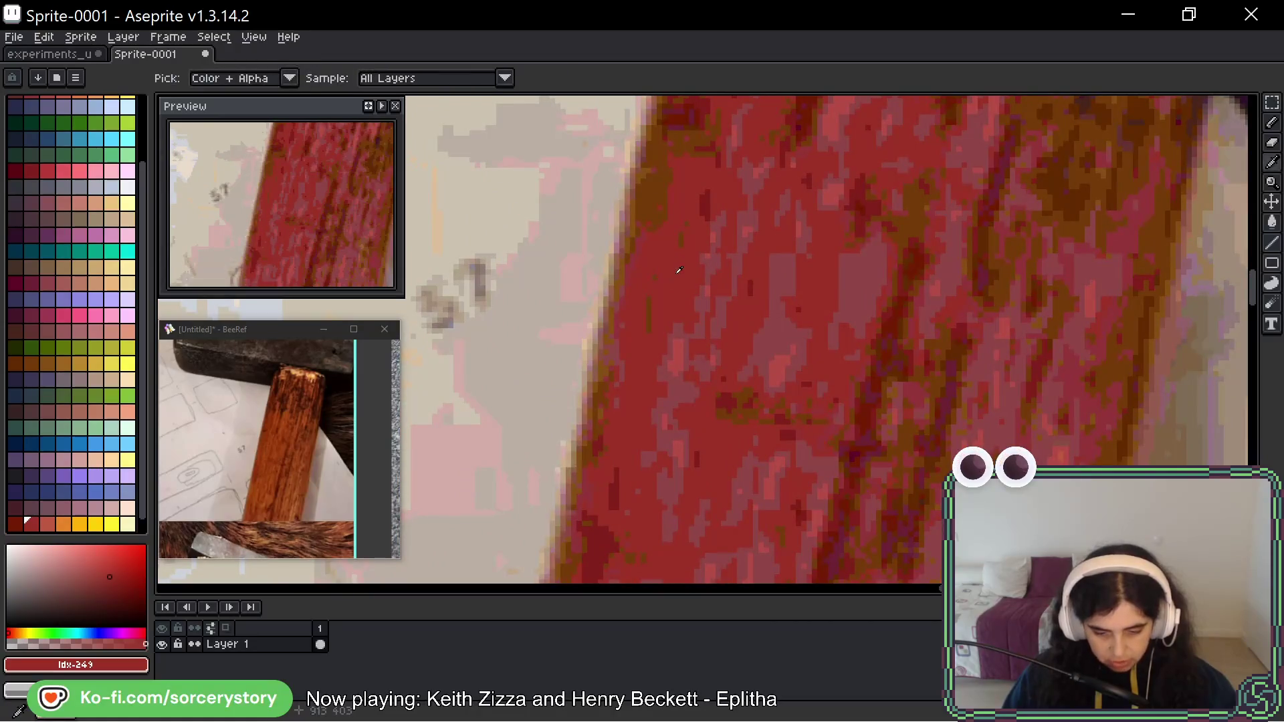
{"action": "key", "text": "v"}
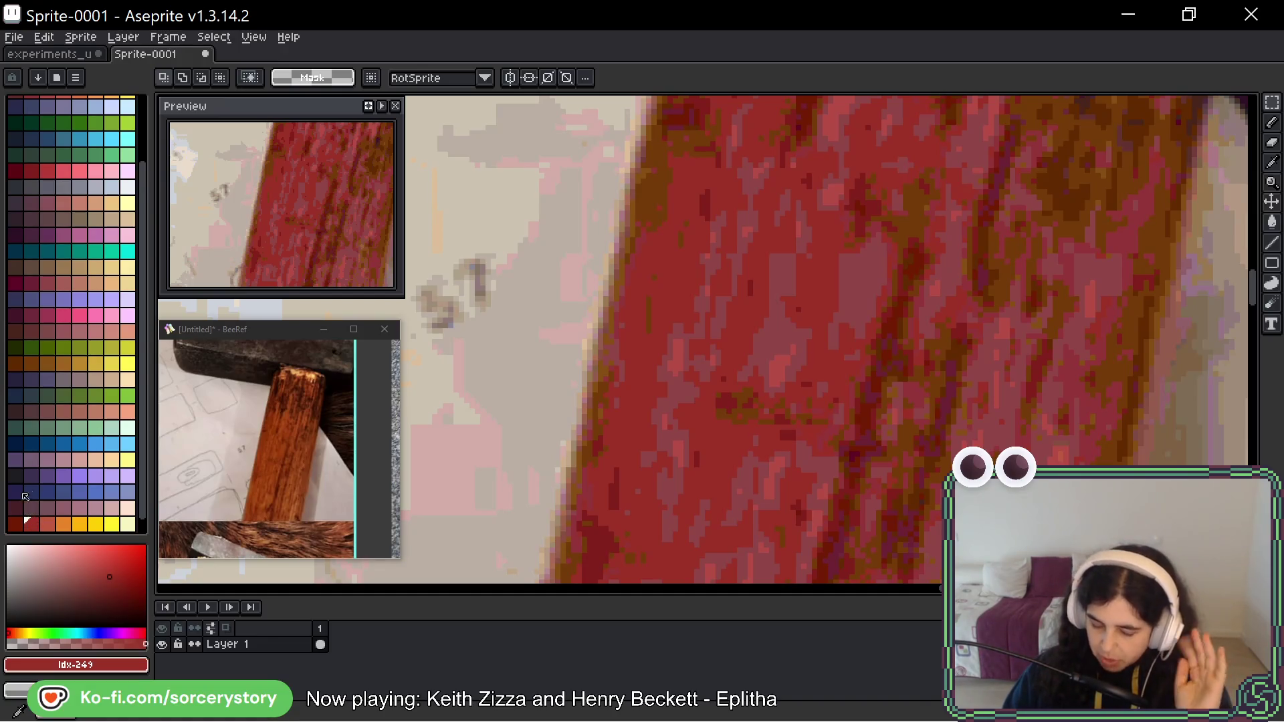
{"action": "left_click", "coordinate": [53, 55]}
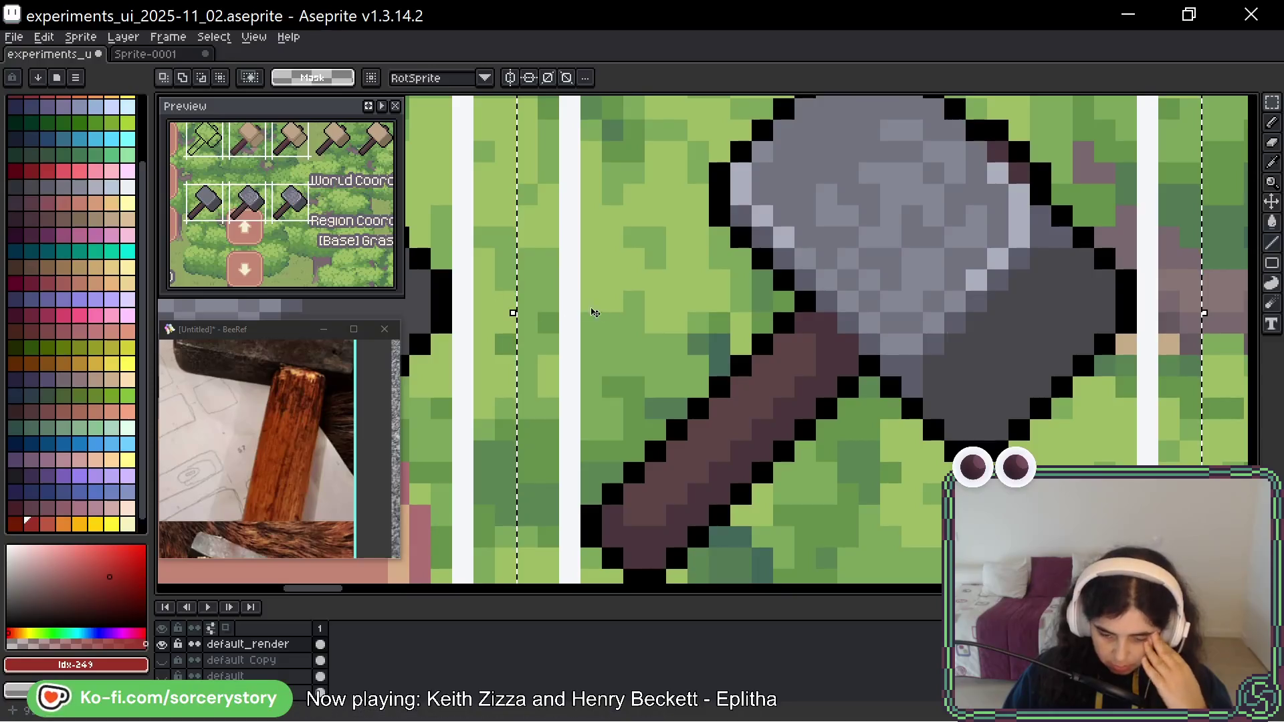
Paint a dark brown line down the hammer handle with the 1px Pencil.
{"action": "scroll", "coordinate": [79, 401], "scroll_direction": "up", "scroll_amount": 3}
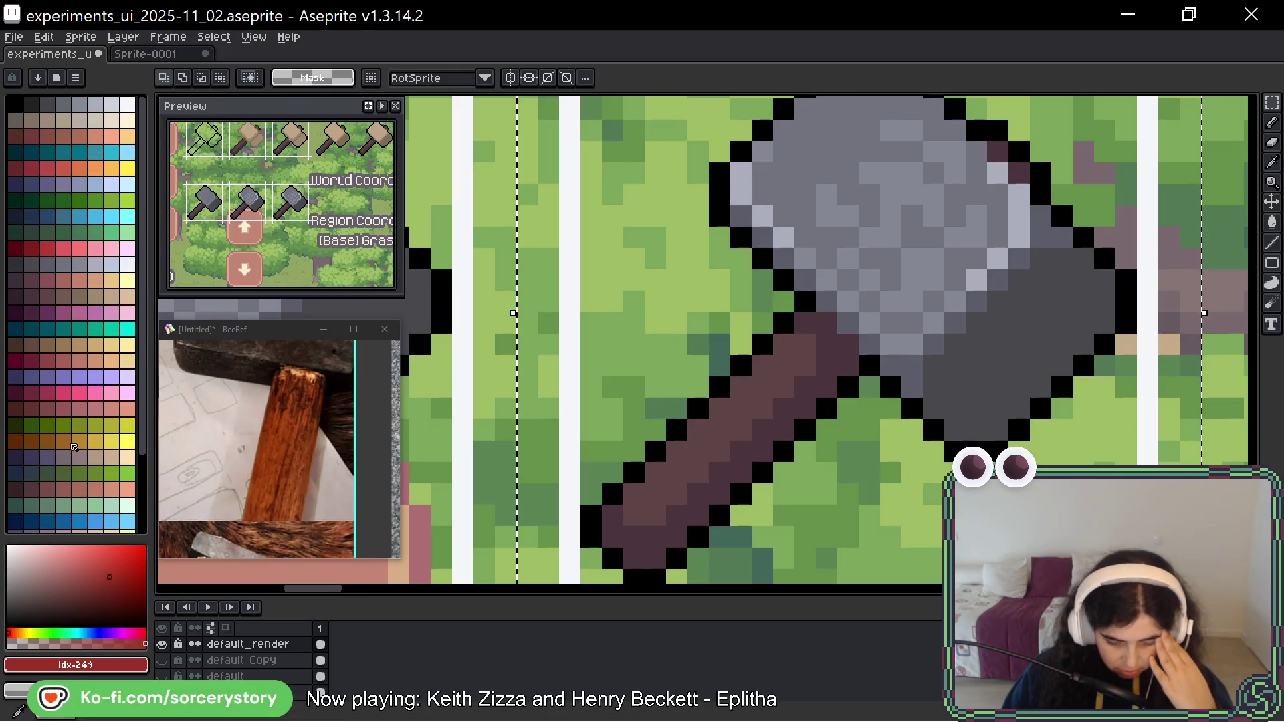
{"action": "scroll", "coordinate": [41, 442], "scroll_direction": "down", "scroll_amount": 3}
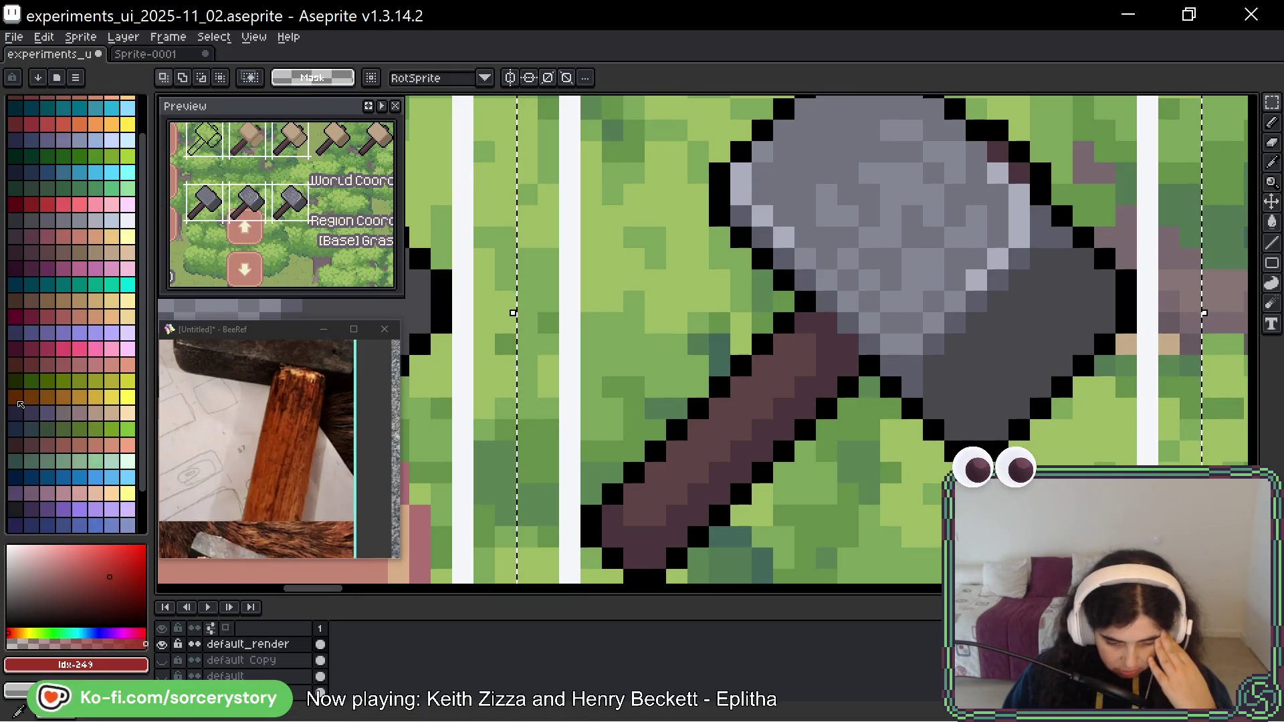
{"action": "left_click", "coordinate": [21, 403]}
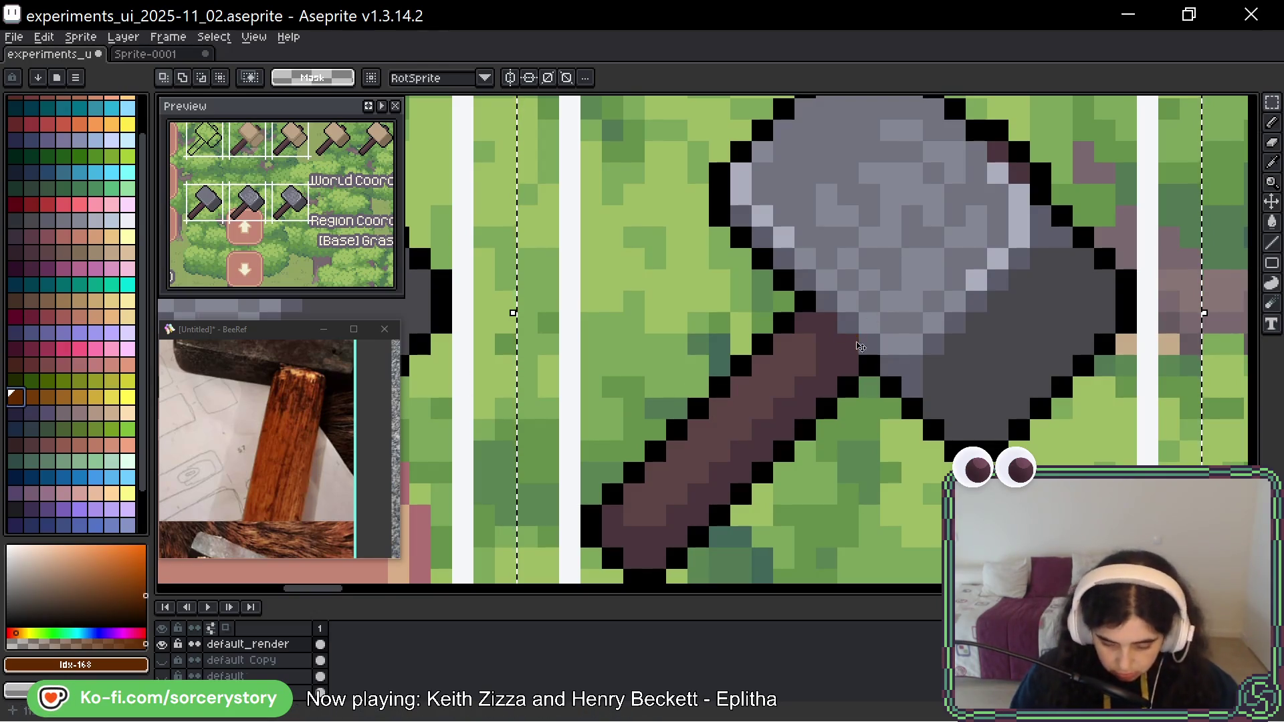
{"action": "key", "text": "b"}
{"action": "left_click", "coordinate": [840, 324]}
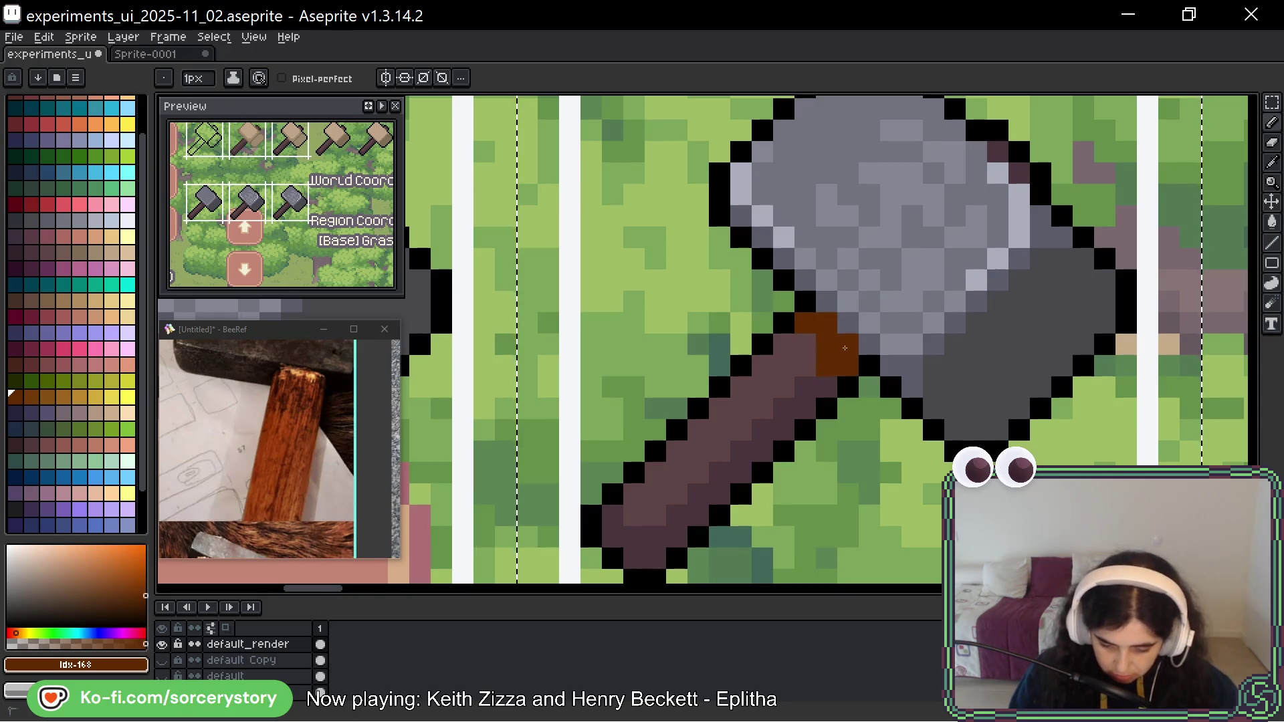
{"action": "left_click_drag", "start_coordinate": [823, 387], "coordinate": [787, 419]}
{"action": "left_click_drag", "start_coordinate": [745, 459], "coordinate": [644, 535]}
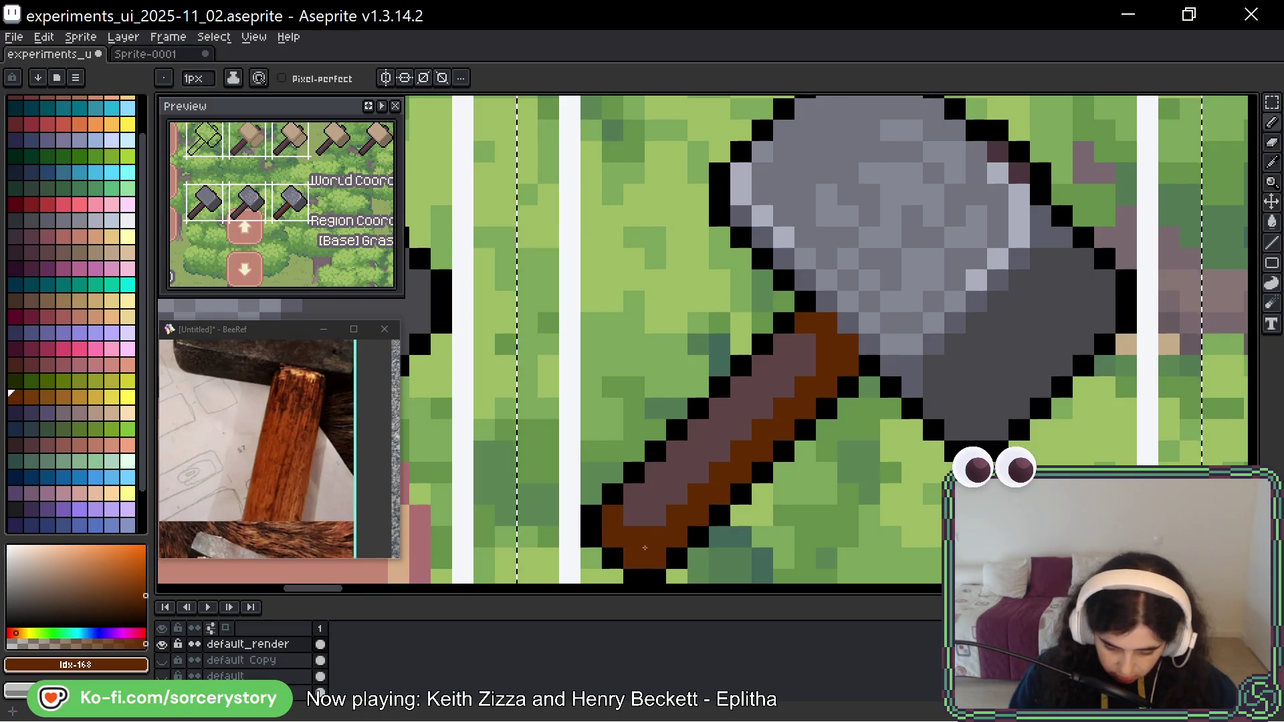
Add a couple of dark brown pixels to the hammer head, undoing one misplaced pixel.
{"action": "left_click_drag", "start_coordinate": [1009, 307], "coordinate": [838, 439]}
{"action": "left_click", "coordinate": [827, 284]}
{"action": "left_click", "coordinate": [825, 349]}
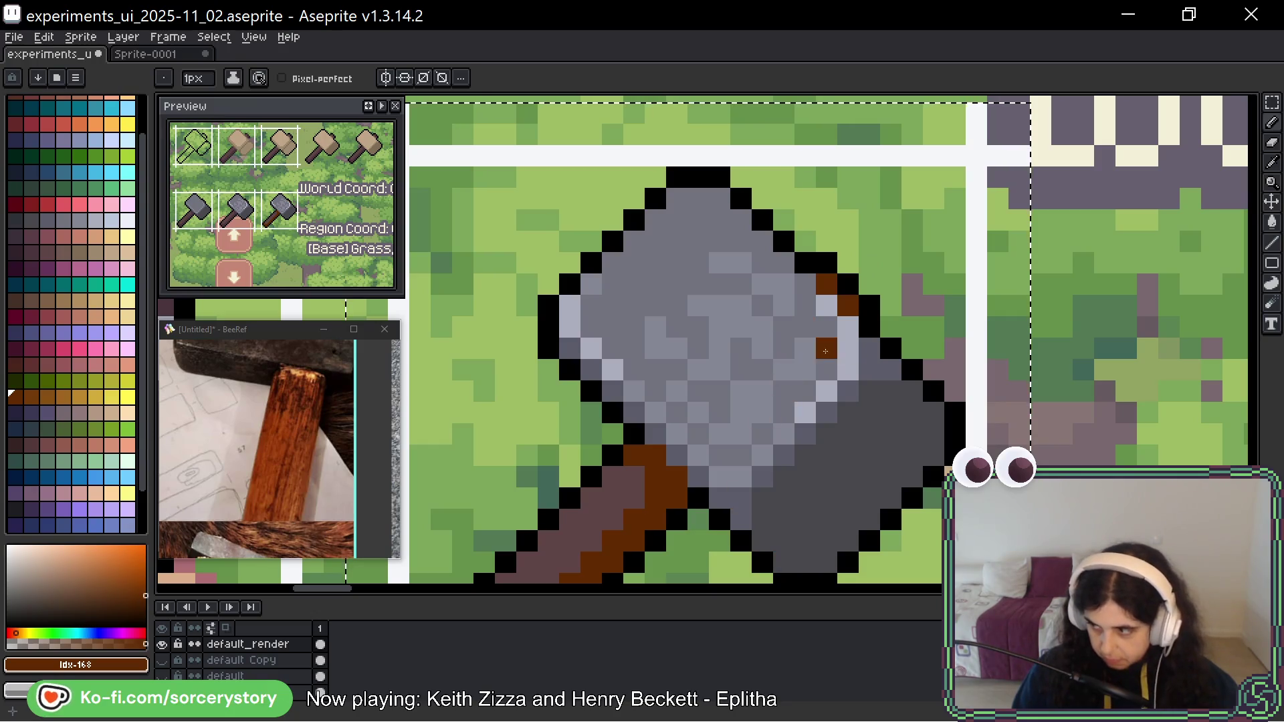
{"action": "key", "text": "ctrl+z"}
{"action": "left_click", "coordinate": [827, 453]}
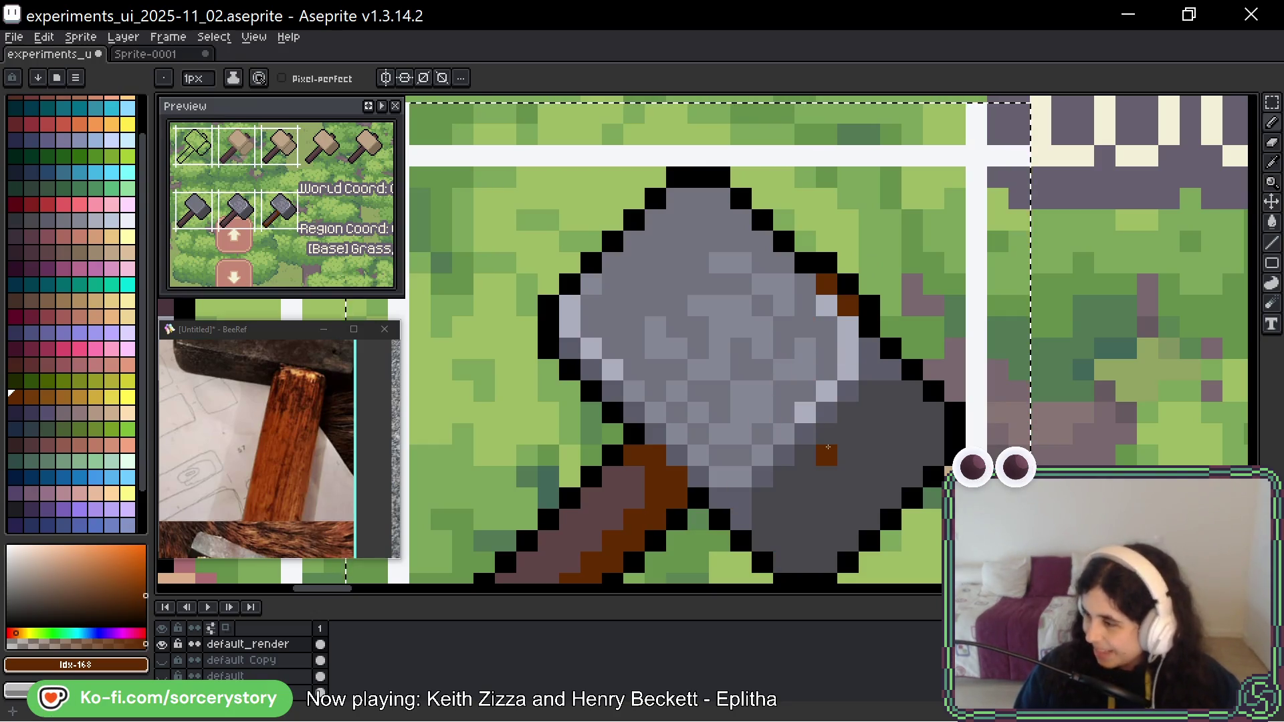
Paint a lighter brown highlight along the handle's upper edge.
{"action": "left_click_drag", "start_coordinate": [827, 447], "coordinate": [1003, 284]}
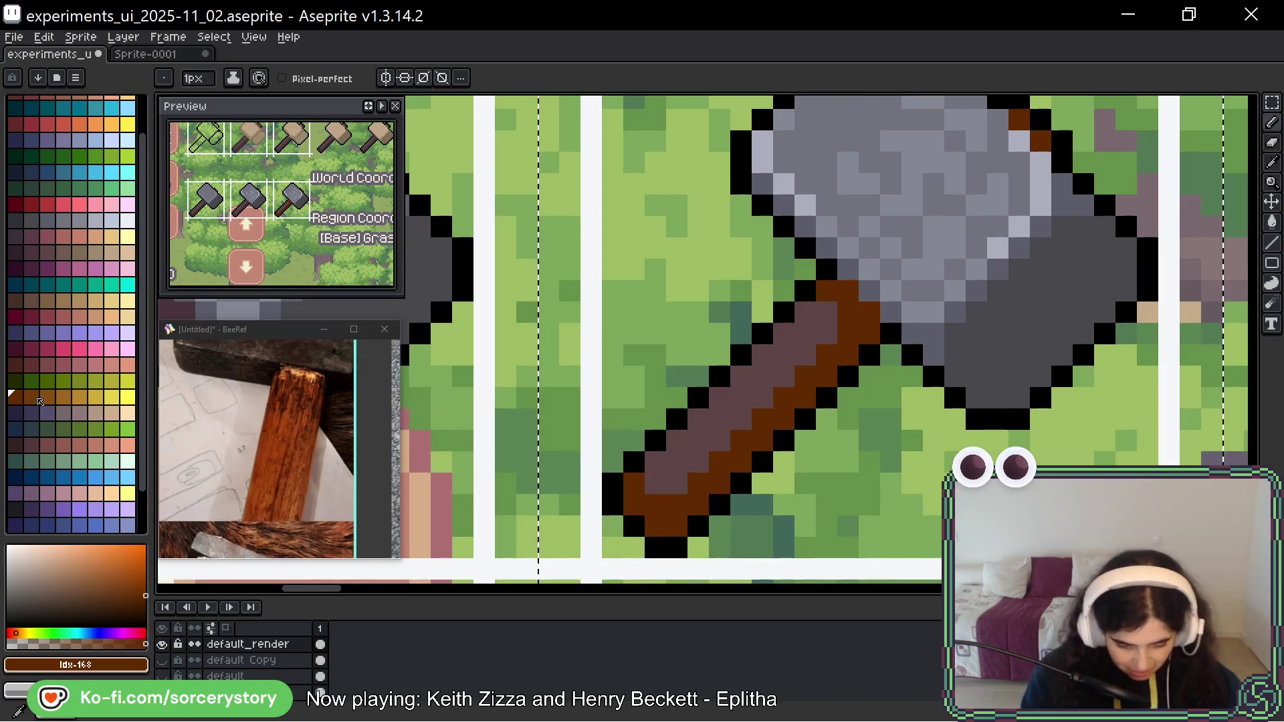
{"action": "left_click", "coordinate": [26, 396]}
{"action": "left_click", "coordinate": [816, 312]}
{"action": "left_click", "coordinate": [787, 347]}
{"action": "left_click_drag", "start_coordinate": [787, 348], "coordinate": [720, 421]}
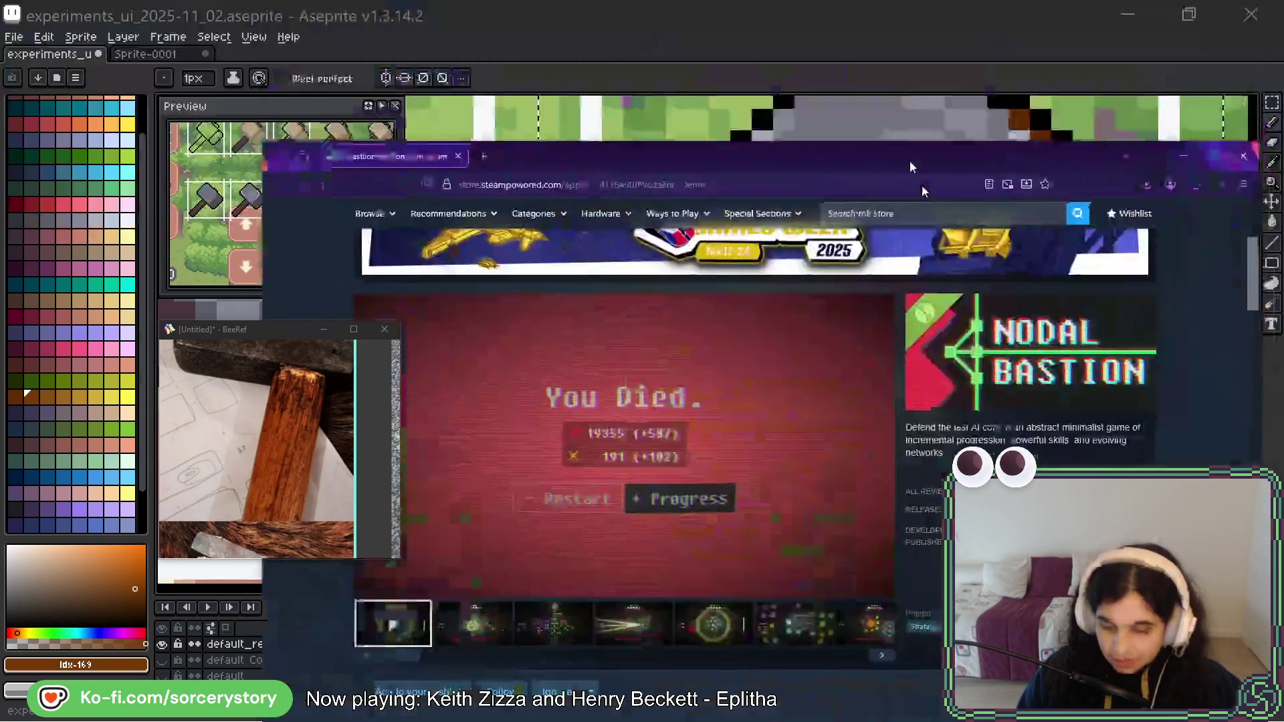
{"action": "mouse_move", "coordinate": [909, 162]}
{"action": "left_mouse_down"}
{"action": "mouse_move", "coordinate": [905, 87]}
{"action": "mouse_move", "coordinate": [949, 51]}
{"action": "left_mouse_up"}
Scroll through the NodalBastion Demo trailer and screenshots, then return to the Aseprite hammer sprite.
{"action": "scroll", "coordinate": [847, 365], "scroll_direction": "down", "scroll_amount": 3}
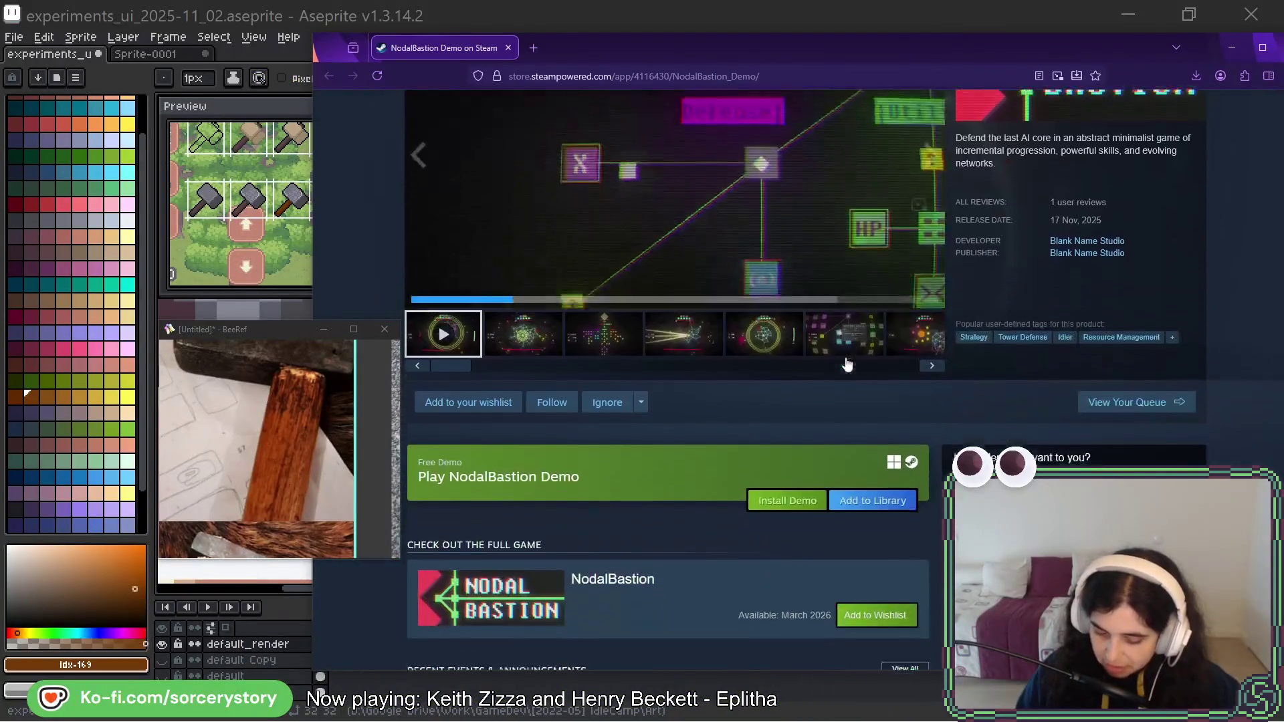
{"action": "scroll", "coordinate": [716, 450], "scroll_direction": "up", "scroll_amount": 5}
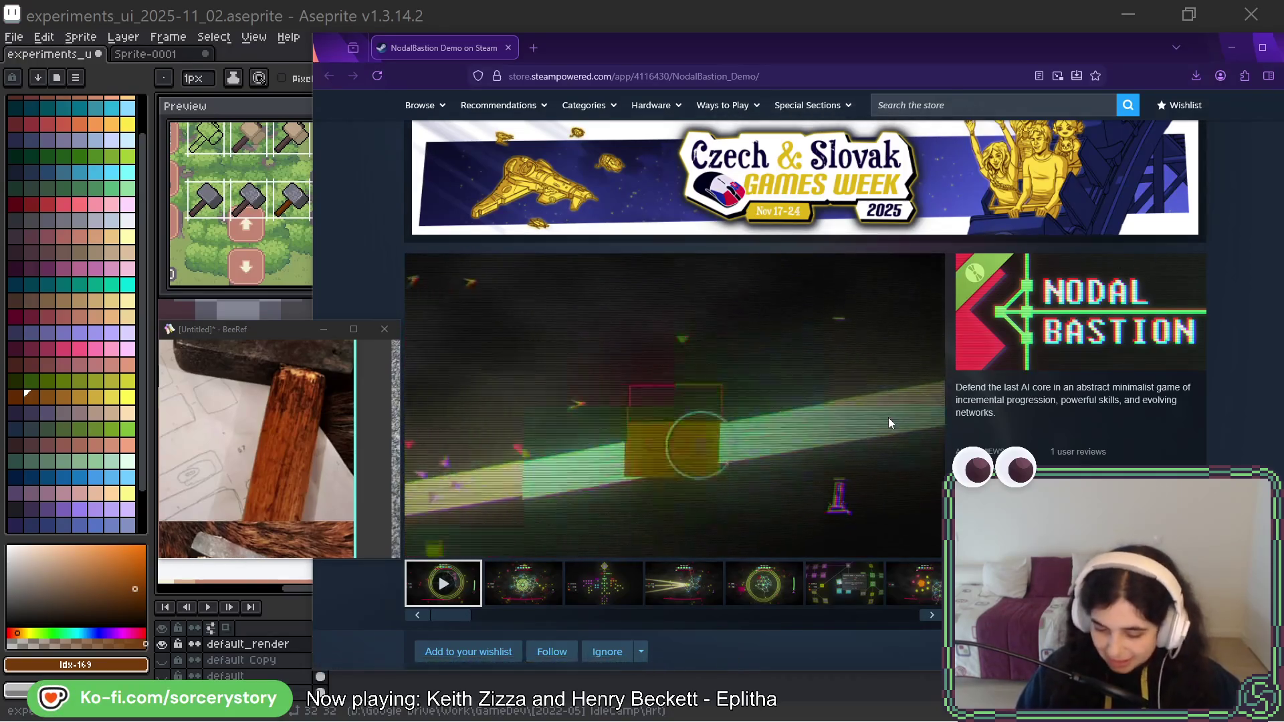
{"action": "scroll", "coordinate": [837, 415], "scroll_direction": "down", "scroll_amount": 1}
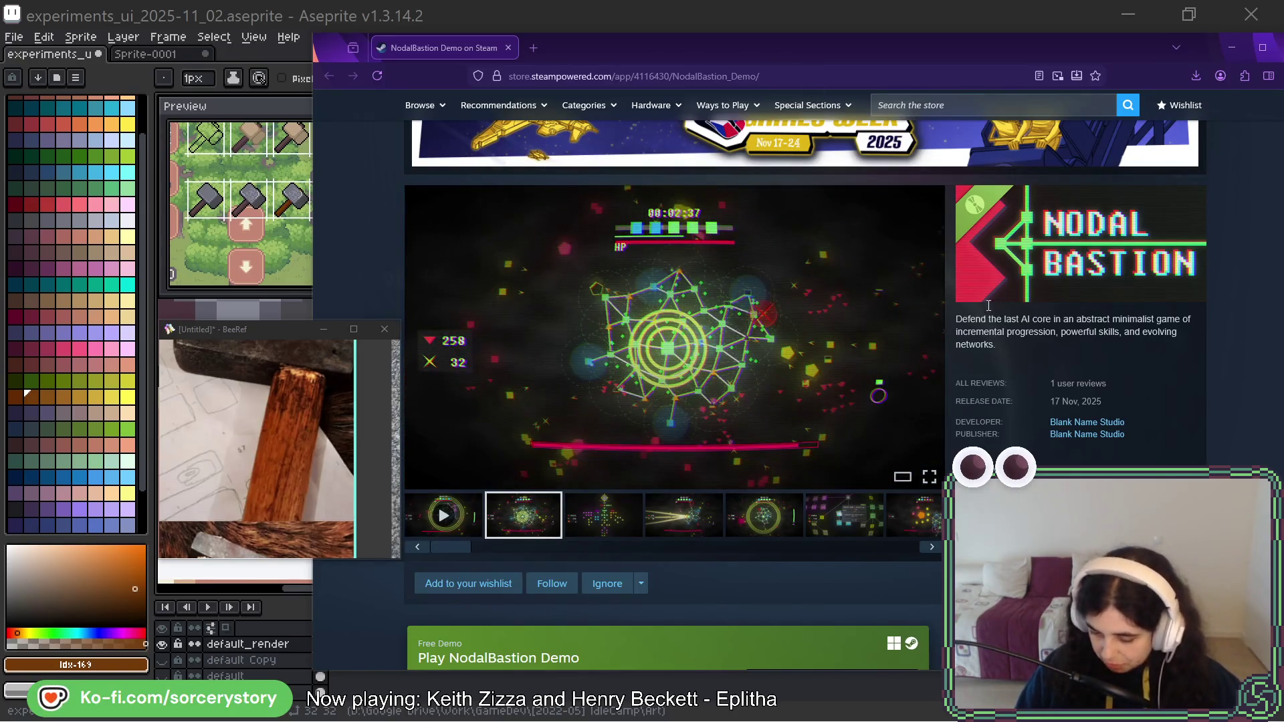
{"action": "scroll", "coordinate": [983, 314], "scroll_direction": "down", "scroll_amount": 2}
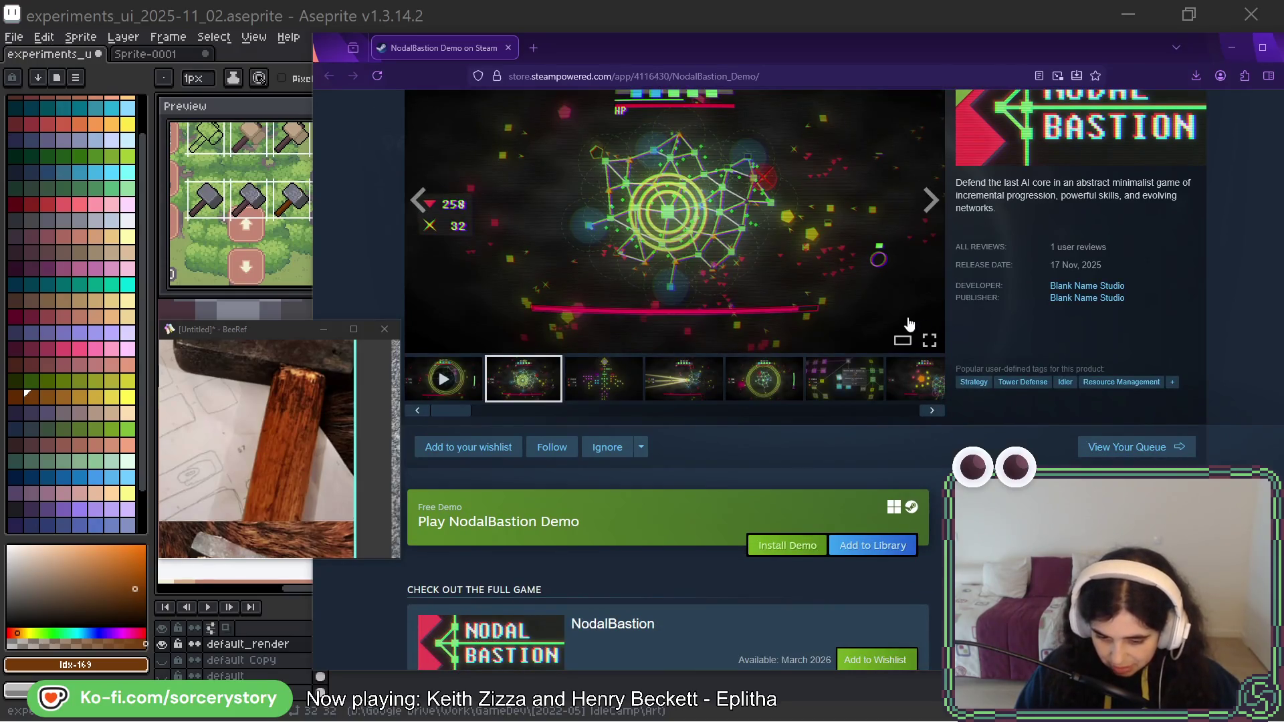
{"action": "scroll", "coordinate": [908, 325], "scroll_direction": "up", "scroll_amount": 2}
{"action": "scroll", "coordinate": [909, 324], "scroll_direction": "down", "scroll_amount": 1}
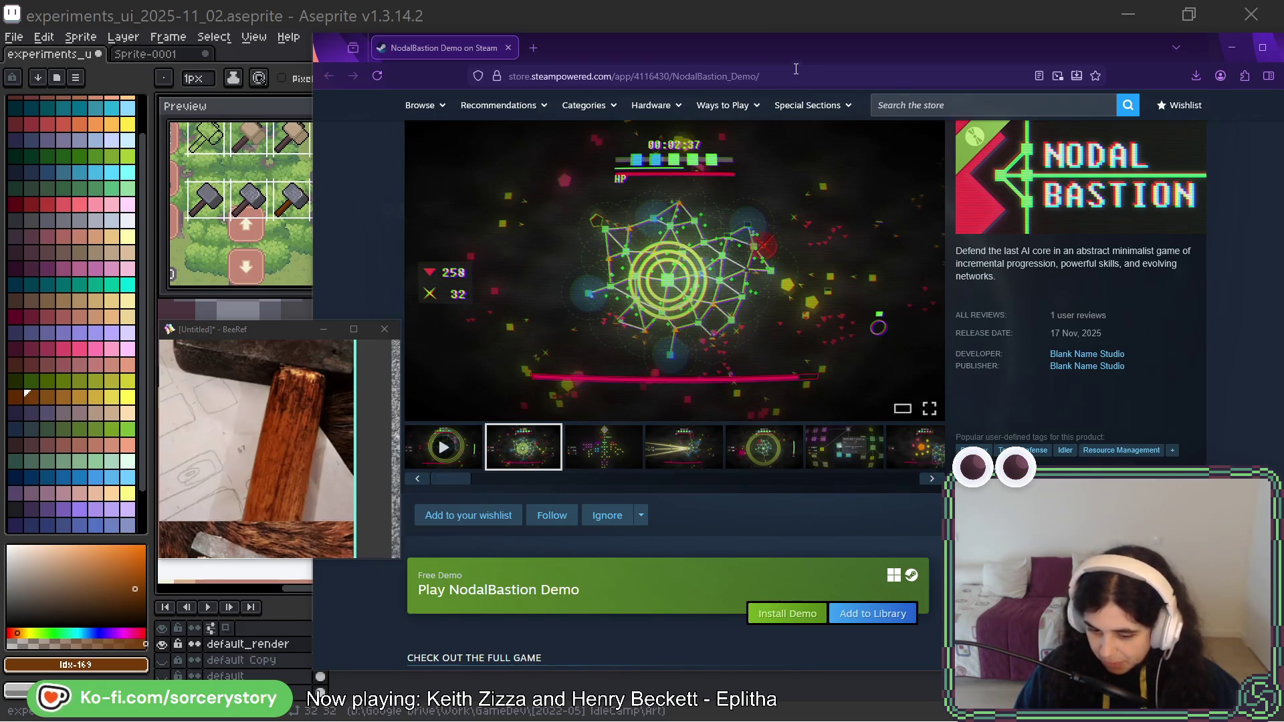
{"action": "key", "text": "alt+Tab"}
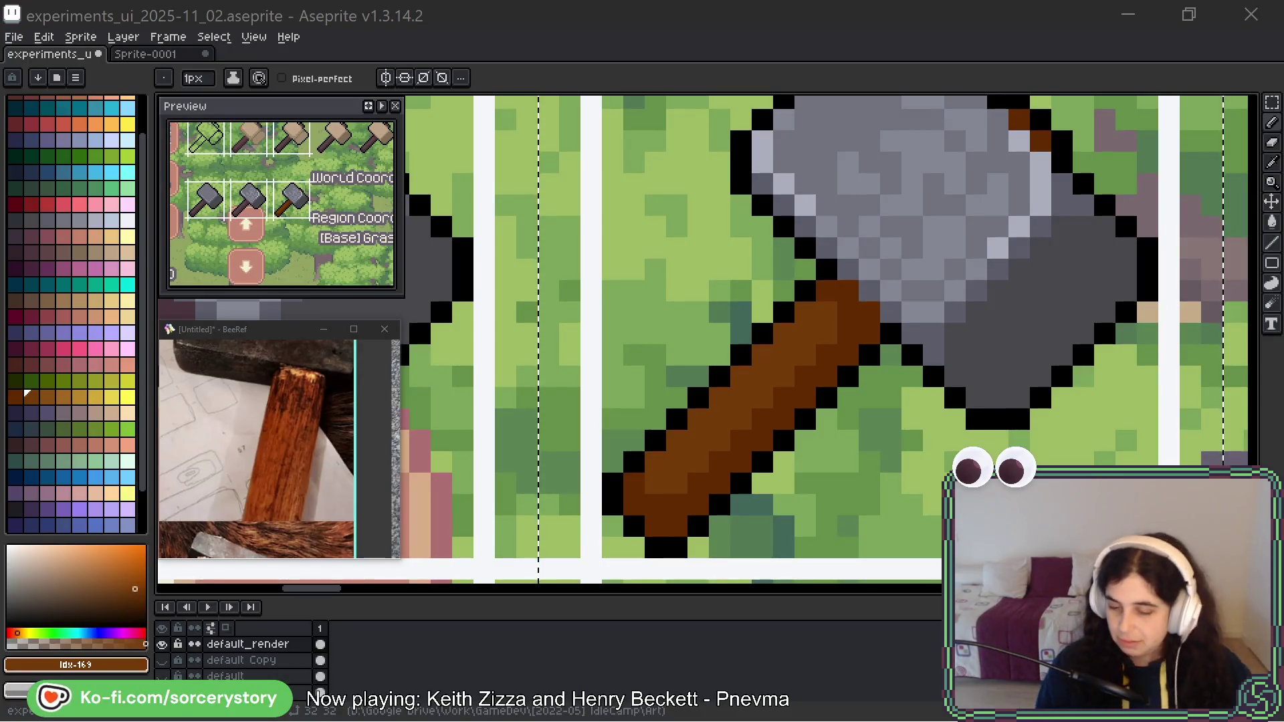
Sample the handle's brown, then set palette swatch Idx-16 dark red-brown as foreground colour.
{"action": "key", "text": "space"}
{"action": "mouse_move", "coordinate": [1103, 231]}
{"action": "left_mouse_down"}
{"action": "mouse_move", "coordinate": [1013, 326]}
{"action": "mouse_move", "coordinate": [1061, 340]}
{"action": "mouse_move", "coordinate": [1059, 296]}
{"action": "left_mouse_up"}
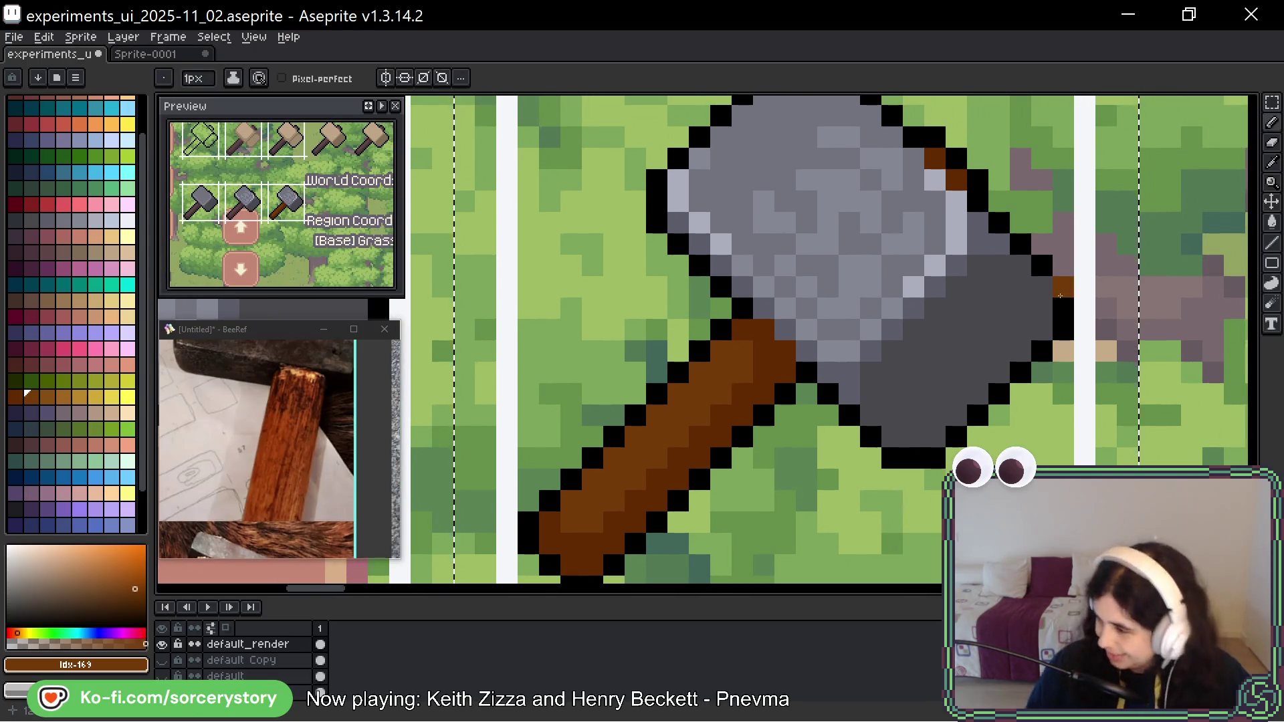
{"action": "scroll", "coordinate": [845, 327], "scroll_direction": "down", "scroll_amount": 3}
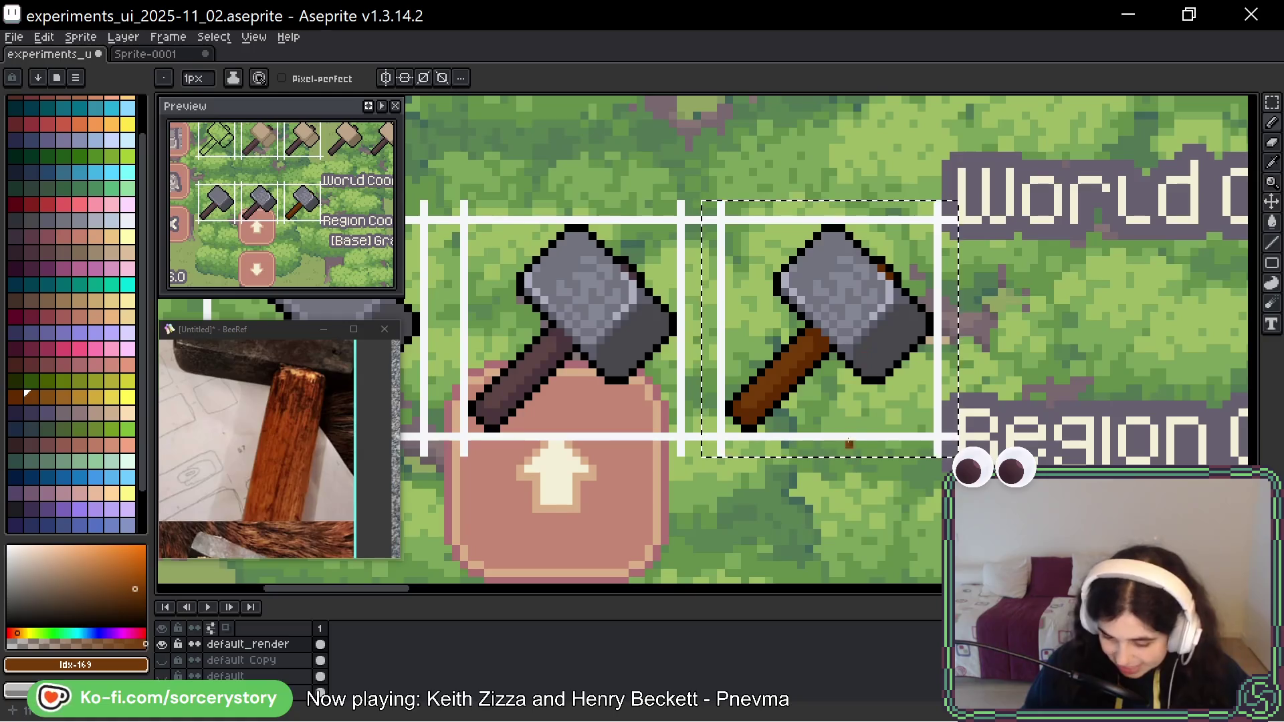
{"action": "scroll", "coordinate": [871, 412], "scroll_direction": "down", "scroll_amount": 4}
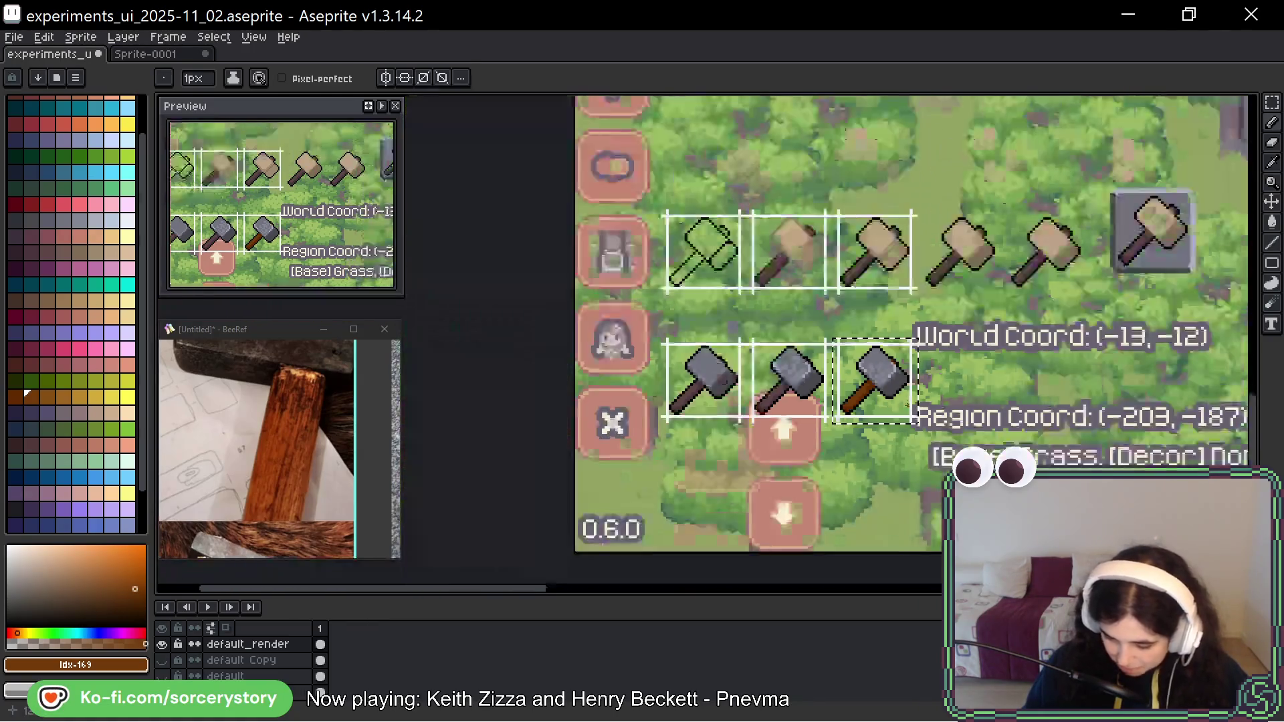
{"action": "mouse_move", "coordinate": [1113, 361]}
{"action": "left_mouse_down"}
{"action": "mouse_move", "coordinate": [799, 406]}
{"action": "mouse_move", "coordinate": [958, 393]}
{"action": "left_mouse_up"}
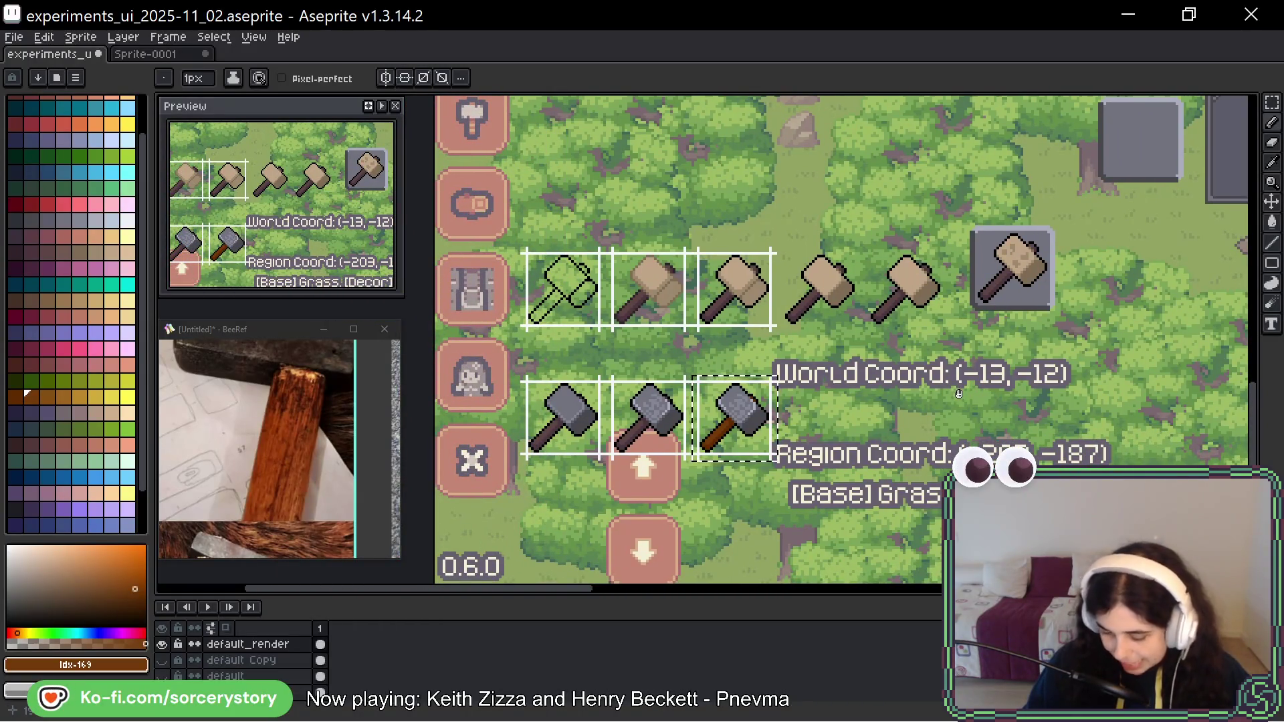
{"action": "left_click_drag", "start_coordinate": [958, 393], "coordinate": [954, 395]}
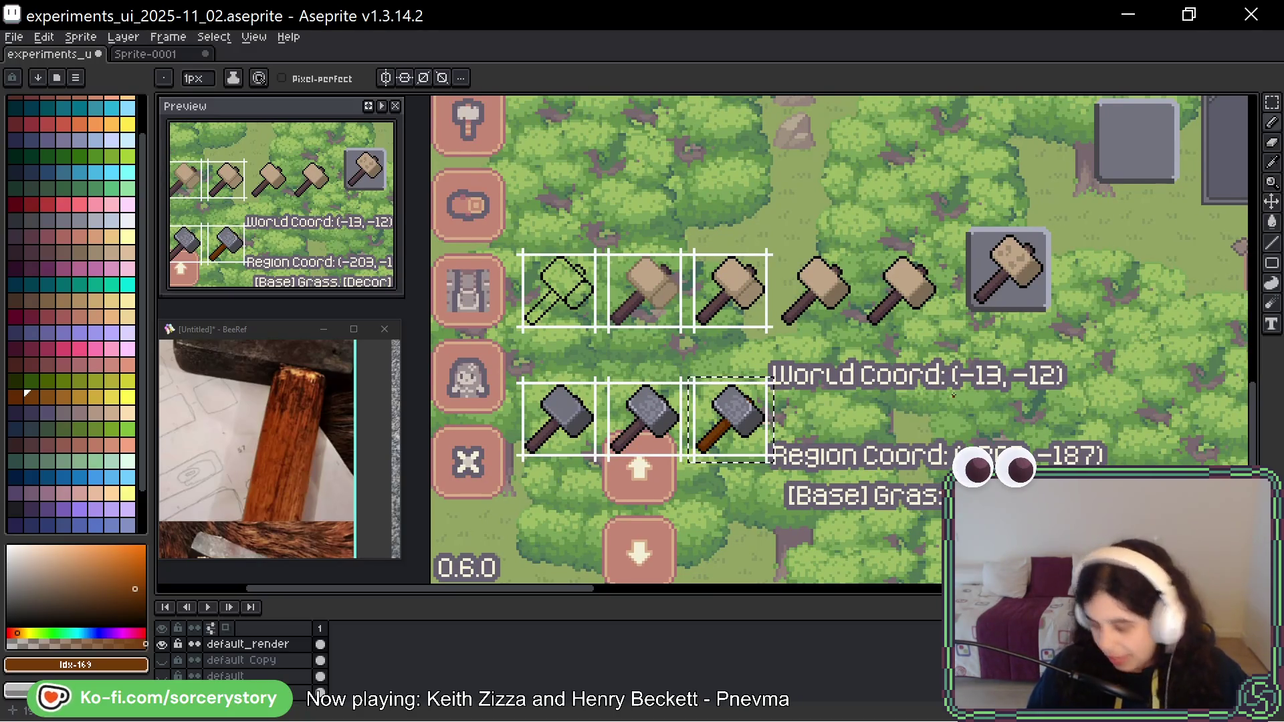
{"action": "scroll", "coordinate": [728, 432], "scroll_direction": "up", "scroll_amount": 5}
{"action": "left_click", "coordinate": [597, 384], "text": "alt"}
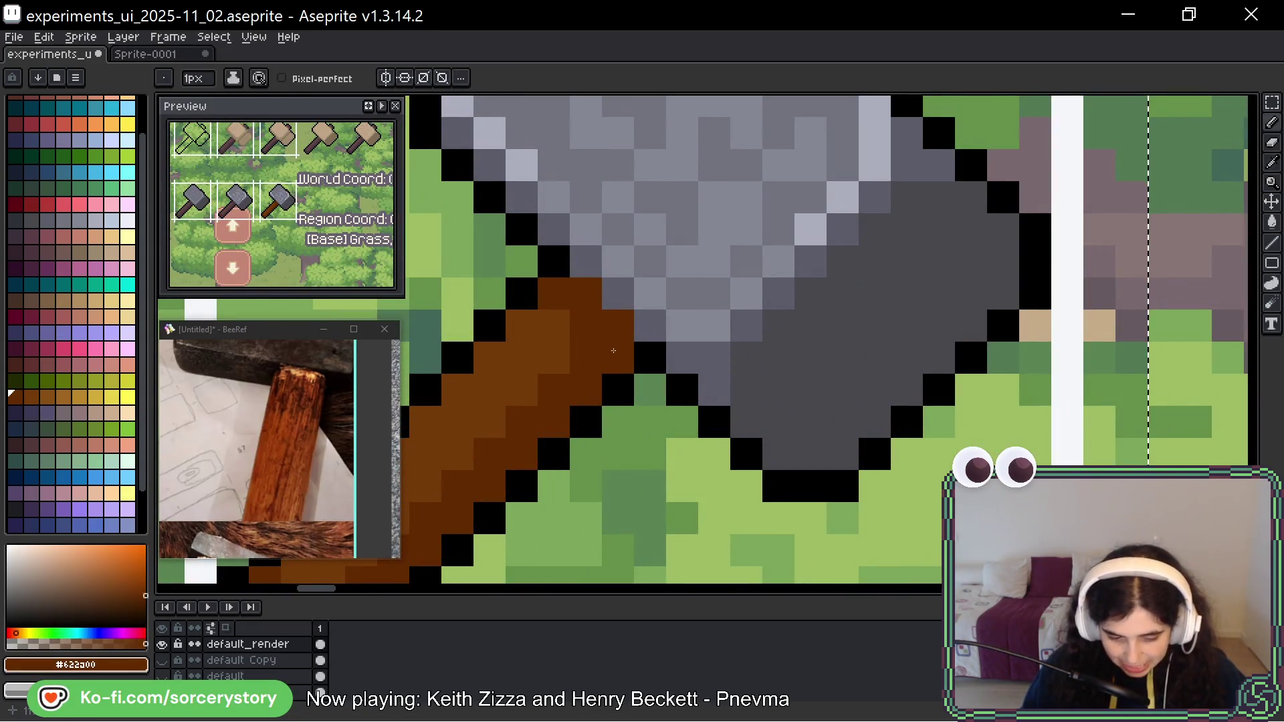
{"action": "scroll", "coordinate": [95, 355], "scroll_direction": "up", "scroll_amount": 3}
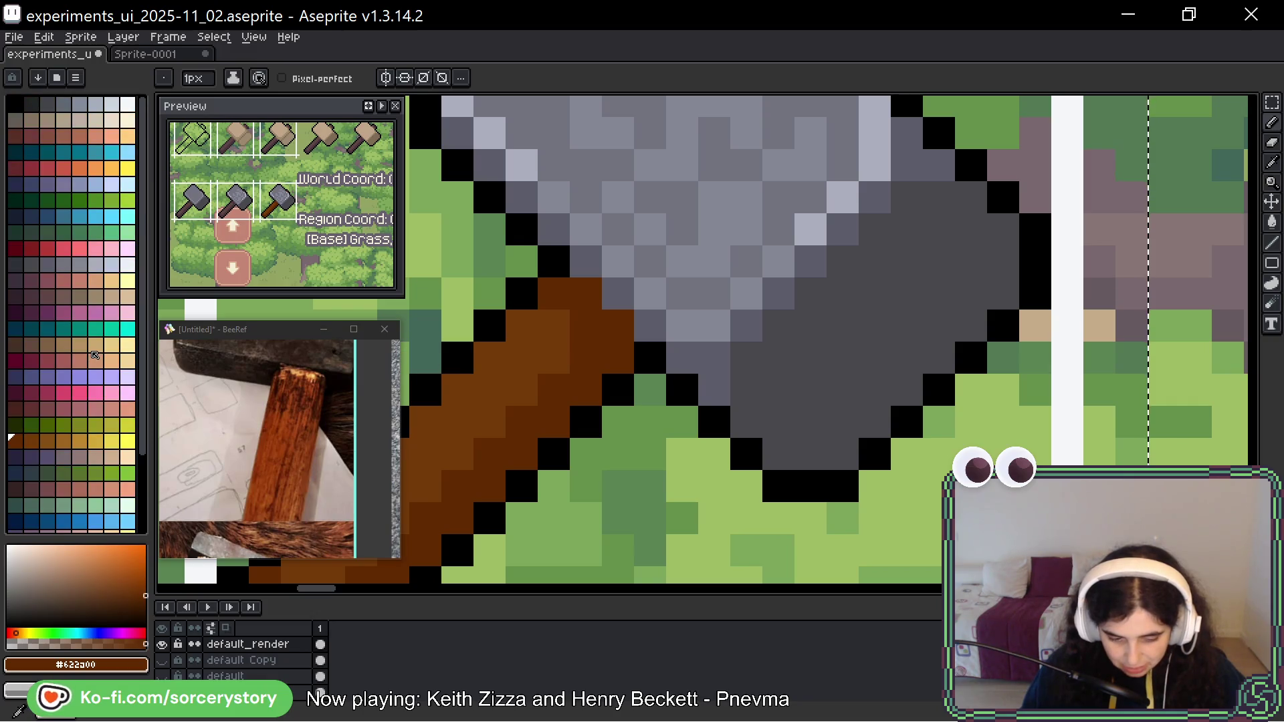
{"action": "left_click", "coordinate": [15, 136]}
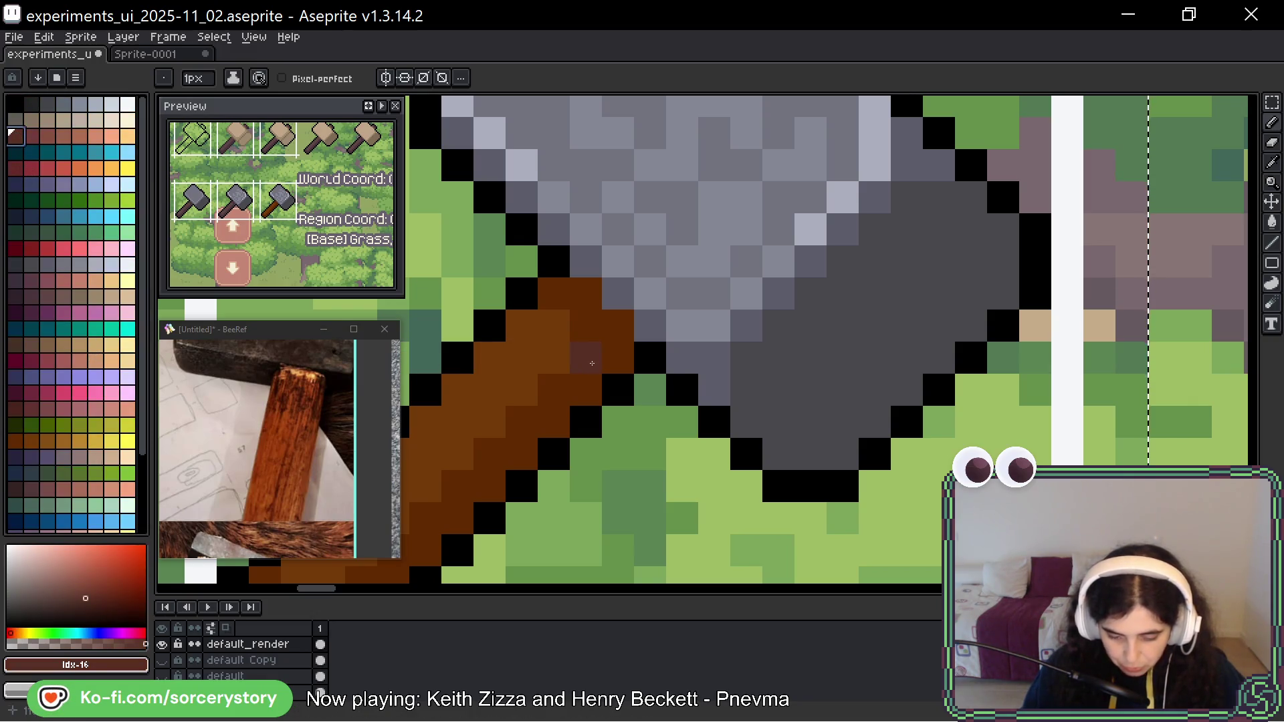
{"action": "scroll", "coordinate": [592, 363], "scroll_direction": "down", "scroll_amount": 5}
Duplicate the hammer into the next slot and fill its handle bands with Idx-16 and Idx-17 red-browns.
{"action": "key", "text": "m"}
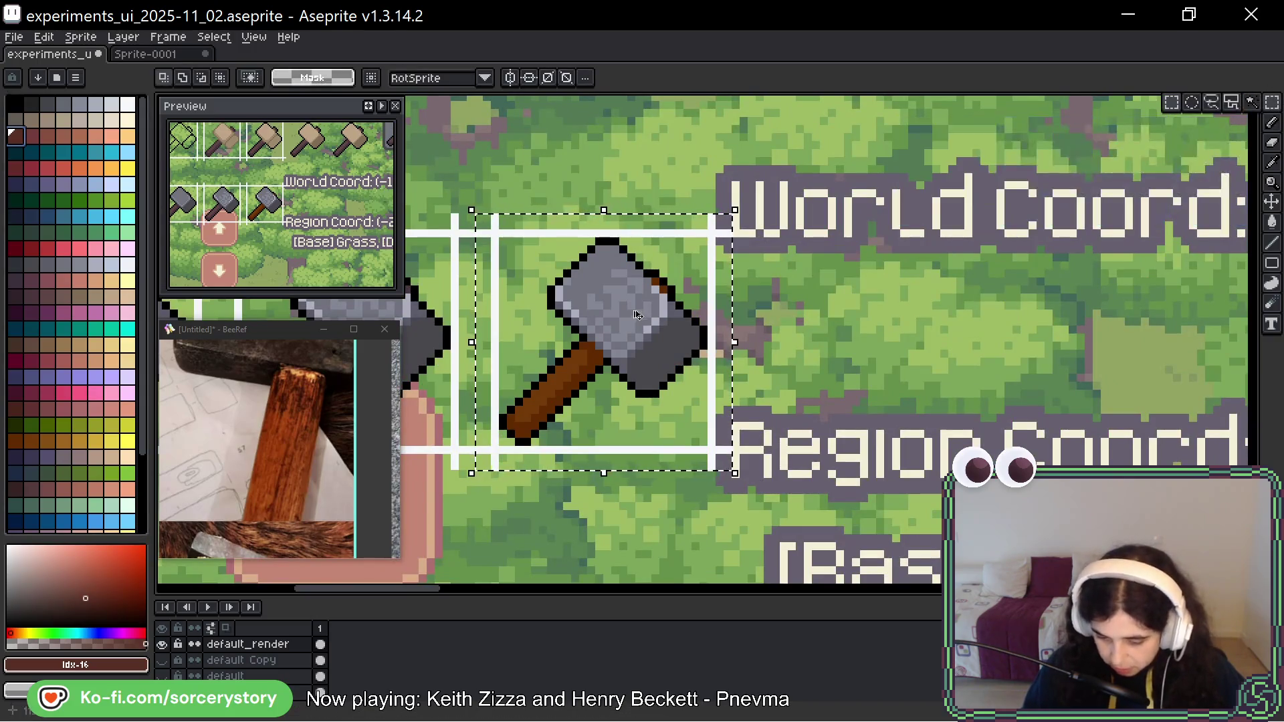
{"action": "left_click_drag", "start_coordinate": [637, 317], "coordinate": [869, 321]}
{"action": "key", "text": "g"}
{"action": "scroll", "coordinate": [868, 344], "scroll_direction": "up", "scroll_amount": 5}
{"action": "left_click", "coordinate": [869, 345]}
{"action": "left_click", "coordinate": [870, 368]}
{"action": "key", "text": "0"}
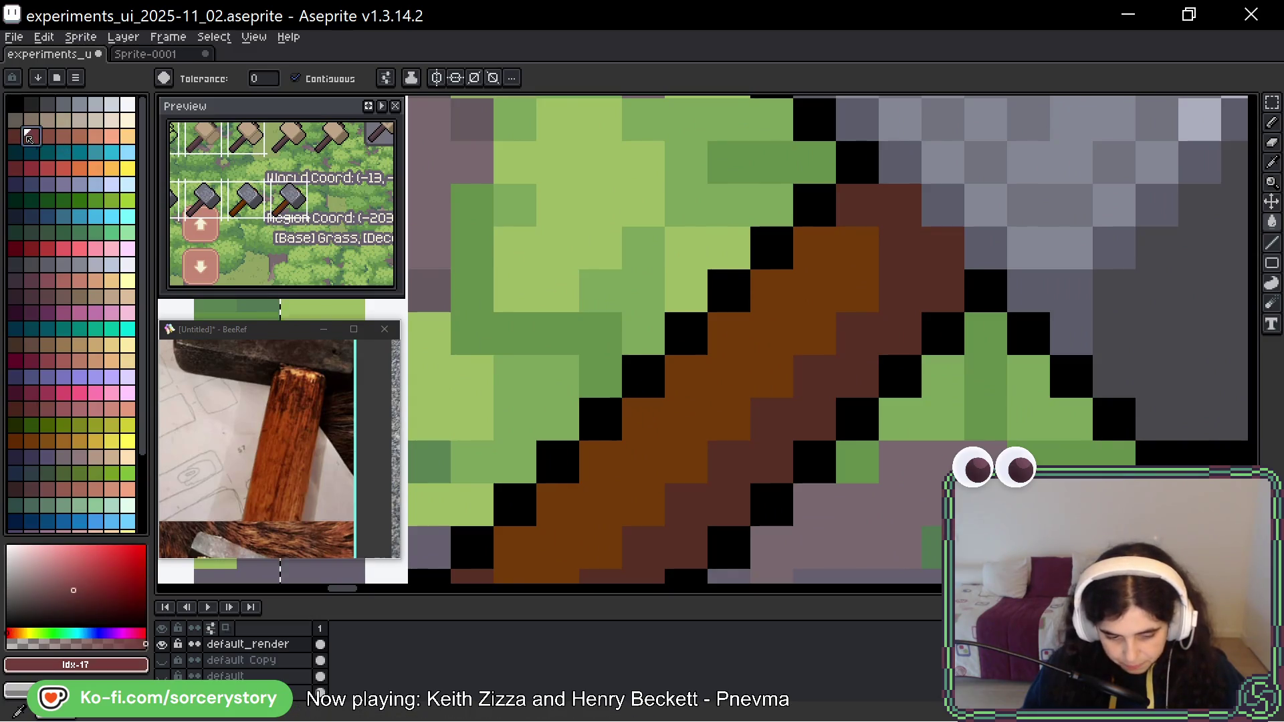
{"action": "left_click", "coordinate": [729, 334]}
{"action": "scroll", "coordinate": [768, 391], "scroll_direction": "down", "scroll_amount": 5}
{"action": "key", "text": "ctrl+d"}
Sketch two trial dark-red curves around the middle hammers and undo both.
{"action": "left_click_drag", "start_coordinate": [768, 391], "coordinate": [1045, 417]}
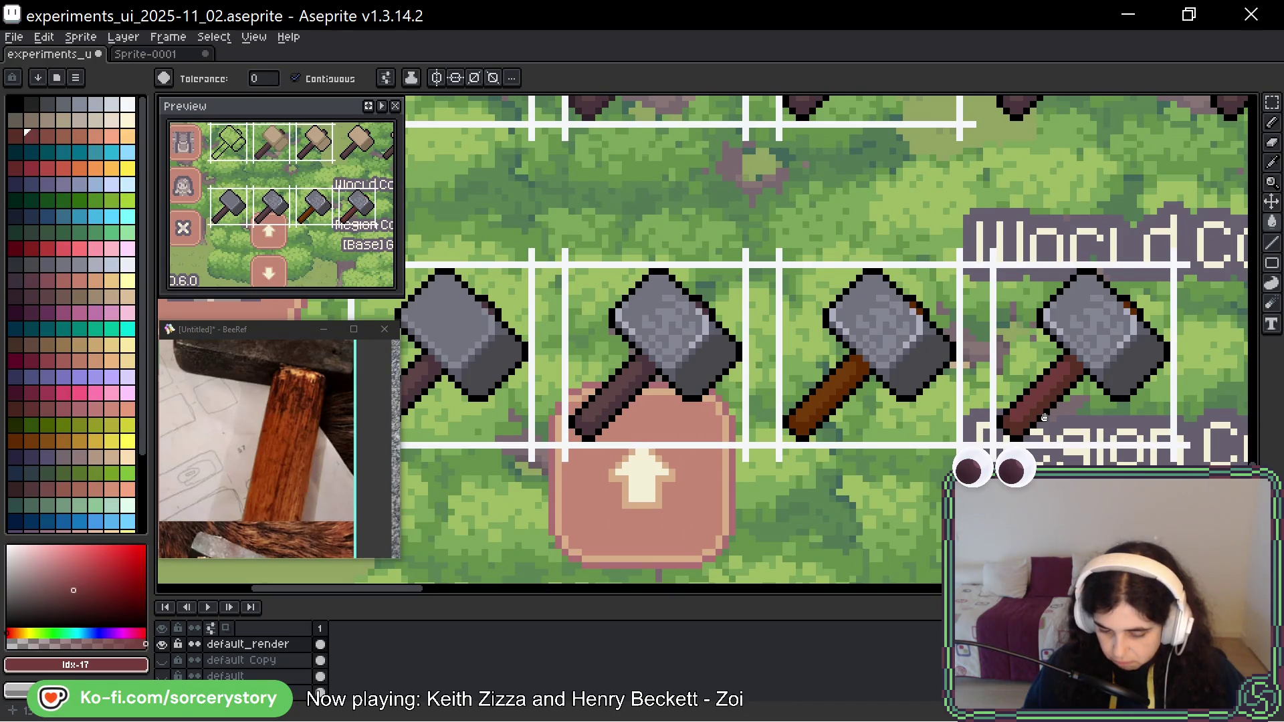
{"action": "left_click_drag", "start_coordinate": [1045, 417], "coordinate": [979, 422]}
{"action": "key", "text": "b"}
{"action": "mouse_move", "coordinate": [877, 258]}
{"action": "left_mouse_down"}
{"action": "mouse_move", "coordinate": [693, 324]}
{"action": "mouse_move", "coordinate": [872, 248]}
{"action": "mouse_move", "coordinate": [746, 284]}
{"action": "mouse_move", "coordinate": [712, 563]}
{"action": "left_mouse_up"}
{"action": "key", "text": "ctrl+z"}
{"action": "key", "text": "ctrl+z"}
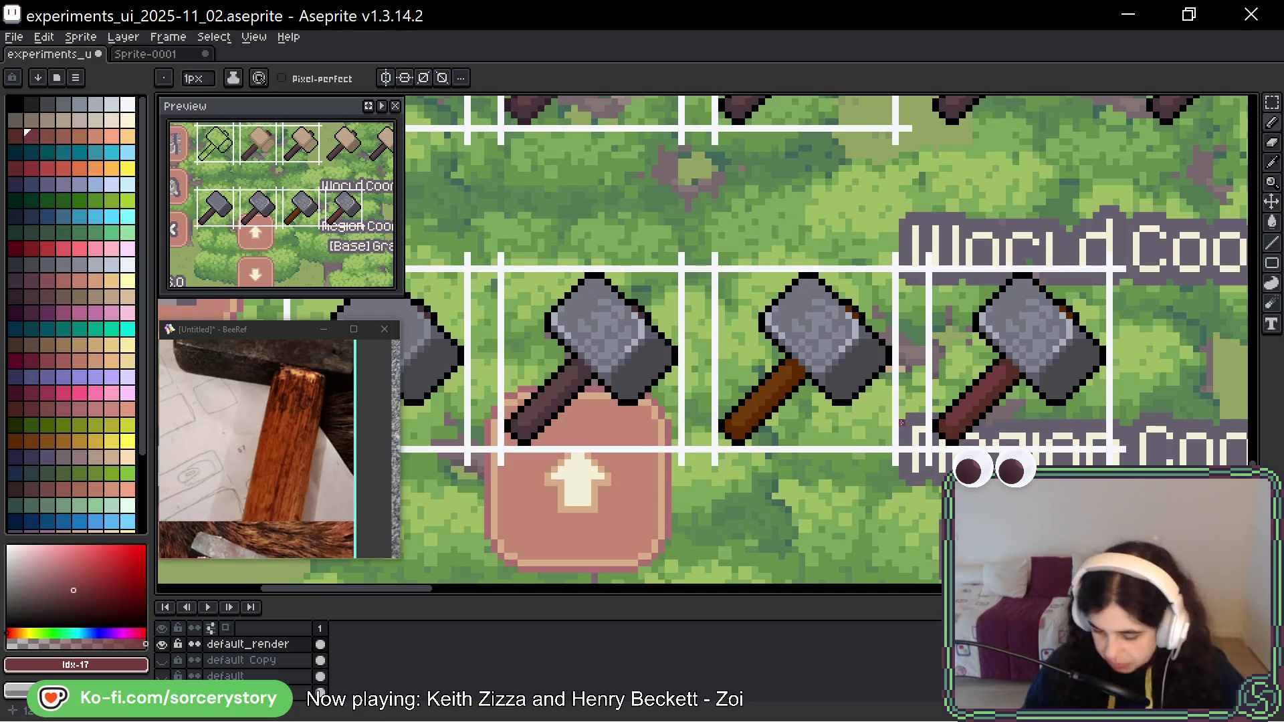
{"action": "scroll", "coordinate": [901, 423], "scroll_direction": "down", "scroll_amount": 3}
{"action": "mouse_move", "coordinate": [870, 334]}
{"action": "left_mouse_down"}
{"action": "mouse_move", "coordinate": [742, 388]}
{"action": "mouse_move", "coordinate": [749, 503]}
{"action": "left_mouse_up"}
{"action": "key", "text": "ctrl+z"}
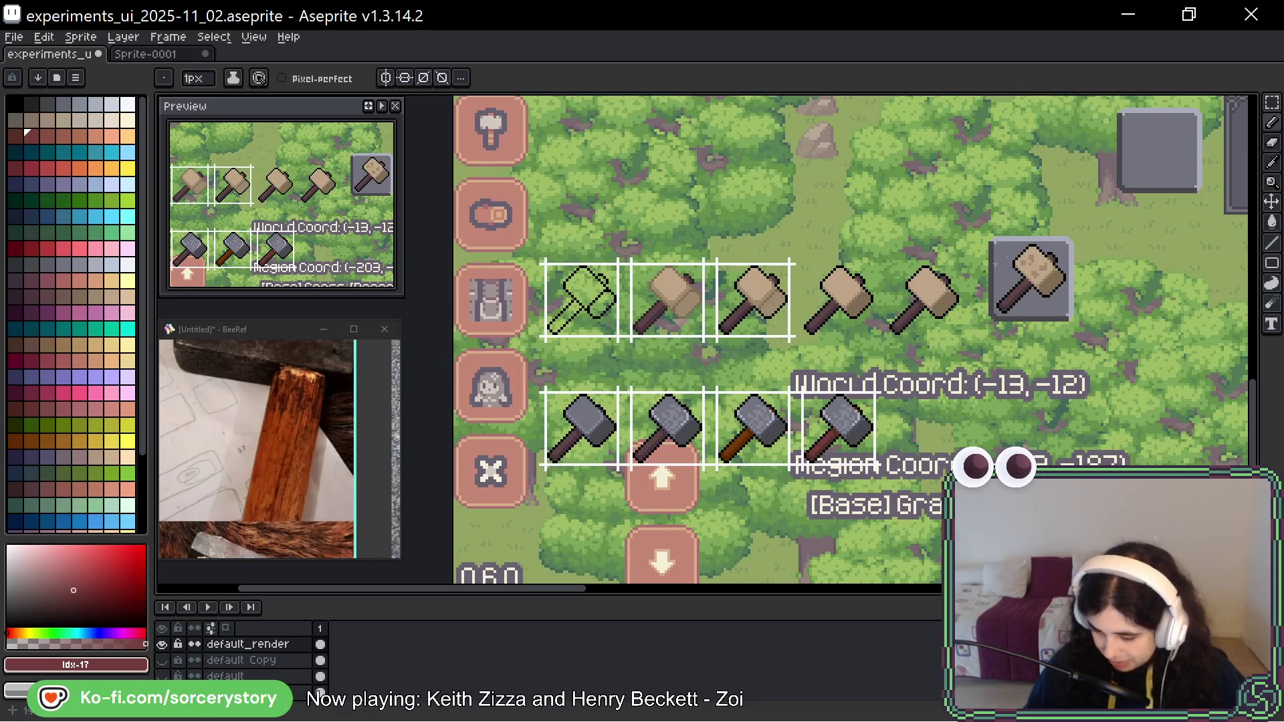
Copy the grey slot box and place it under the tan hammer's box.
{"action": "key", "text": "m"}
{"action": "mouse_move", "coordinate": [1125, 124]}
{"action": "left_mouse_down"}
{"action": "mouse_move", "coordinate": [770, 161]}
{"action": "mouse_move", "coordinate": [844, 229]}
{"action": "left_mouse_up"}
{"action": "scroll", "coordinate": [802, 193], "scroll_direction": "down", "scroll_amount": 2}
{"action": "mouse_move", "coordinate": [803, 127]}
{"action": "left_mouse_down"}
{"action": "mouse_move", "coordinate": [695, 402]}
{"action": "mouse_move", "coordinate": [651, 358]}
{"action": "left_mouse_up"}
{"action": "left_click_drag", "start_coordinate": [473, 363], "coordinate": [747, 326]}
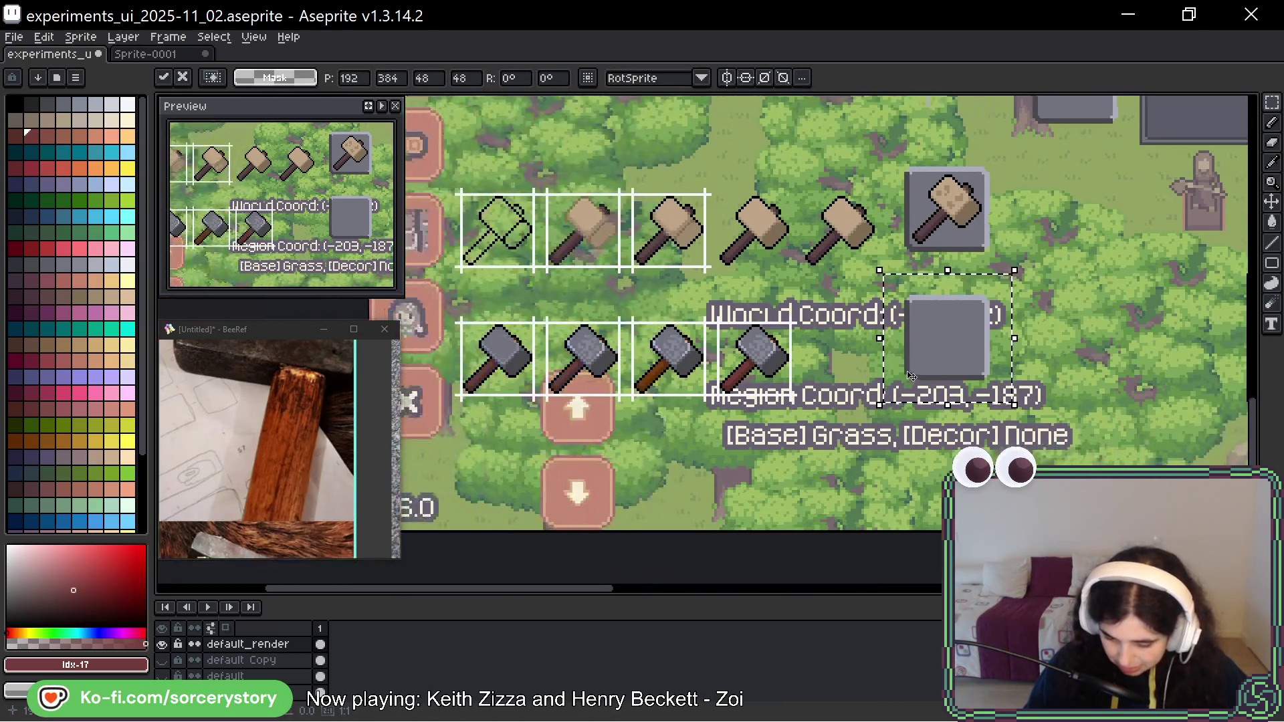
{"action": "key", "text": "Return"}
Move a grey hammer into the new slot box.
{"action": "scroll", "coordinate": [747, 326], "scroll_direction": "up", "scroll_amount": 2}
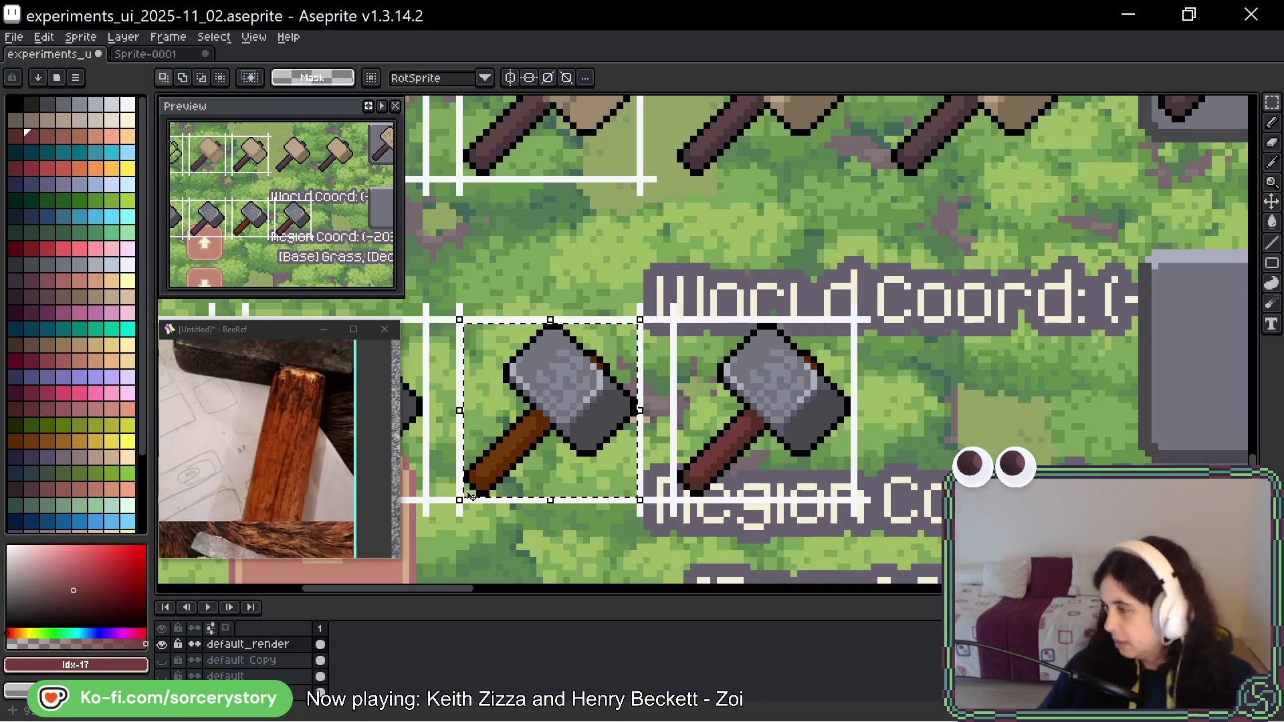
{"action": "mouse_move", "coordinate": [593, 450]}
{"action": "left_mouse_down"}
{"action": "mouse_move", "coordinate": [1190, 343]}
{"action": "mouse_move", "coordinate": [1003, 378]}
{"action": "mouse_move", "coordinate": [873, 378]}
{"action": "left_mouse_up"}
{"action": "key", "text": "ctrl+d"}
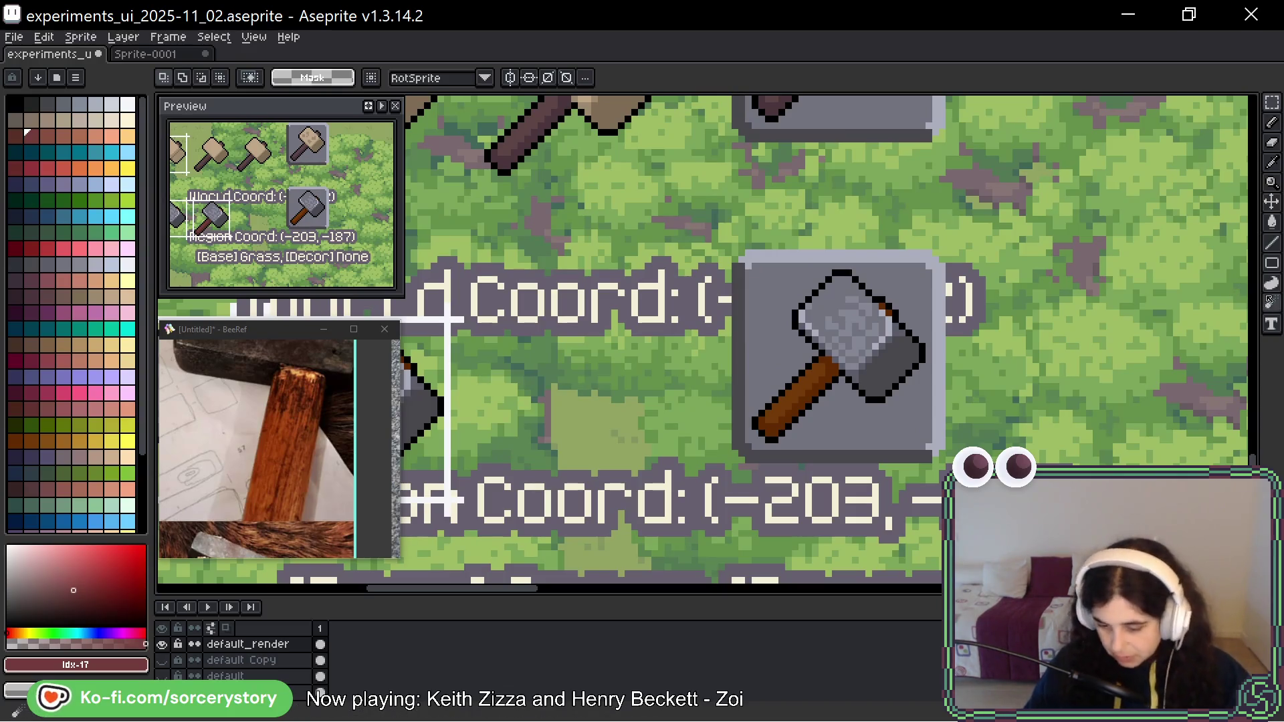
{"action": "scroll", "coordinate": [1023, 332], "scroll_direction": "down", "scroll_amount": 3}
{"action": "left_click_drag", "start_coordinate": [1022, 332], "coordinate": [975, 313]}
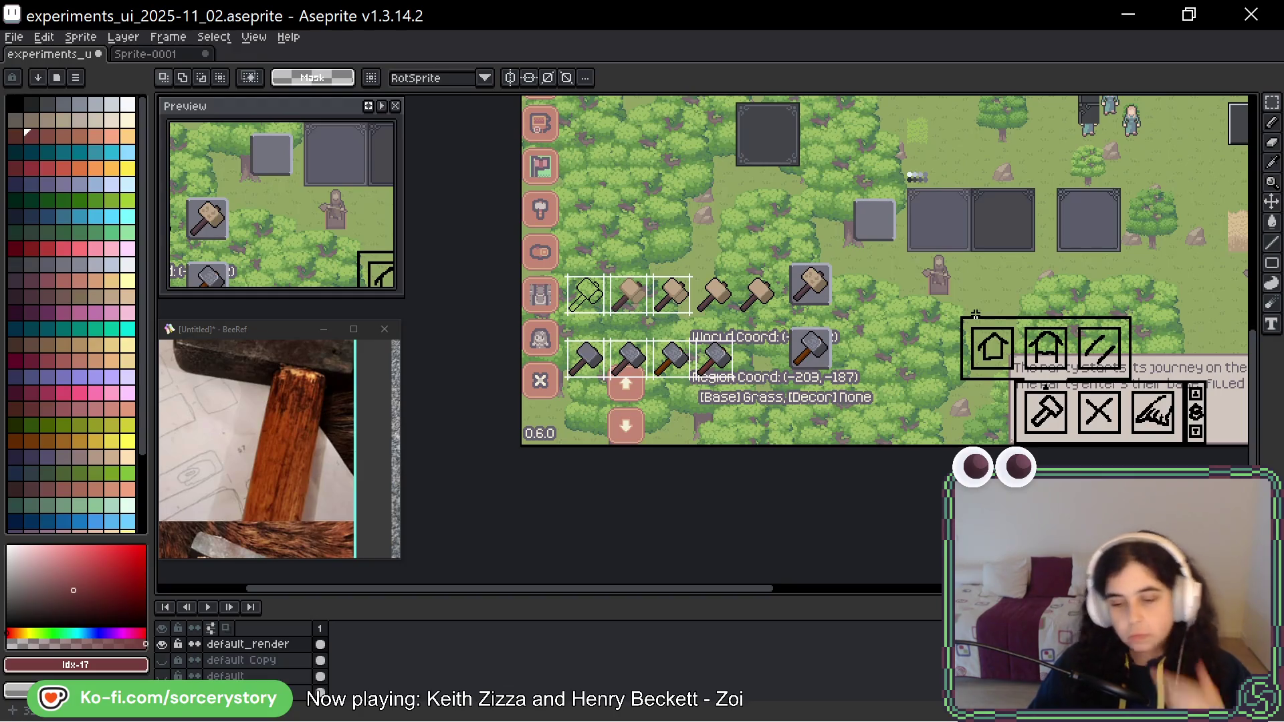
Marquee both hammer rows and move them up and to the left.
{"action": "left_click_drag", "start_coordinate": [936, 316], "coordinate": [686, 391]}
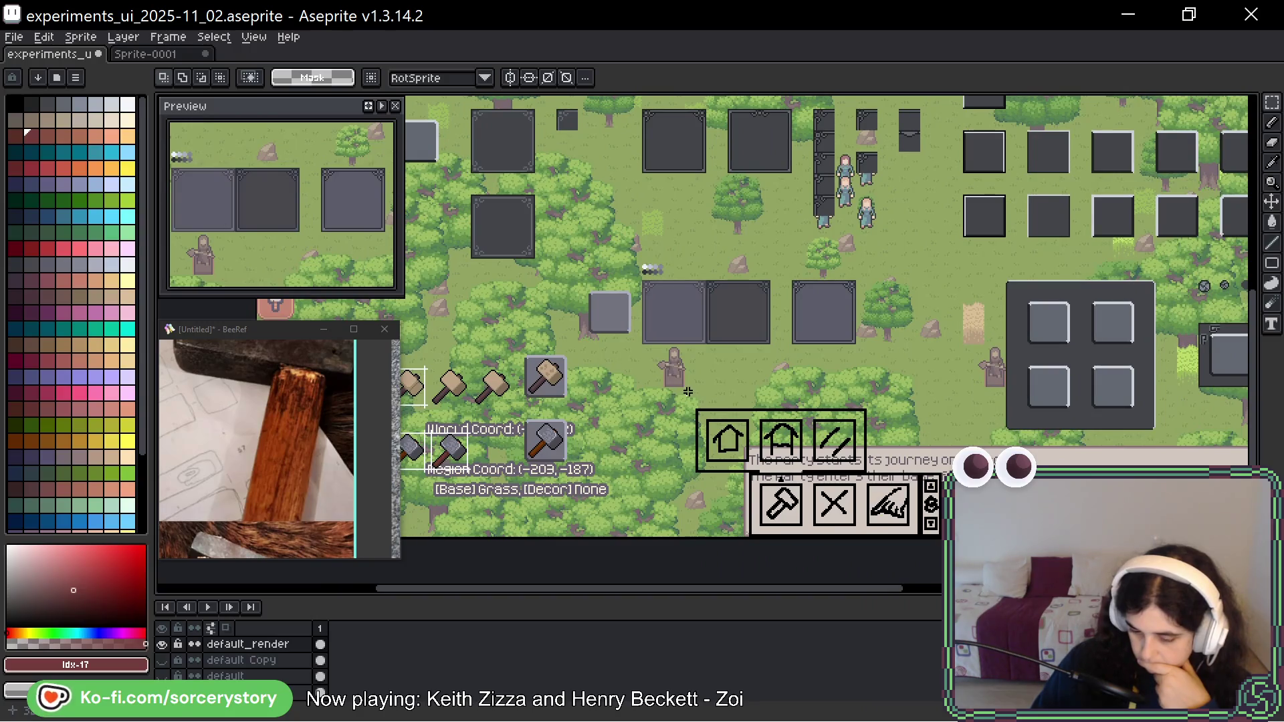
{"action": "left_click_drag", "start_coordinate": [688, 391], "coordinate": [911, 398]}
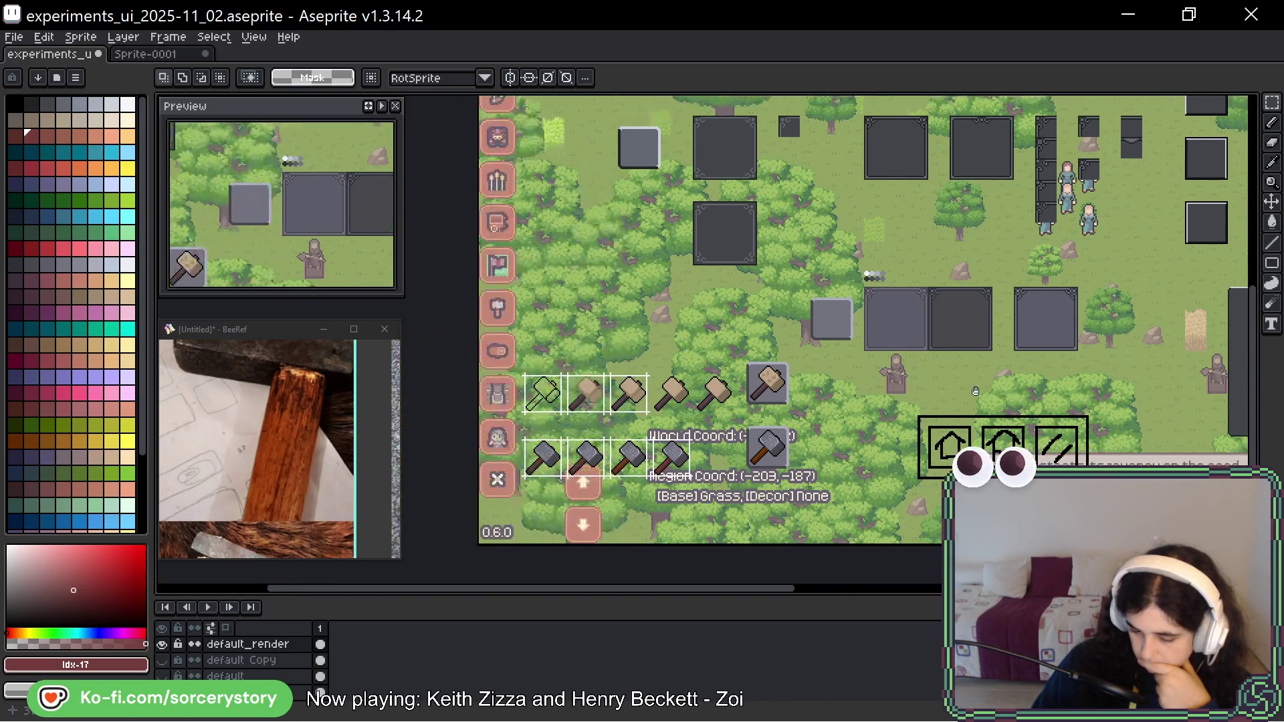
{"action": "mouse_move", "coordinate": [514, 353]}
{"action": "left_mouse_down"}
{"action": "mouse_move", "coordinate": [762, 524]}
{"action": "mouse_move", "coordinate": [805, 526]}
{"action": "left_mouse_up"}
{"action": "left_click_drag", "start_coordinate": [727, 428], "coordinate": [707, 363]}
{"action": "key", "text": "Return"}
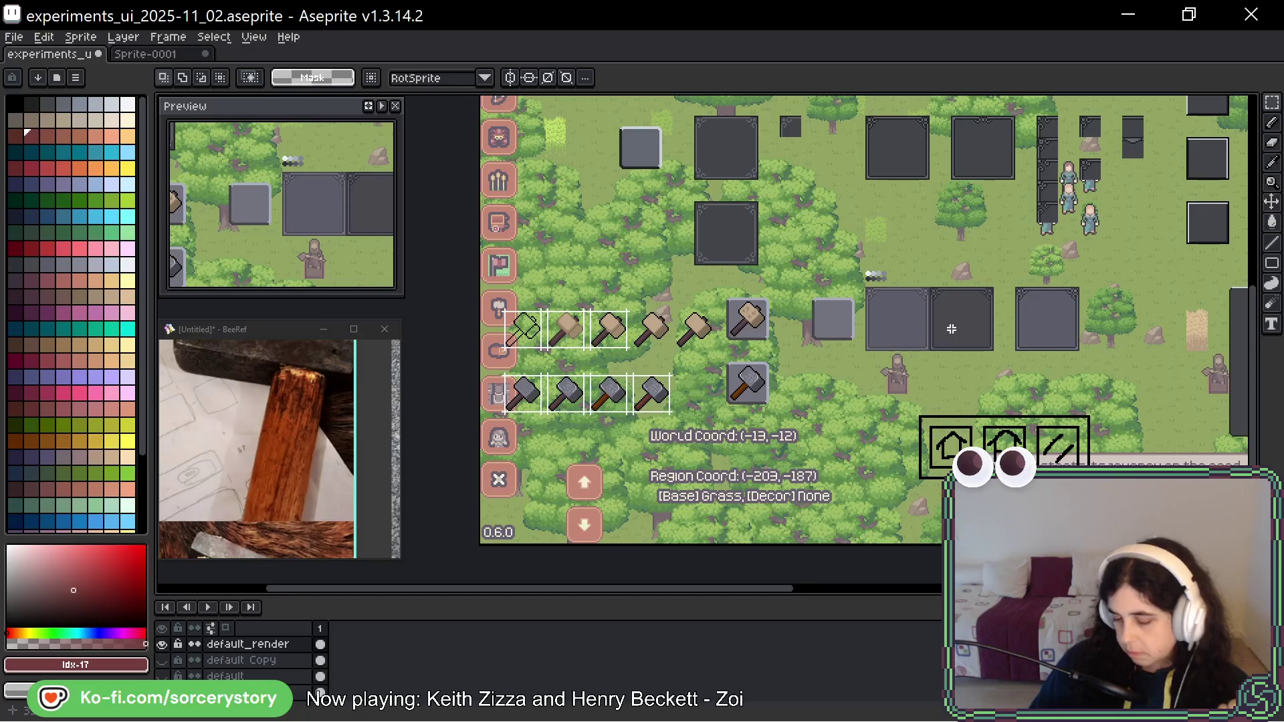
Paste a copy of the two dark grey panels beside the coordinate text.
{"action": "mouse_move", "coordinate": [885, 304]}
{"action": "left_mouse_down"}
{"action": "mouse_move", "coordinate": [910, 331]}
{"action": "mouse_move", "coordinate": [986, 333]}
{"action": "mouse_move", "coordinate": [956, 331]}
{"action": "mouse_move", "coordinate": [847, 468]}
{"action": "left_mouse_up"}
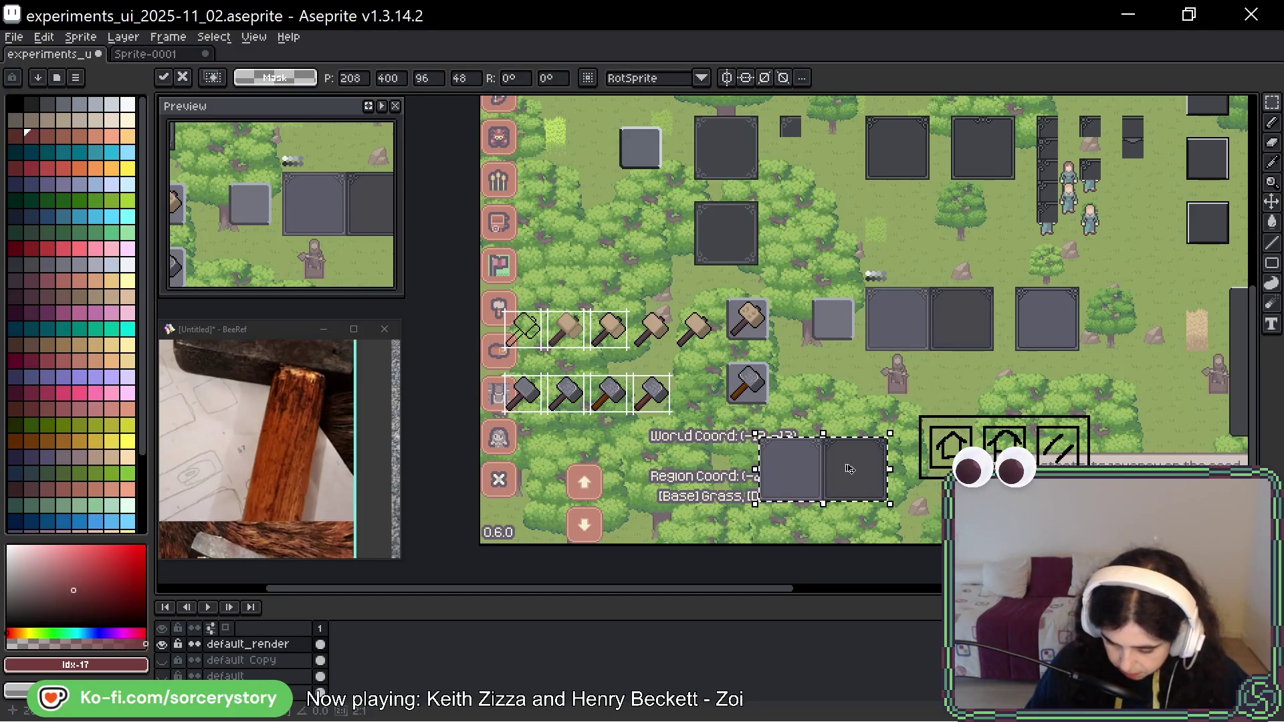
{"action": "key", "text": "Return"}
{"action": "scroll", "coordinate": [802, 438], "scroll_direction": "up", "scroll_amount": 4}
{"action": "left_click_drag", "start_coordinate": [789, 270], "coordinate": [789, 252]}
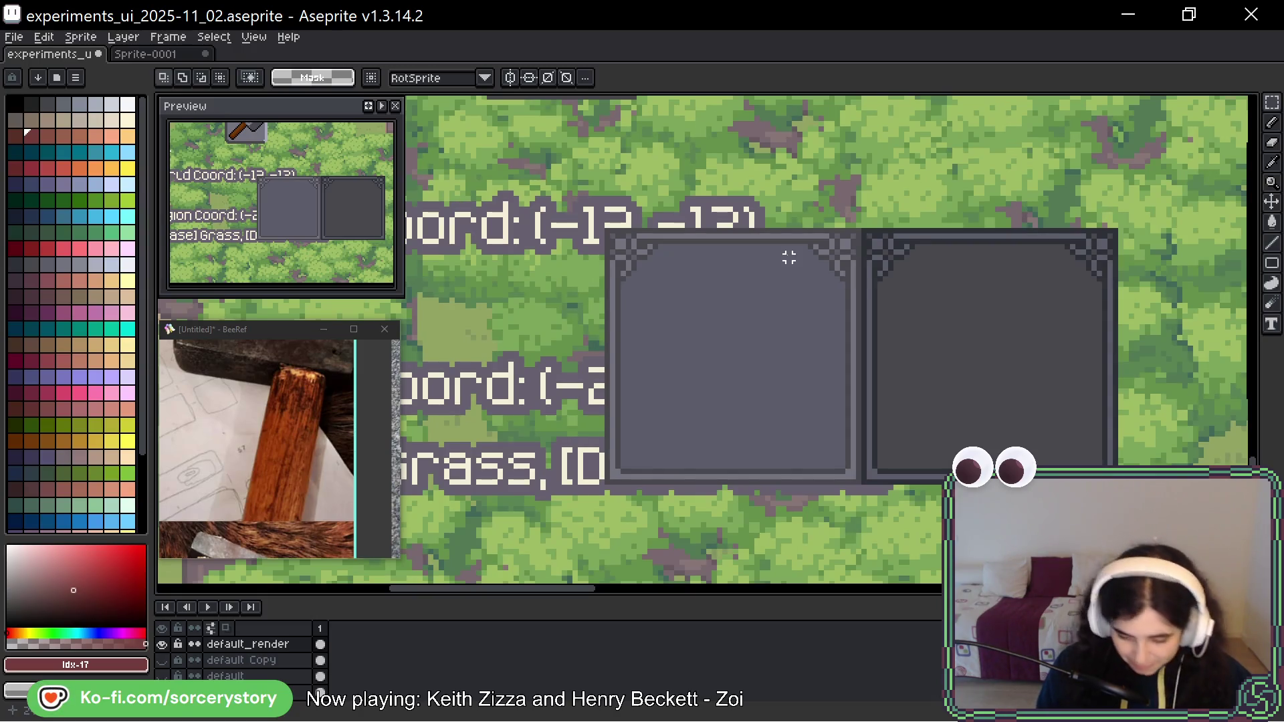
{"action": "left_click_drag", "start_coordinate": [613, 376], "coordinate": [591, 395]}
Select the left pasted grey panel and ready the Paint Bucket.
{"action": "mouse_move", "coordinate": [583, 248]}
{"action": "left_mouse_down"}
{"action": "mouse_move", "coordinate": [839, 418]}
{"action": "mouse_move", "coordinate": [841, 505]}
{"action": "left_mouse_up"}
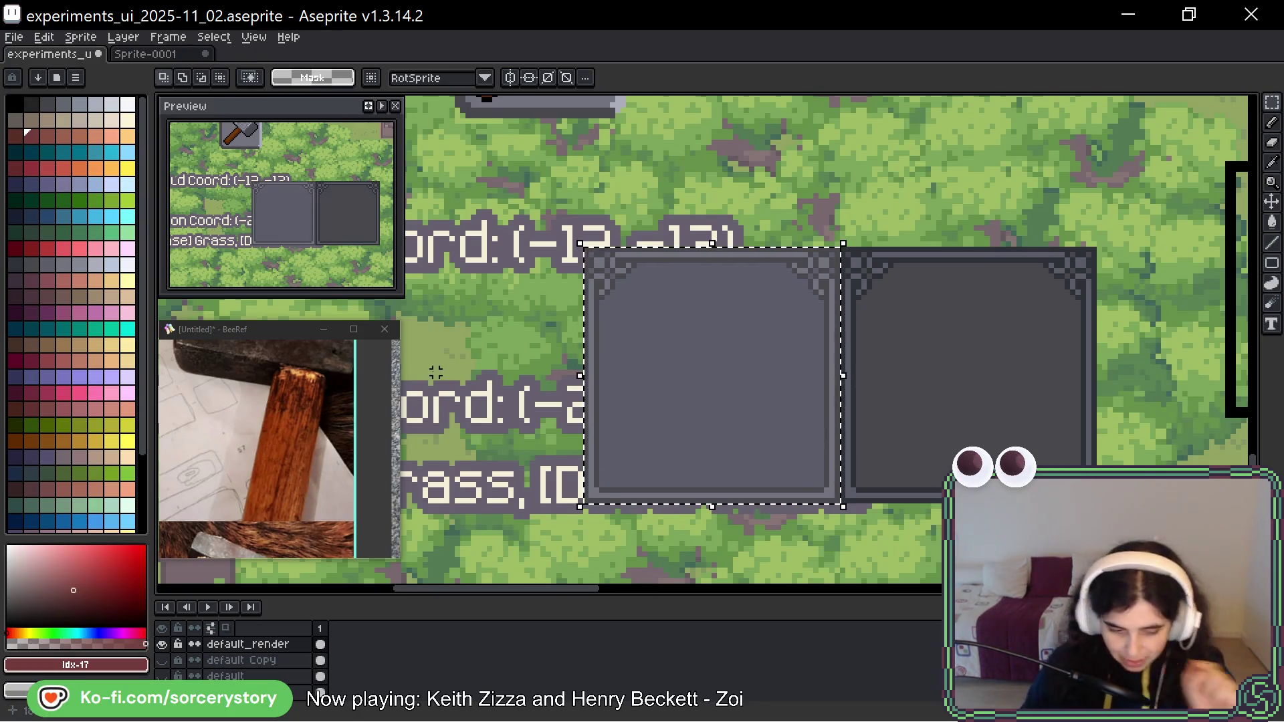
{"action": "scroll", "coordinate": [611, 313], "scroll_direction": "down", "scroll_amount": 2}
{"action": "left_click_drag", "start_coordinate": [595, 221], "coordinate": [643, 301]}
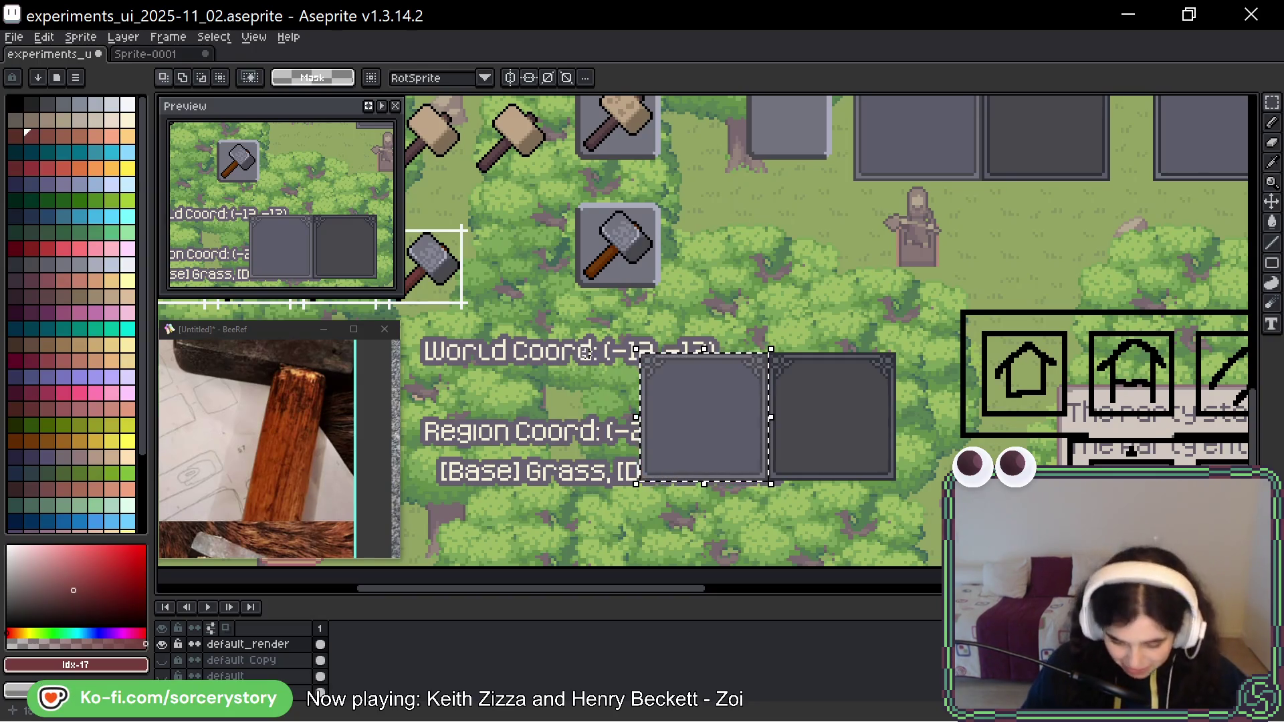
{"action": "key", "text": "g"}
{"action": "left_click_drag", "start_coordinate": [515, 278], "coordinate": [823, 309]}
{"action": "mouse_move", "coordinate": [1003, 312]}
{"action": "left_mouse_down"}
{"action": "mouse_move", "coordinate": [955, 400]}
{"action": "mouse_move", "coordinate": [822, 379]}
{"action": "left_mouse_up"}
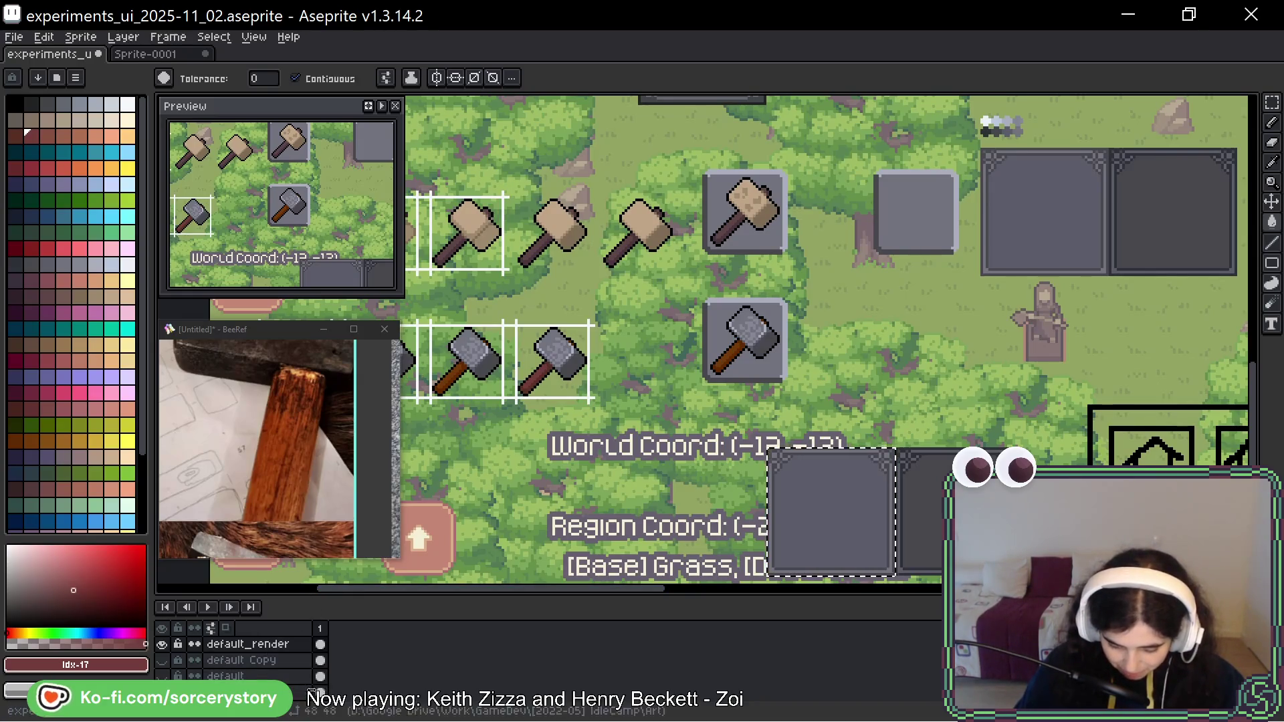
Sample candidate colours from the canvas: the rock tan, the dark handle #5c4646, and a brown.
{"action": "scroll", "coordinate": [333, 668], "scroll_direction": "down", "scroll_amount": 1}
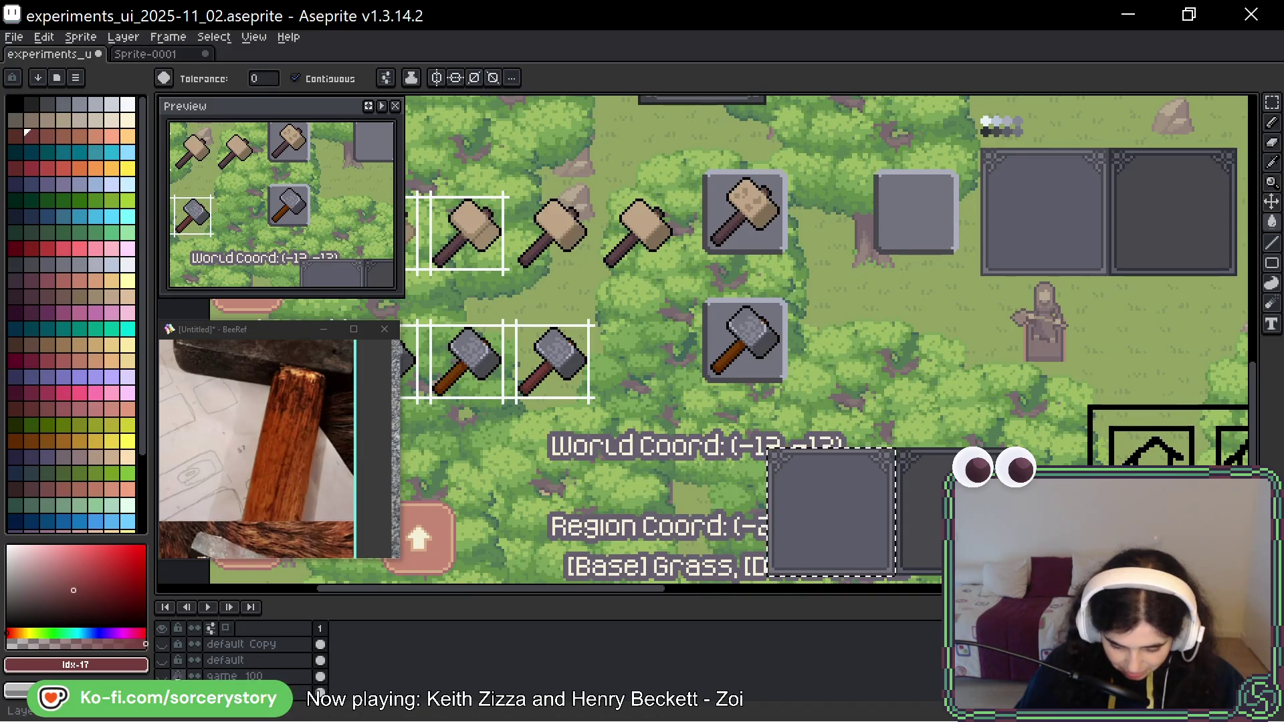
{"action": "scroll", "coordinate": [571, 293], "scroll_direction": "up", "scroll_amount": 8}
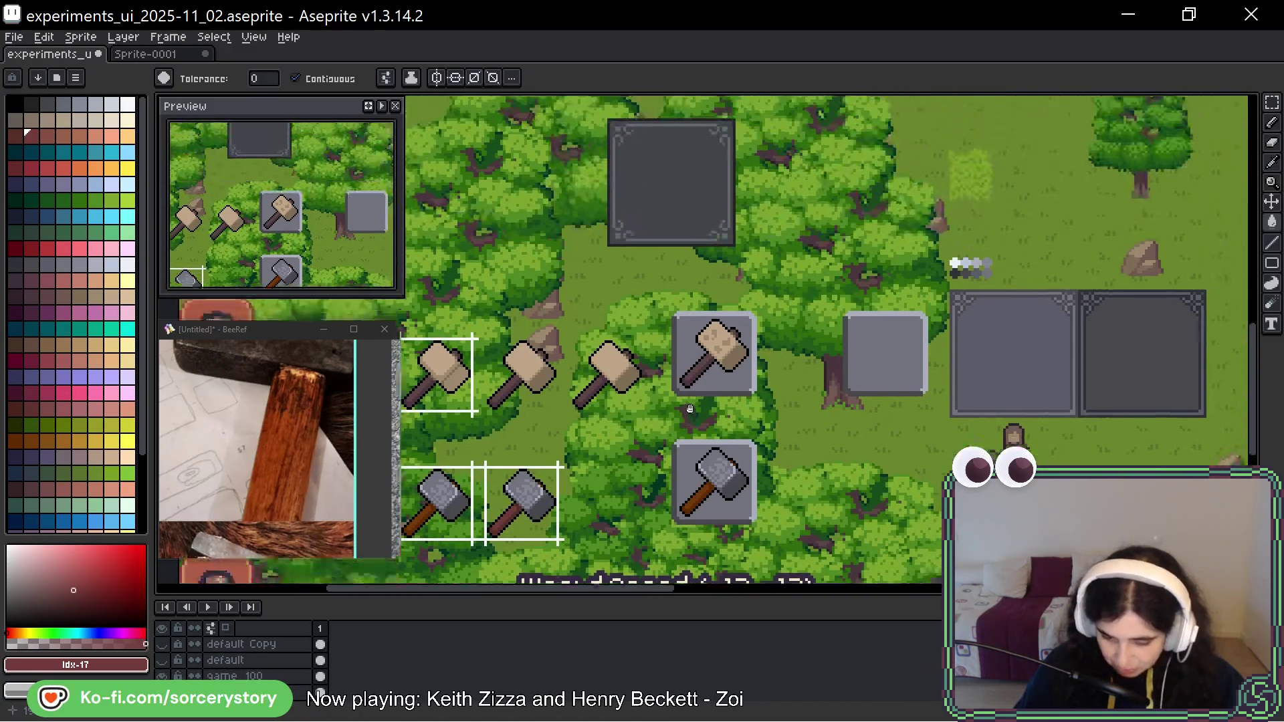
{"action": "key", "text": "i"}
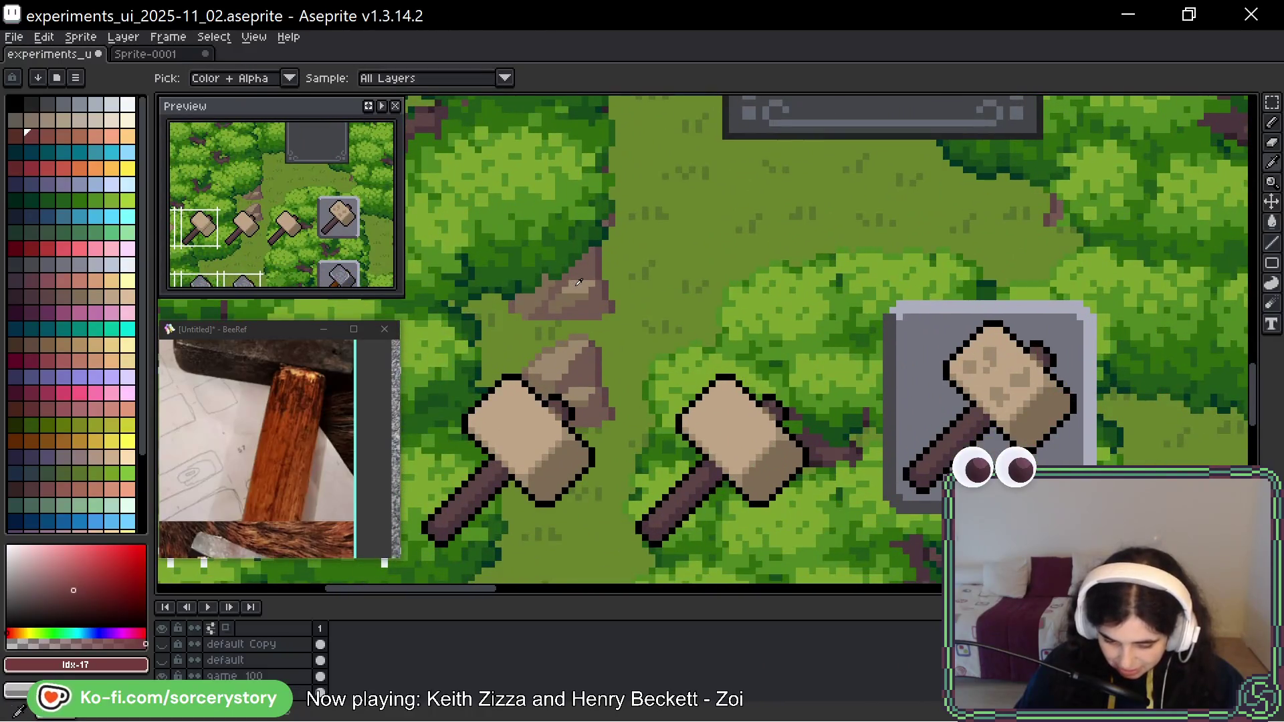
{"action": "left_click", "coordinate": [571, 293]}
{"action": "key", "text": "g"}
{"action": "scroll", "coordinate": [602, 280], "scroll_direction": "down", "scroll_amount": 5}
{"action": "scroll", "coordinate": [616, 274], "scroll_direction": "up", "scroll_amount": 4}
{"action": "scroll", "coordinate": [669, 334], "scroll_direction": "down", "scroll_amount": 4}
{"action": "scroll", "coordinate": [773, 394], "scroll_direction": "up", "scroll_amount": 2}
{"action": "scroll", "coordinate": [773, 395], "scroll_direction": "up", "scroll_amount": 8}
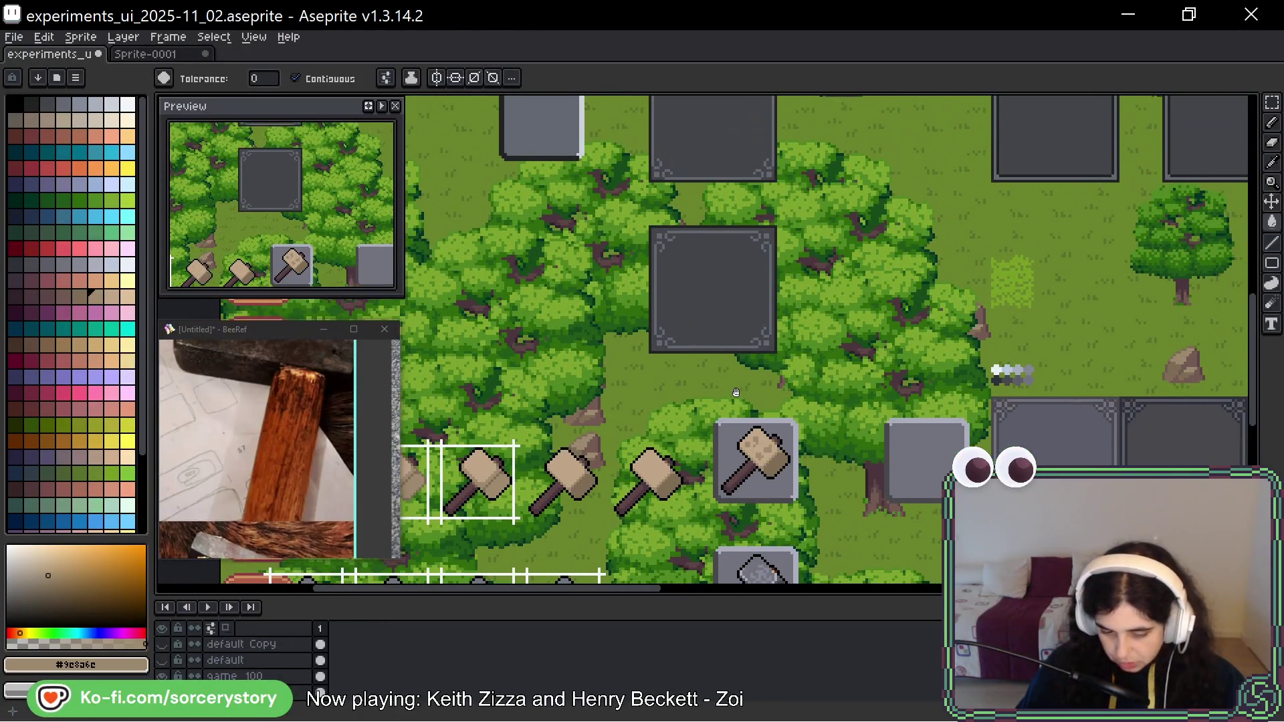
{"action": "left_click_drag", "start_coordinate": [736, 393], "coordinate": [703, 259]}
{"action": "scroll", "coordinate": [582, 327], "scroll_direction": "up", "scroll_amount": 1}
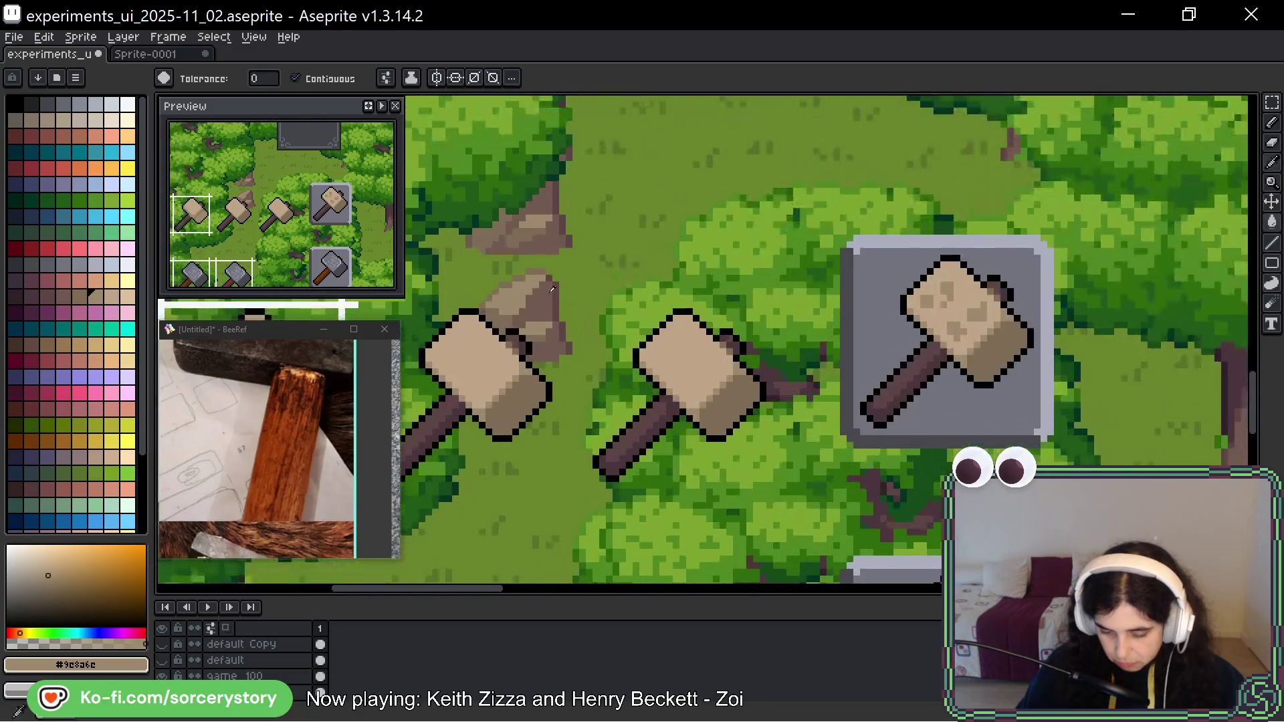
{"action": "left_click", "coordinate": [714, 459], "text": "alt"}
{"action": "scroll", "coordinate": [714, 459], "scroll_direction": "down", "scroll_amount": 2}
{"action": "scroll", "coordinate": [715, 459], "scroll_direction": "up", "scroll_amount": 4}
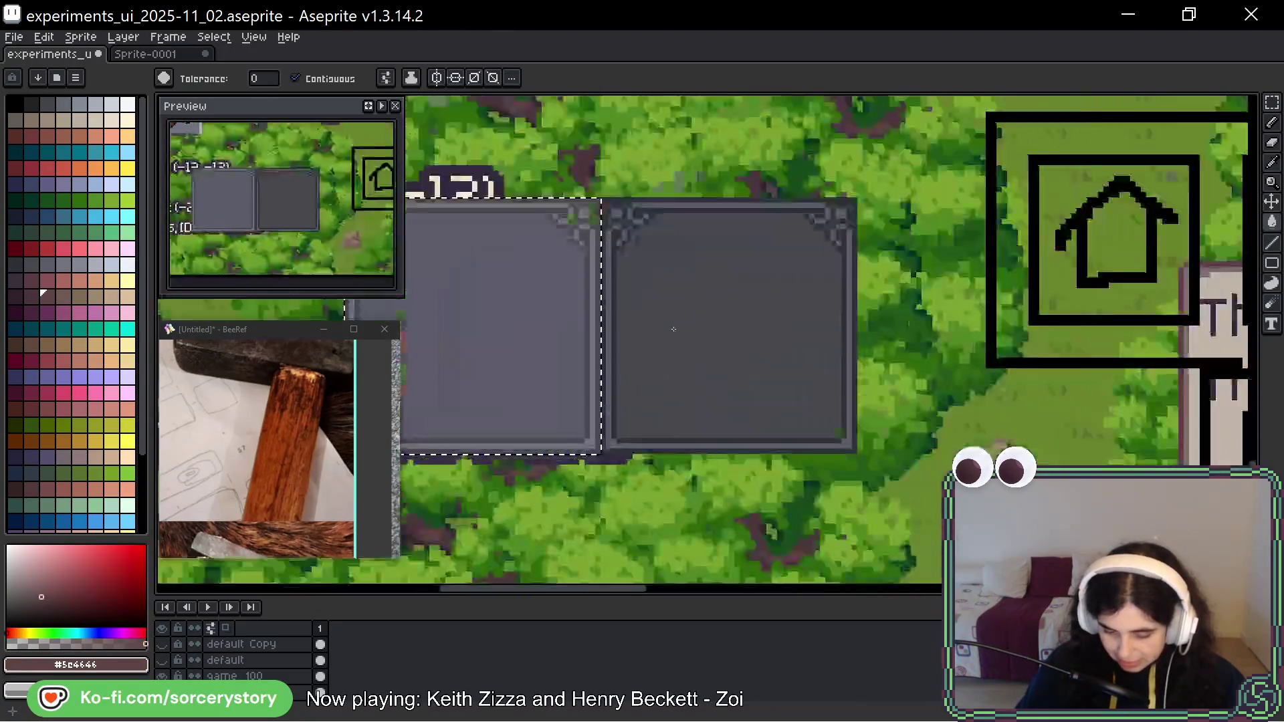
{"action": "scroll", "coordinate": [537, 349], "scroll_direction": "down", "scroll_amount": 4}
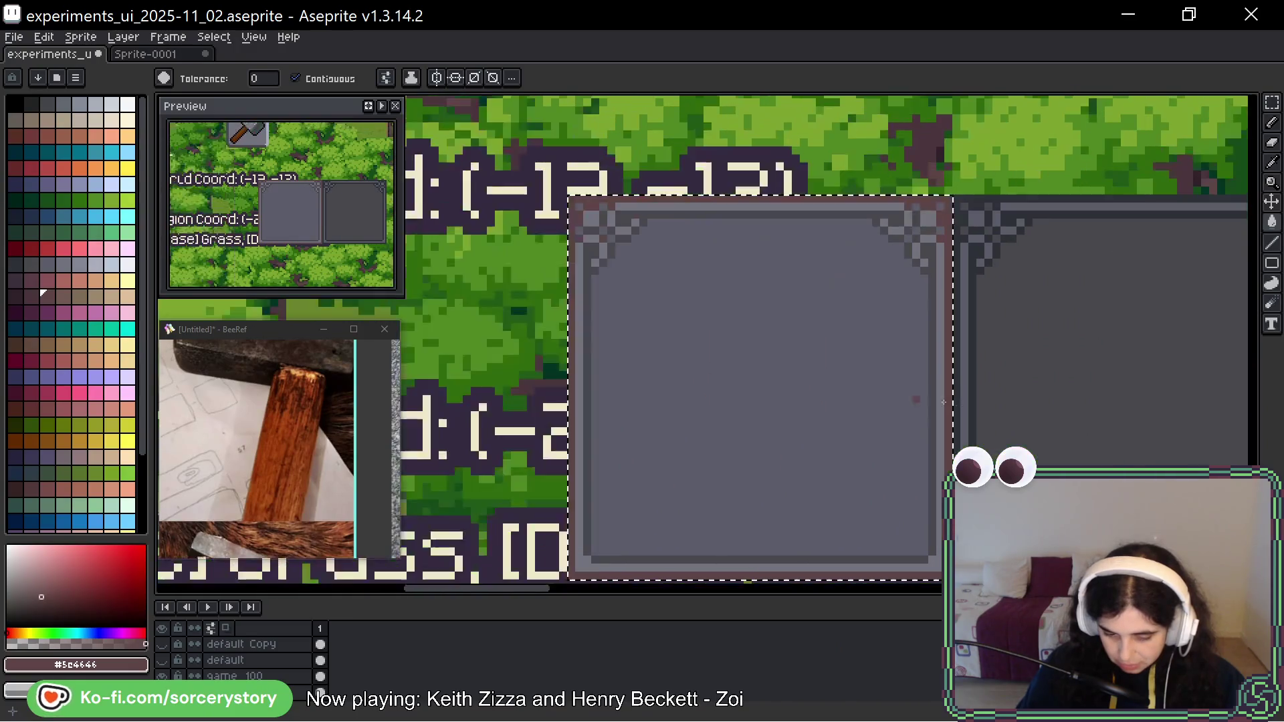
{"action": "scroll", "coordinate": [619, 221], "scroll_direction": "up", "scroll_amount": 2}
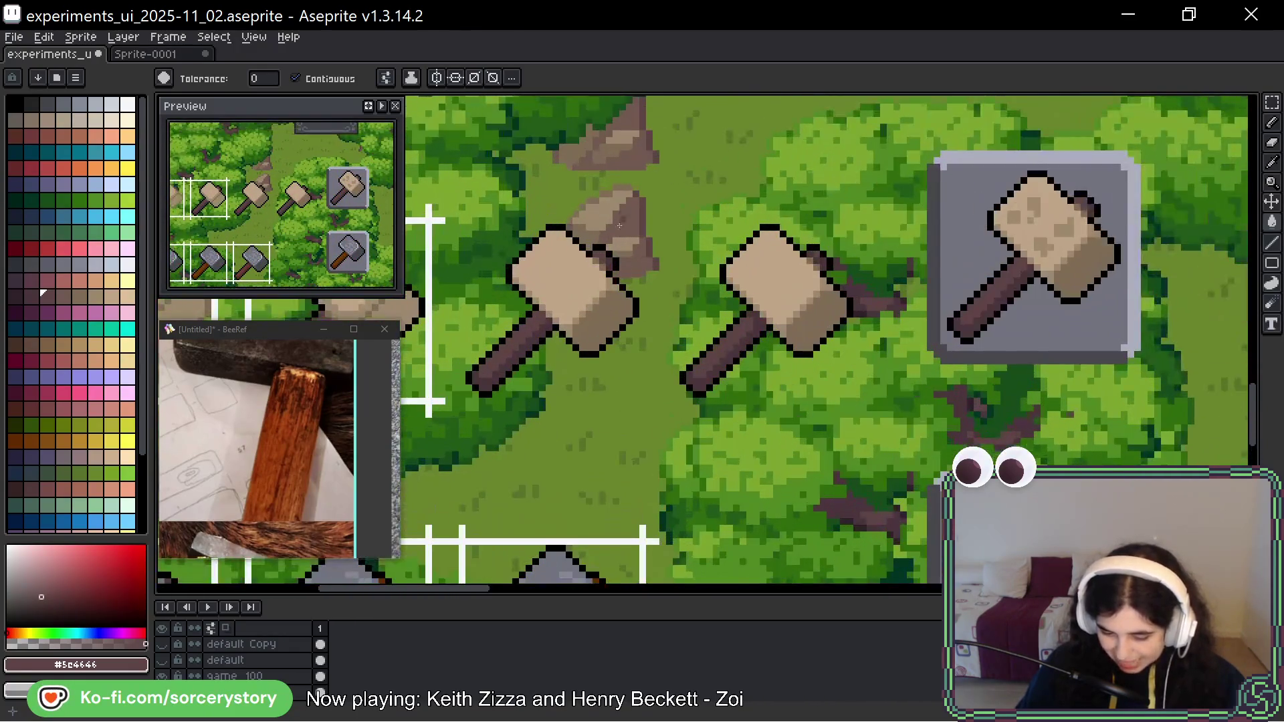
{"action": "left_click", "coordinate": [640, 258], "text": "alt"}
{"action": "scroll", "coordinate": [669, 335], "scroll_direction": "down", "scroll_amount": 2}
{"action": "scroll", "coordinate": [613, 251], "scroll_direction": "up", "scroll_amount": 3}
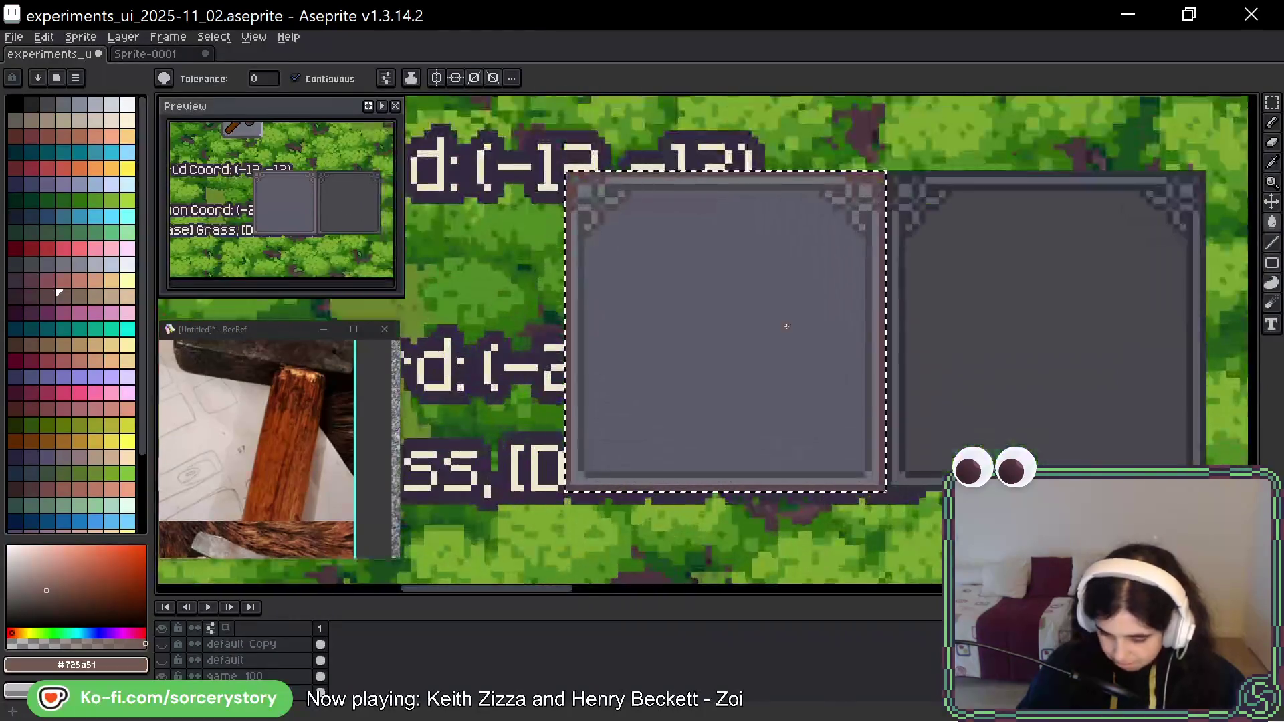
{"action": "scroll", "coordinate": [613, 251], "scroll_direction": "up", "scroll_amount": 1}
Choose a brown palette swatch and fill the selected left tile with it.
{"action": "key", "text": "alt"}
{"action": "left_click", "coordinate": [544, 137], "text": "alt"}
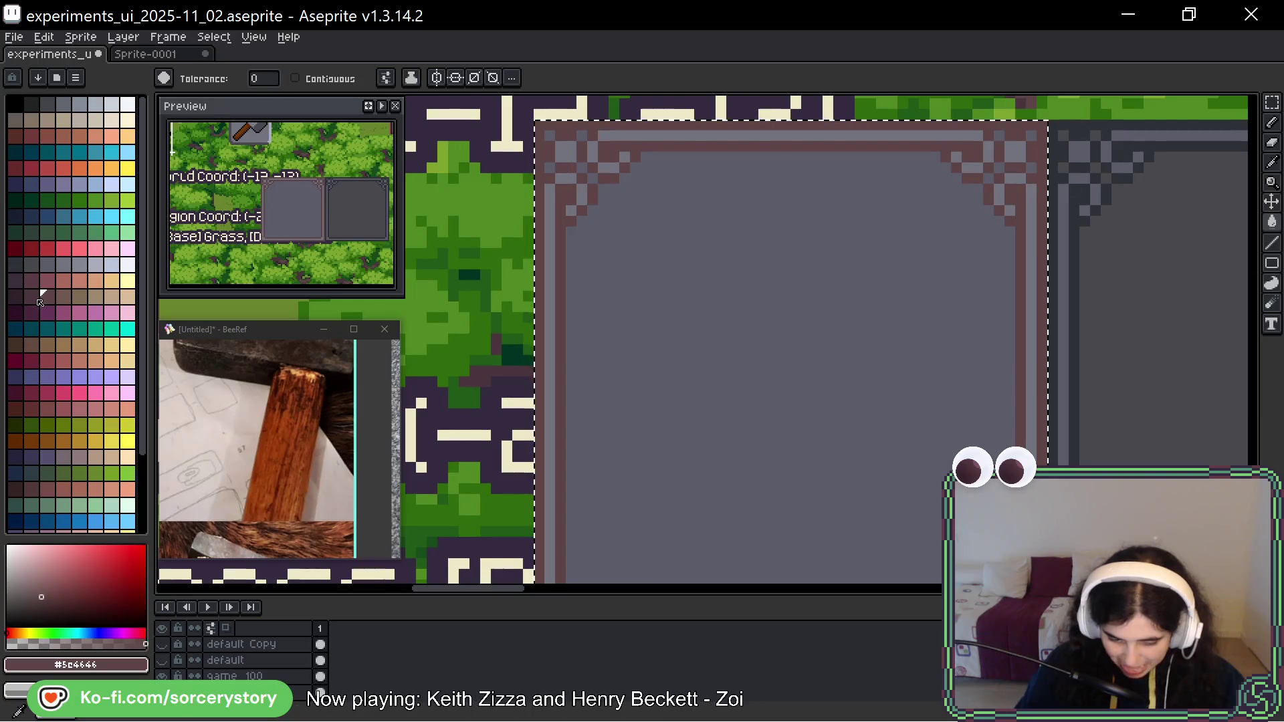
{"action": "left_click", "coordinate": [65, 298]}
{"action": "key", "text": "f"}
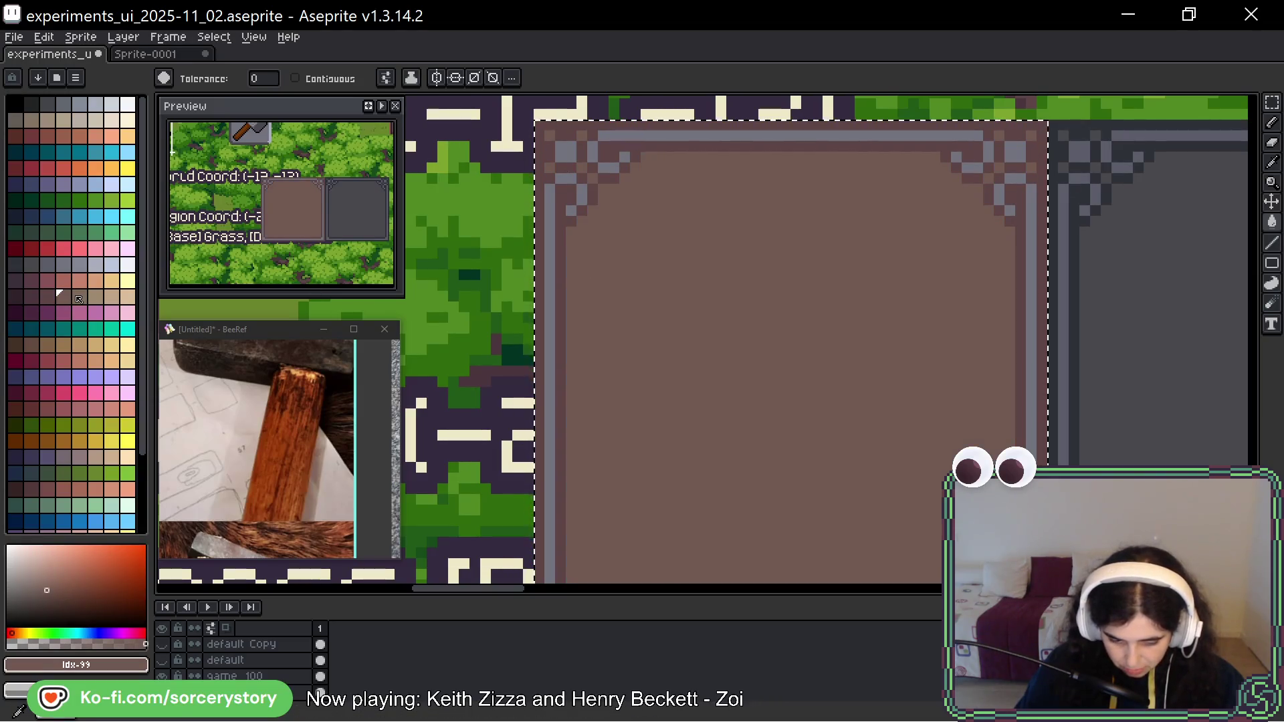
{"action": "left_click", "coordinate": [77, 295]}
{"action": "scroll", "coordinate": [700, 294], "scroll_direction": "down", "scroll_amount": 2}
{"action": "scroll", "coordinate": [701, 293], "scroll_direction": "down", "scroll_amount": 4}
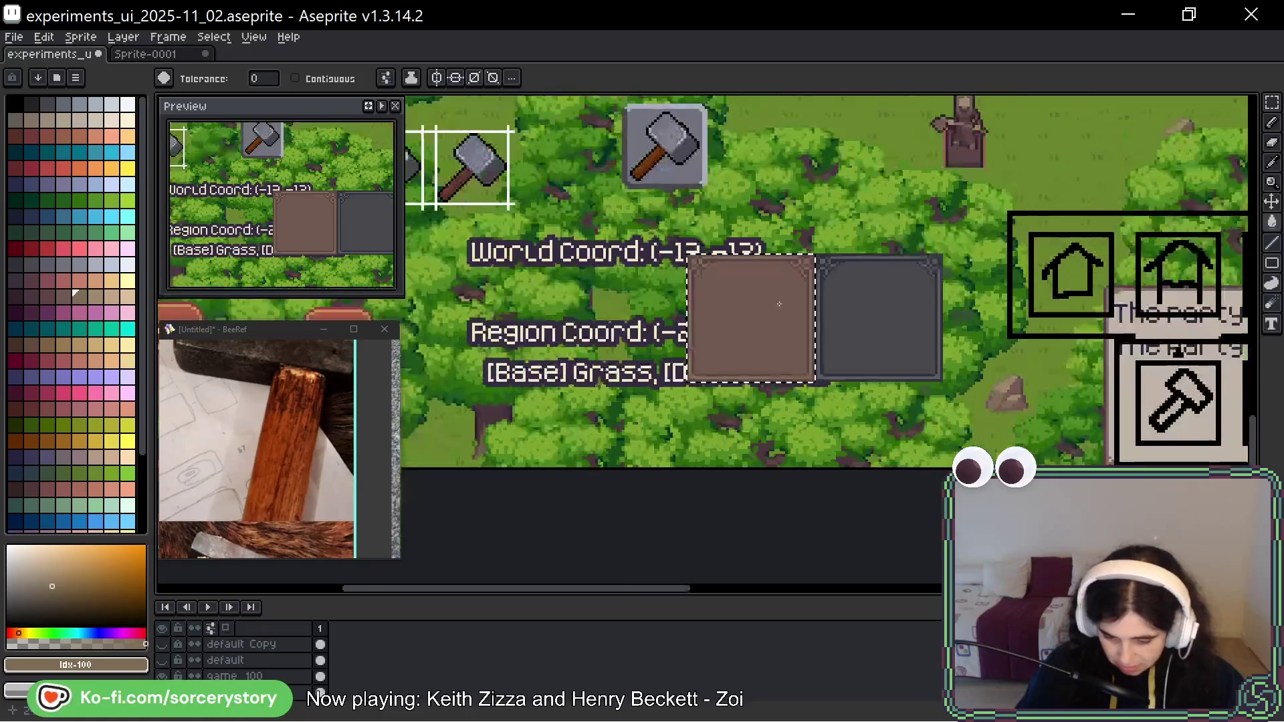
{"action": "scroll", "coordinate": [782, 307], "scroll_direction": "up", "scroll_amount": 3}
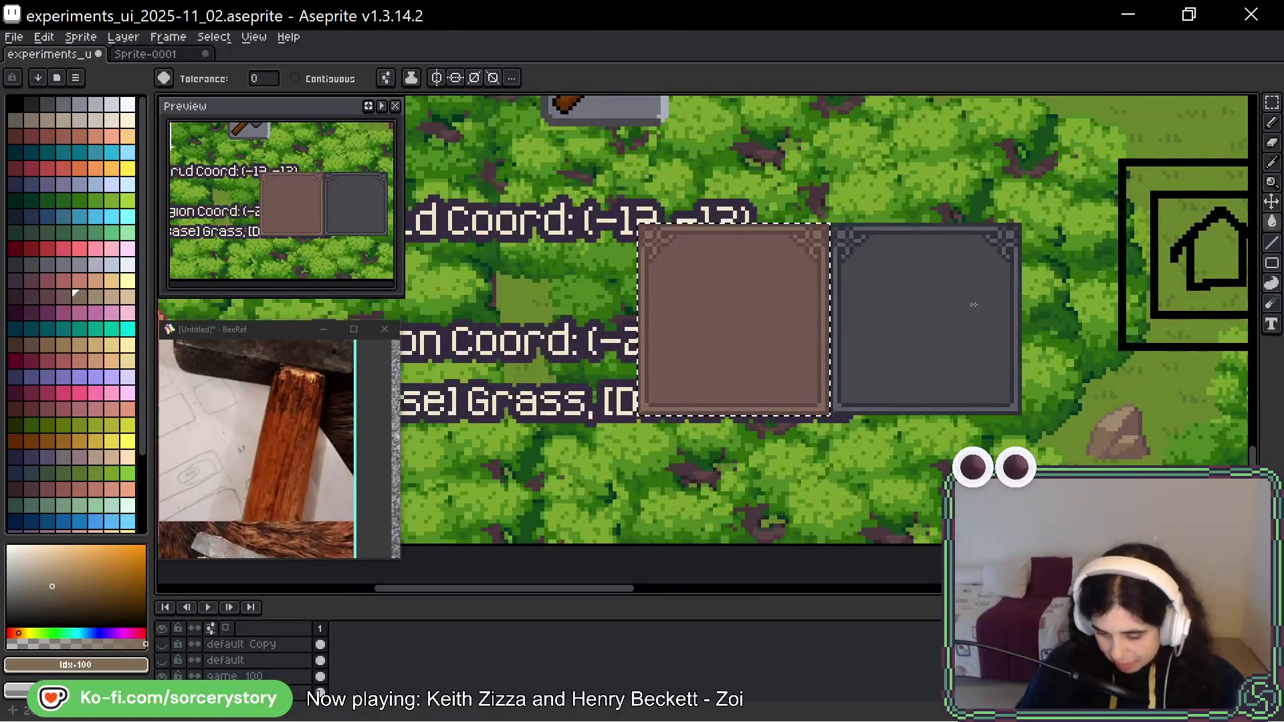
Deselect, marquee the brown and grey tile pair beside World Coord, and delete it.
{"action": "scroll", "coordinate": [781, 307], "scroll_direction": "up", "scroll_amount": 5}
{"action": "scroll", "coordinate": [781, 307], "scroll_direction": "right", "scroll_amount": 4}
{"action": "scroll", "coordinate": [780, 286], "scroll_direction": "down", "scroll_amount": 2}
{"action": "key", "text": "ctrl+d"}
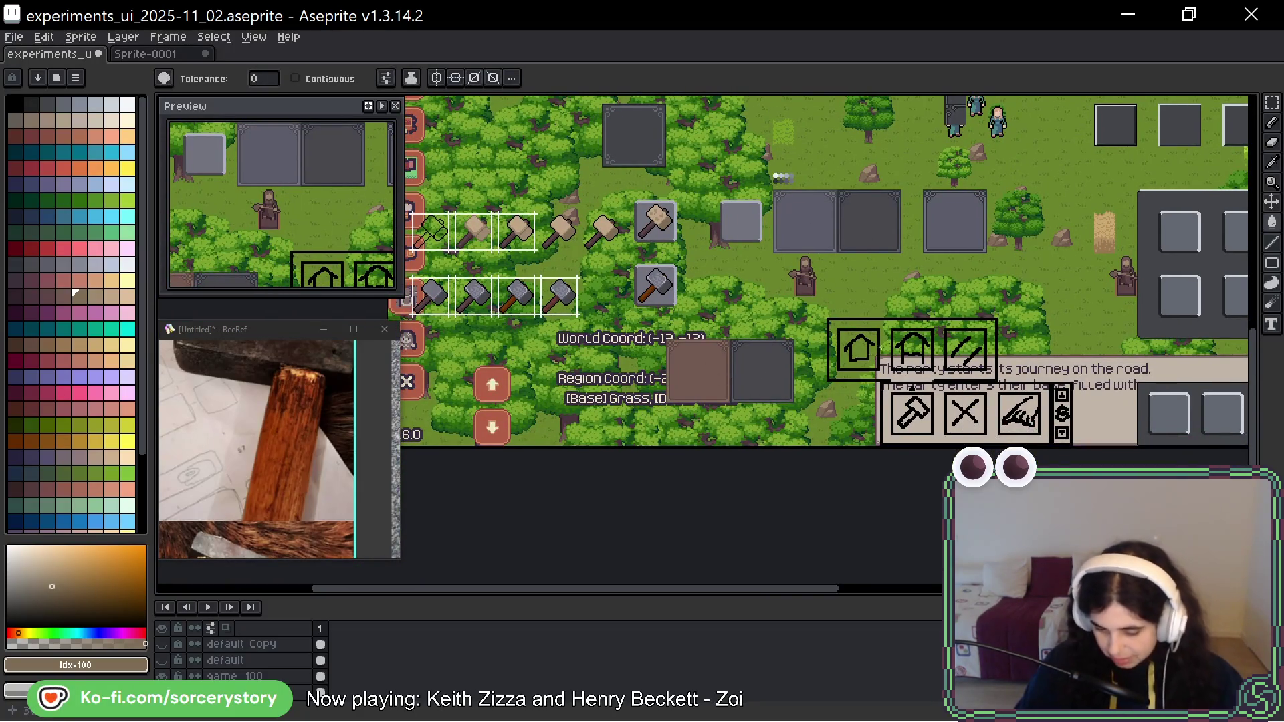
{"action": "scroll", "coordinate": [893, 329], "scroll_direction": "up", "scroll_amount": 2}
{"action": "key", "text": "m"}
{"action": "left_click_drag", "start_coordinate": [669, 334], "coordinate": [1053, 301]}
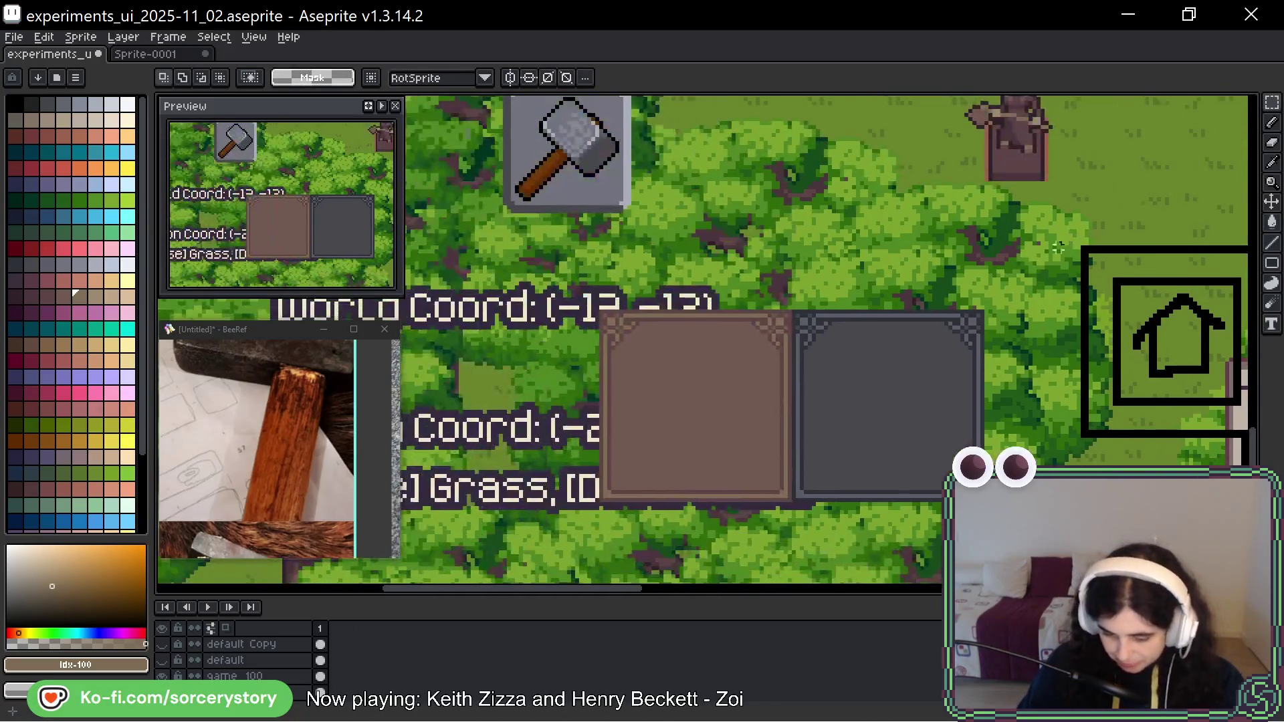
{"action": "left_click_drag", "start_coordinate": [600, 312], "coordinate": [911, 435]}
{"action": "key", "text": "ctrl+z"}
{"action": "left_click_drag", "start_coordinate": [931, 232], "coordinate": [951, 359]}
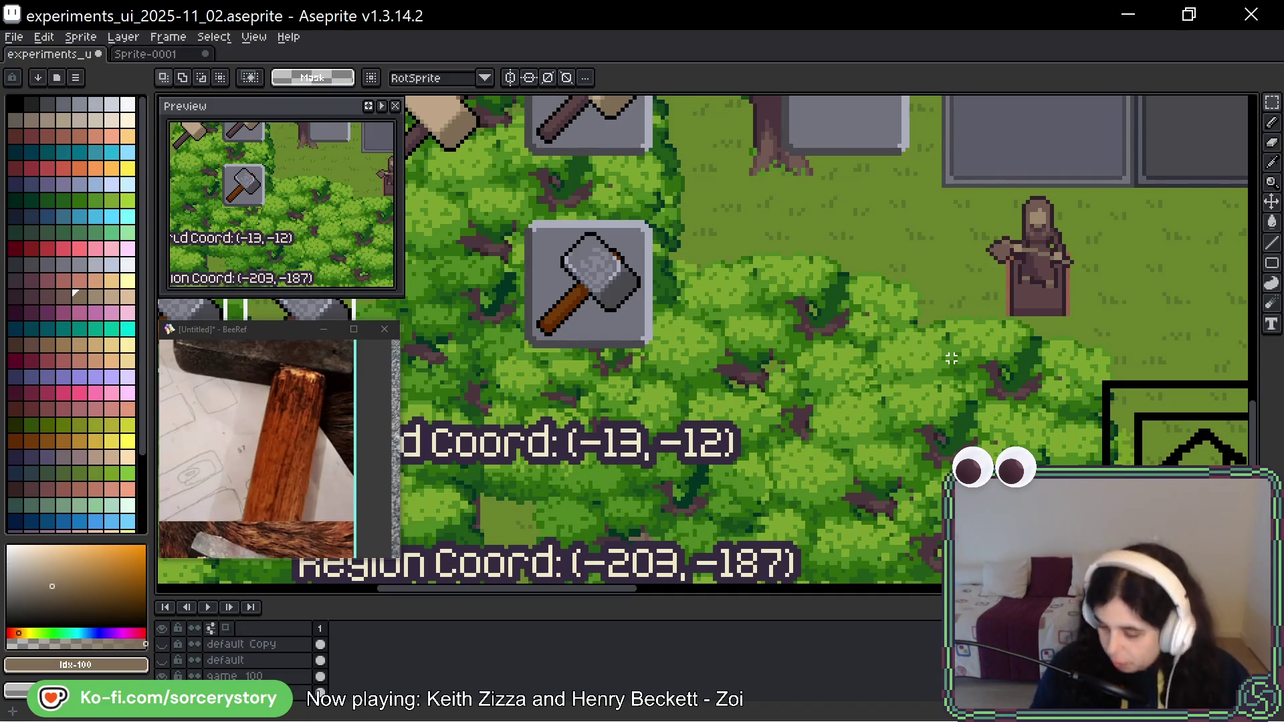
{"action": "scroll", "coordinate": [1146, 243], "scroll_direction": "down", "scroll_amount": 1}
{"action": "left_click_drag", "start_coordinate": [1146, 243], "coordinate": [1029, 308]}
{"action": "scroll", "coordinate": [1029, 308], "scroll_direction": "up", "scroll_amount": 1}
{"action": "scroll", "coordinate": [1042, 337], "scroll_direction": "down", "scroll_amount": 3}
{"action": "scroll", "coordinate": [1042, 337], "scroll_direction": "left", "scroll_amount": 4}
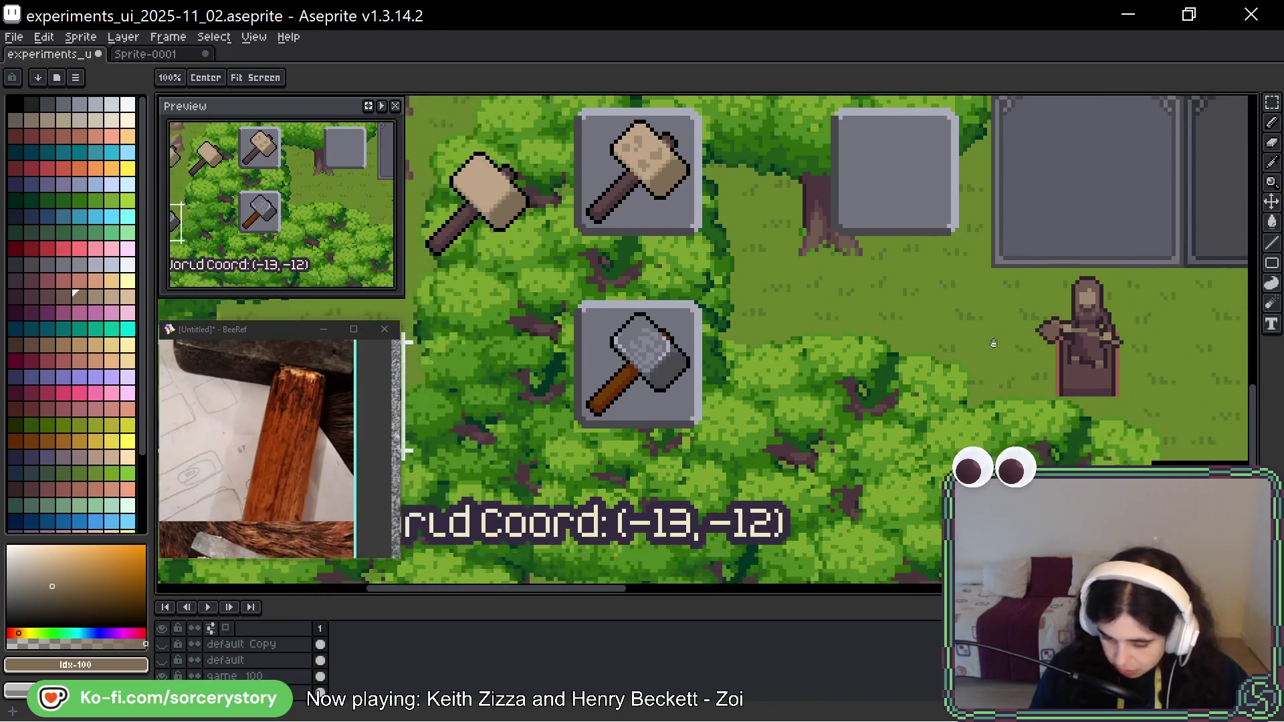
{"action": "scroll", "coordinate": [1005, 337], "scroll_direction": "left", "scroll_amount": 2}
{"action": "scroll", "coordinate": [1008, 344], "scroll_direction": "left", "scroll_amount": 2}
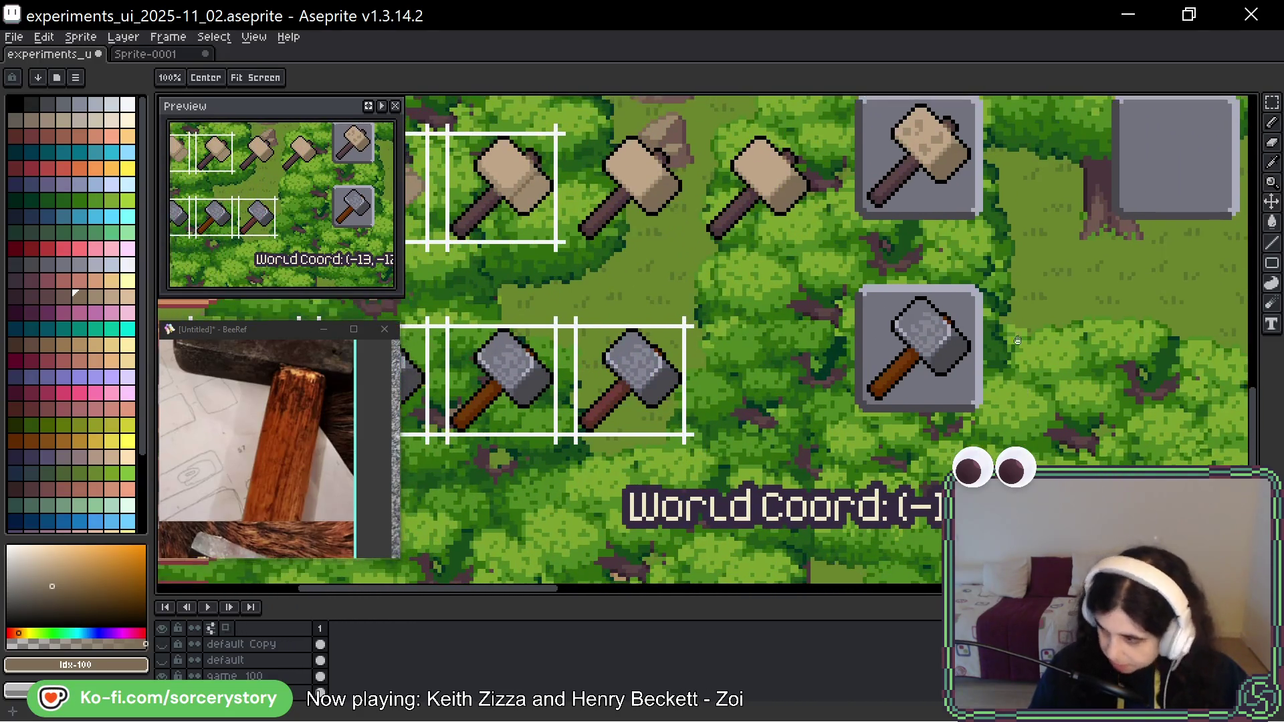
{"action": "key", "text": "m"}
{"action": "scroll", "coordinate": [1000, 177], "scroll_direction": "down", "scroll_amount": 3}
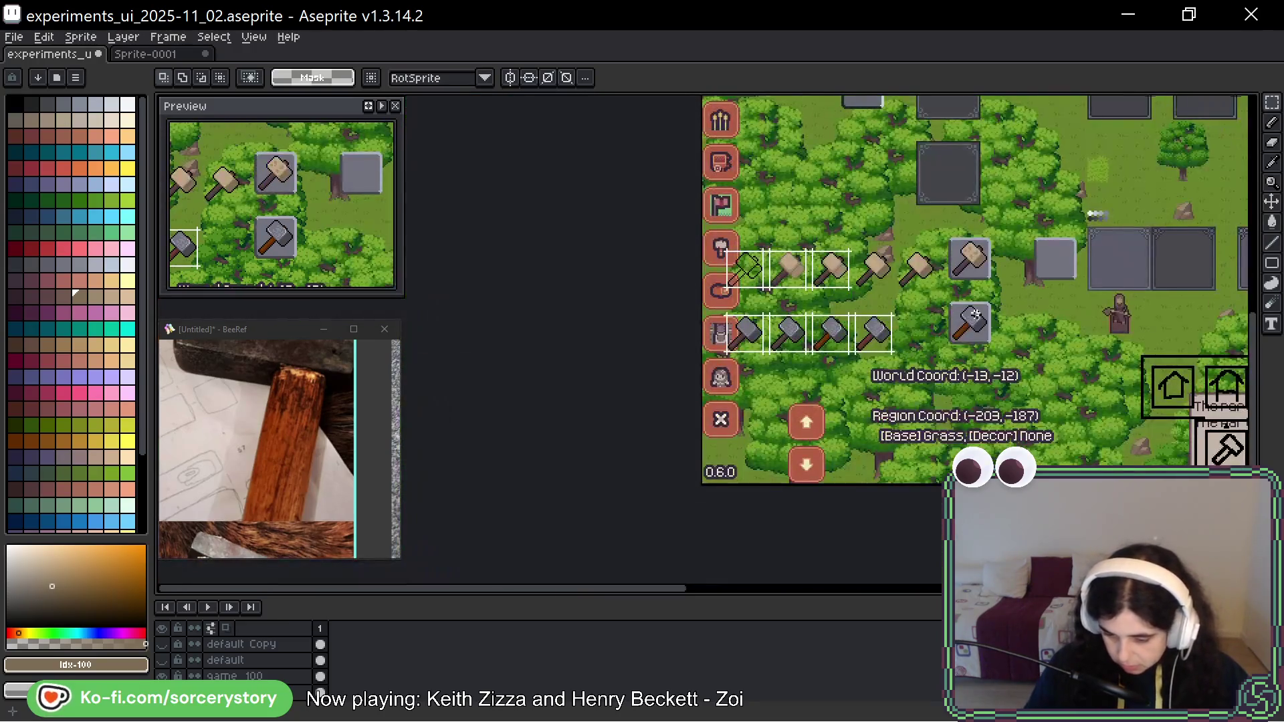
{"action": "scroll", "coordinate": [939, 359], "scroll_direction": "right", "scroll_amount": 2}
{"action": "scroll", "coordinate": [888, 370], "scroll_direction": "up", "scroll_amount": 4}
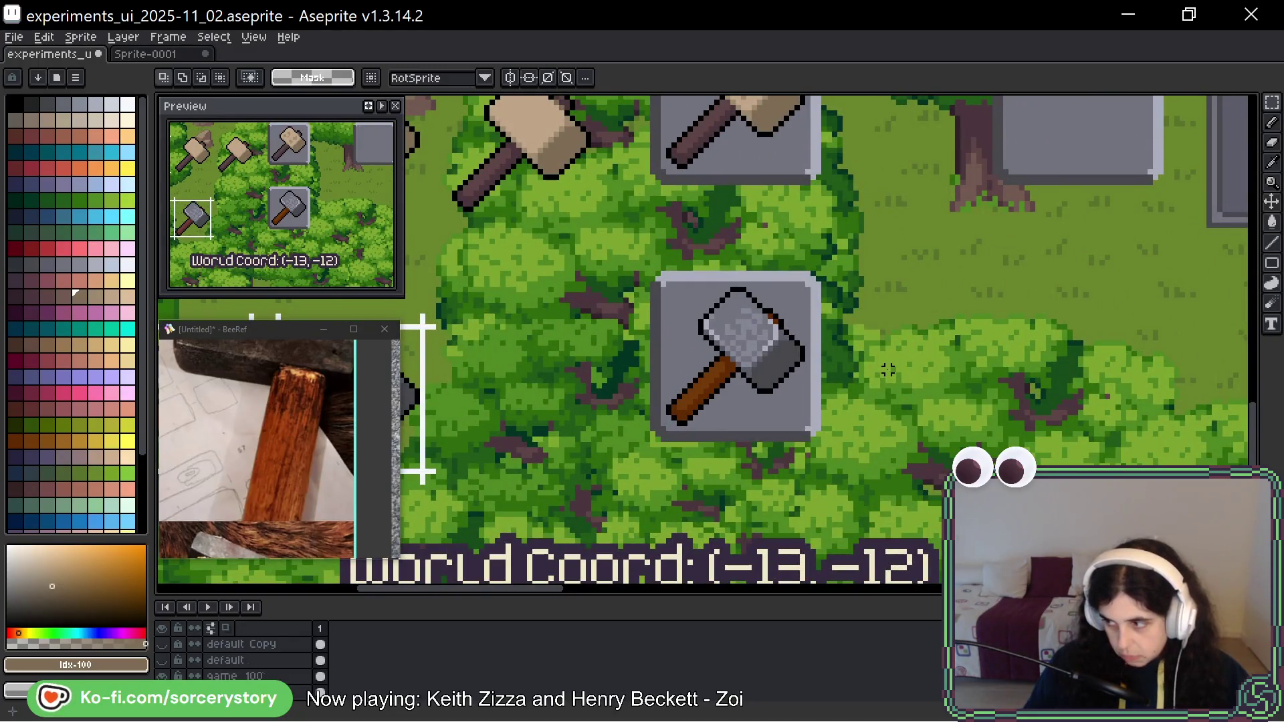
{"action": "key", "text": "ctrl+shift+d"}
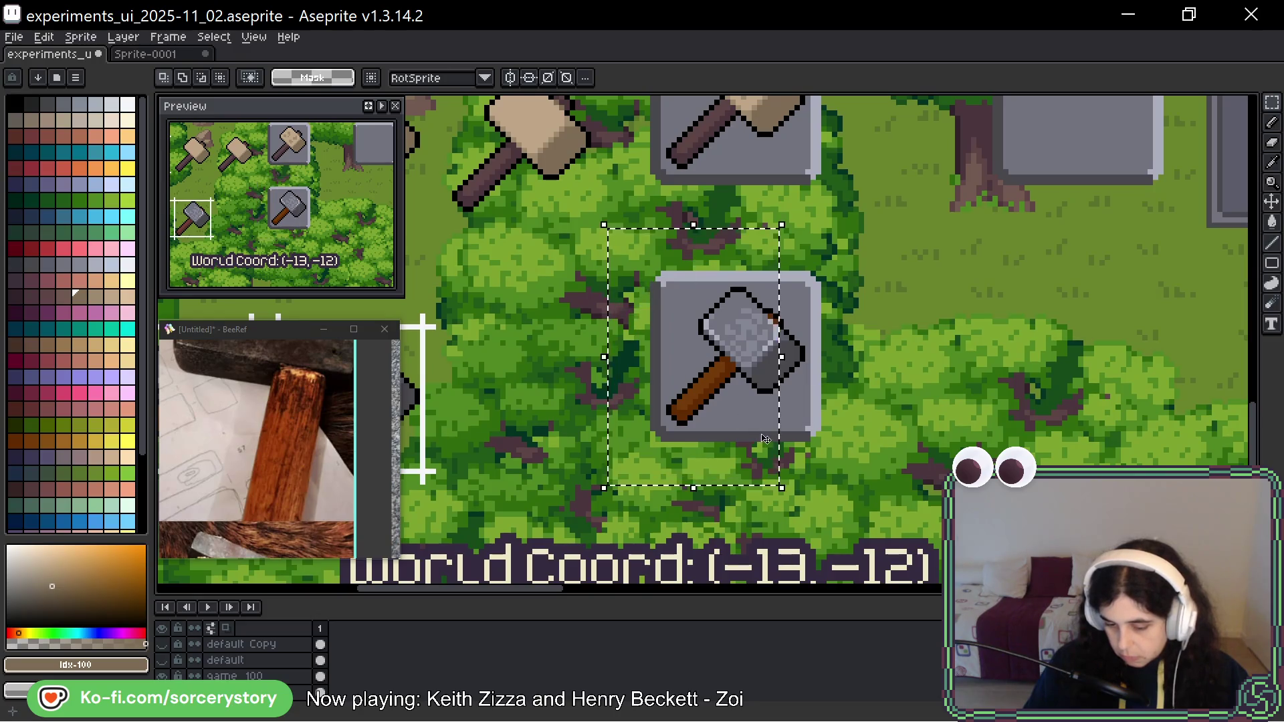
{"action": "scroll", "coordinate": [834, 309], "scroll_direction": "down", "scroll_amount": 3}
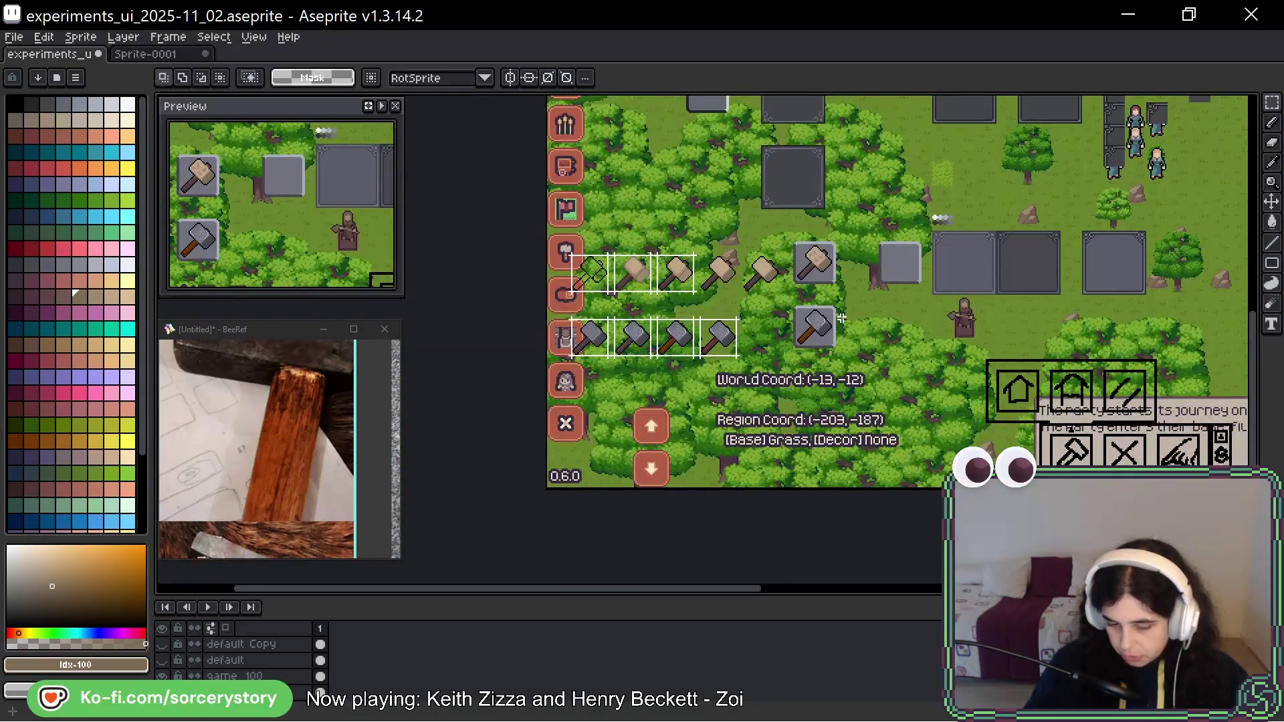
{"action": "scroll", "coordinate": [1017, 297], "scroll_direction": "down", "scroll_amount": 1}
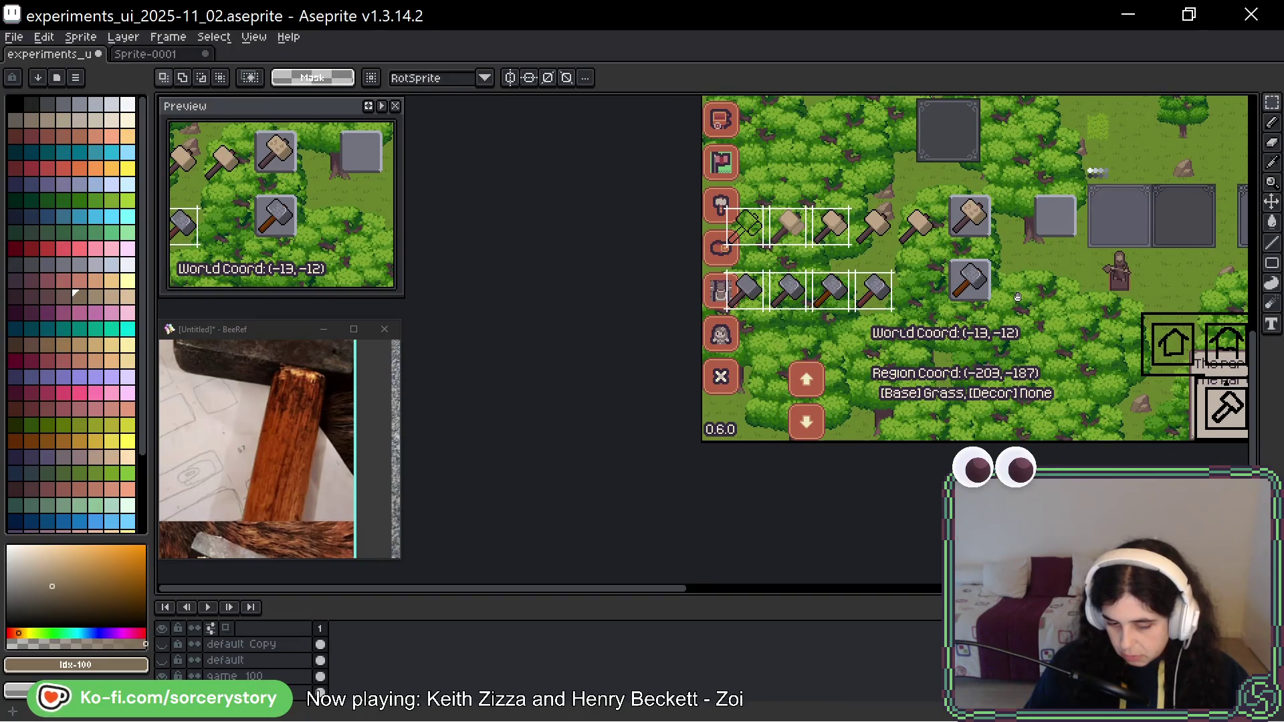
{"action": "scroll", "coordinate": [1017, 297], "scroll_direction": "up", "scroll_amount": 3}
{"action": "scroll", "coordinate": [846, 298], "scroll_direction": "up", "scroll_amount": 1}
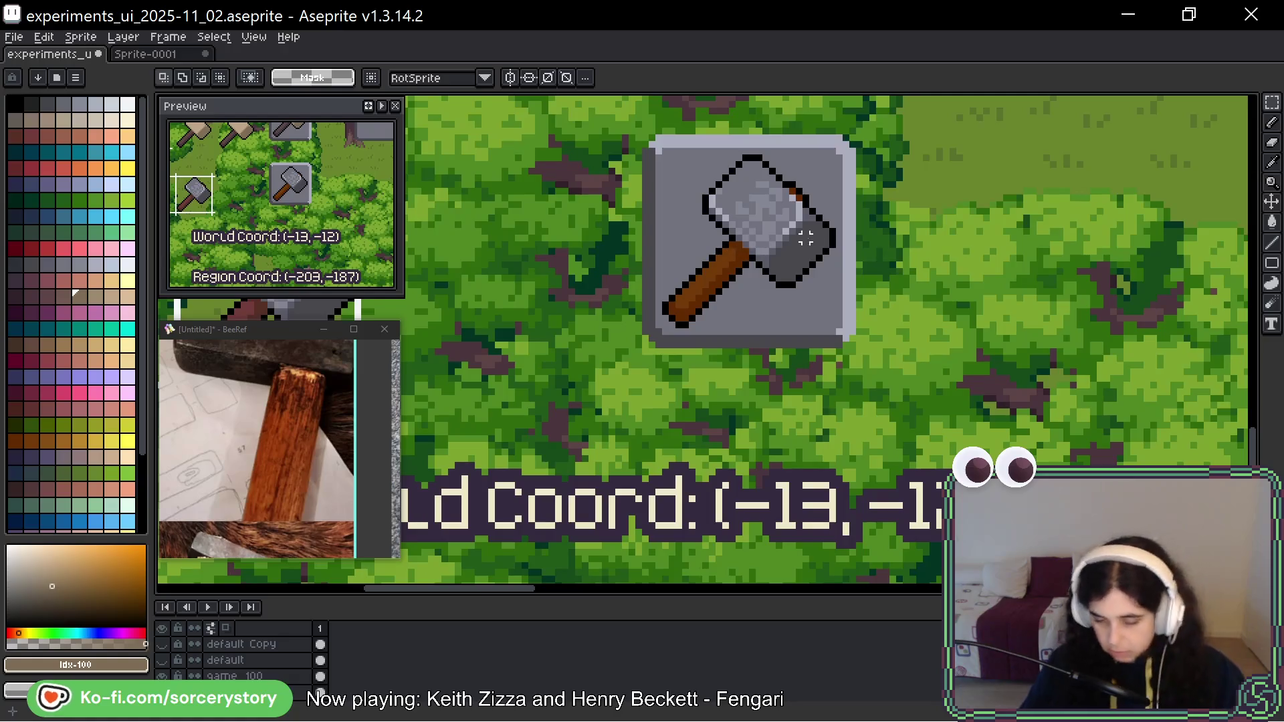
{"action": "key", "text": "ctrl+z"}
Place a copy of the grey hammer slot to the right of the original.
{"action": "mouse_move", "coordinate": [781, 355]}
{"action": "left_mouse_down"}
{"action": "mouse_move", "coordinate": [1095, 344]}
{"action": "mouse_move", "coordinate": [952, 324]}
{"action": "mouse_move", "coordinate": [1059, 325]}
{"action": "left_mouse_up"}
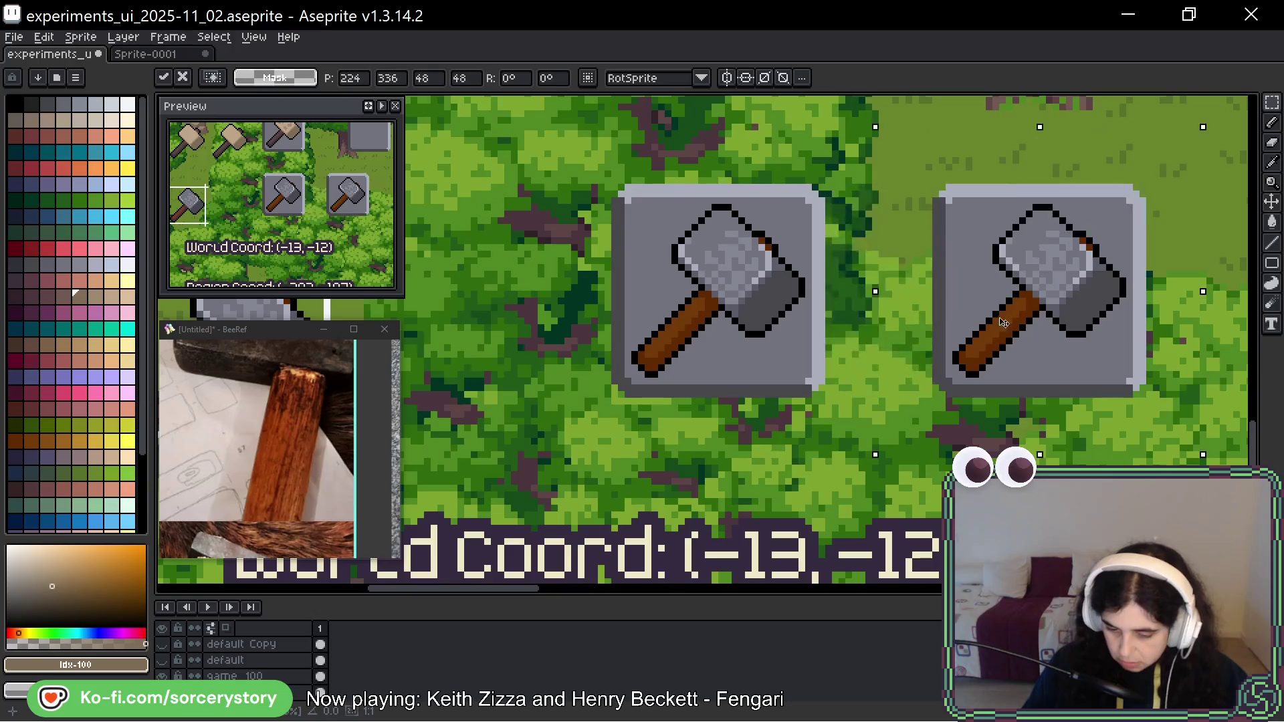
{"action": "scroll", "coordinate": [835, 299], "scroll_direction": "up", "scroll_amount": 2}
{"action": "scroll", "coordinate": [835, 298], "scroll_direction": "right", "scroll_amount": 2}
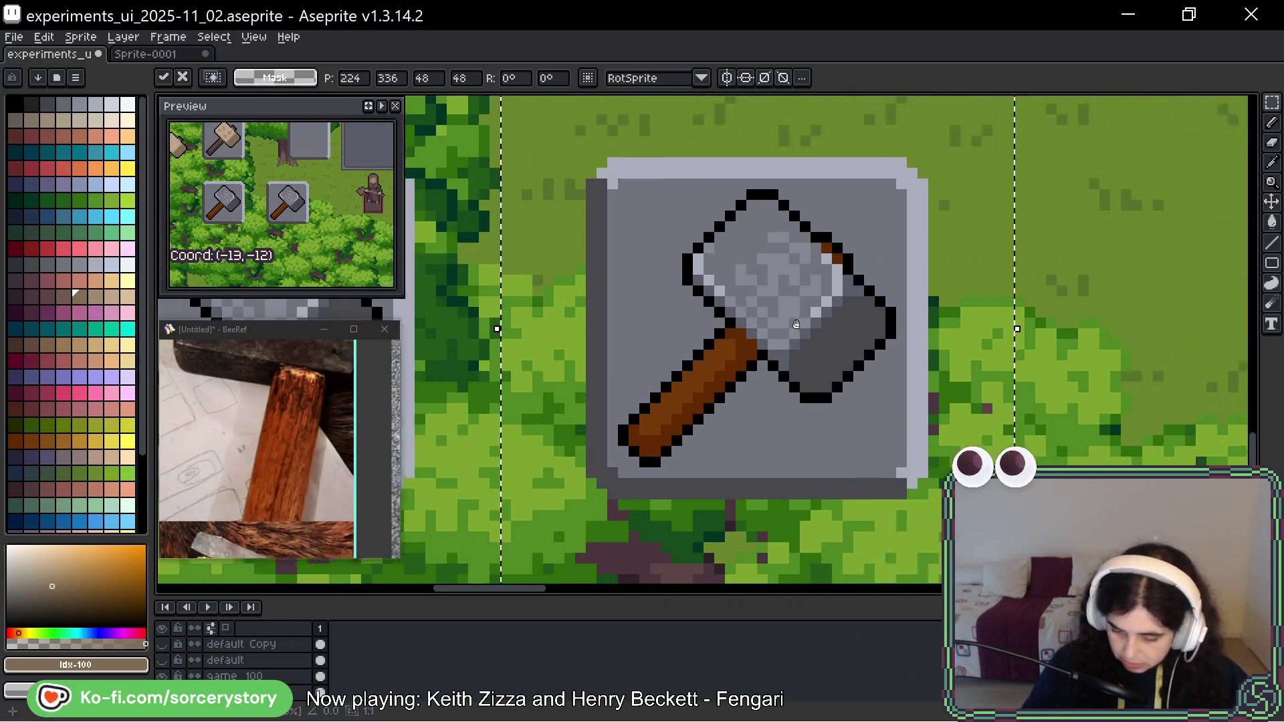
Shade the copied hammer head's lower-right outline with dark grey pixels and a shadow line.
{"action": "key", "text": "alt"}
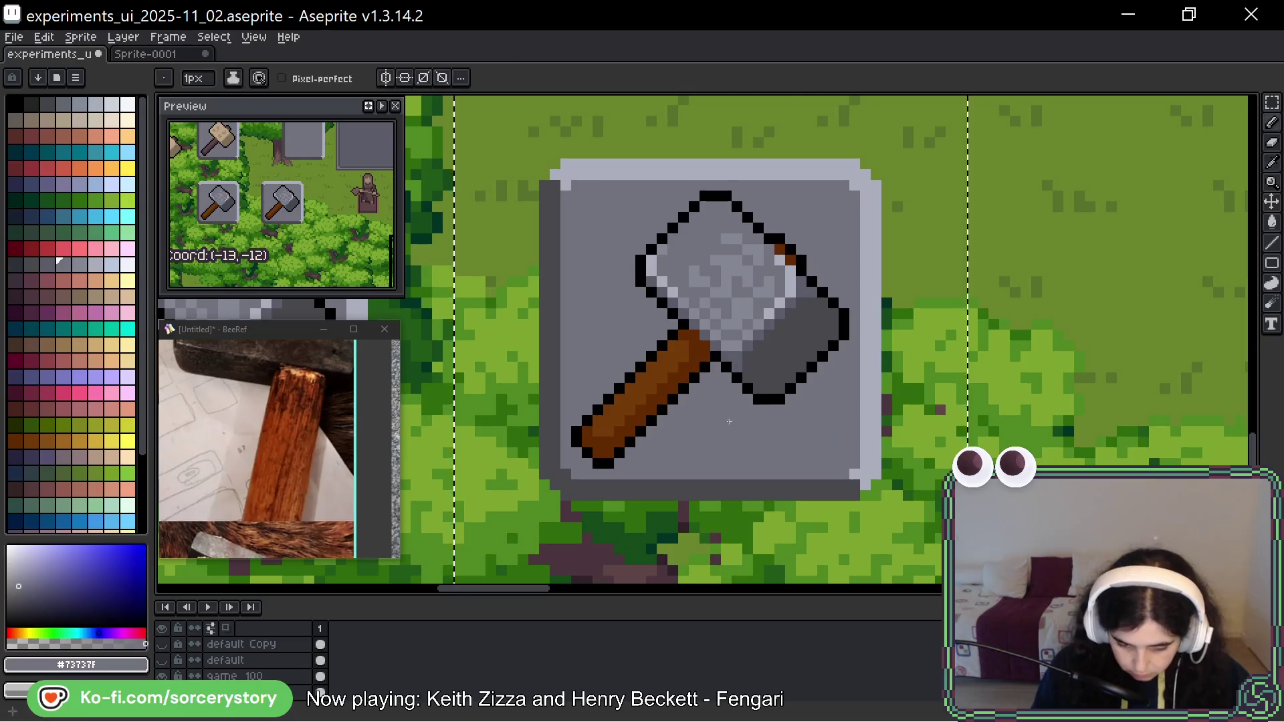
{"action": "left_click", "coordinate": [771, 486], "text": "alt"}
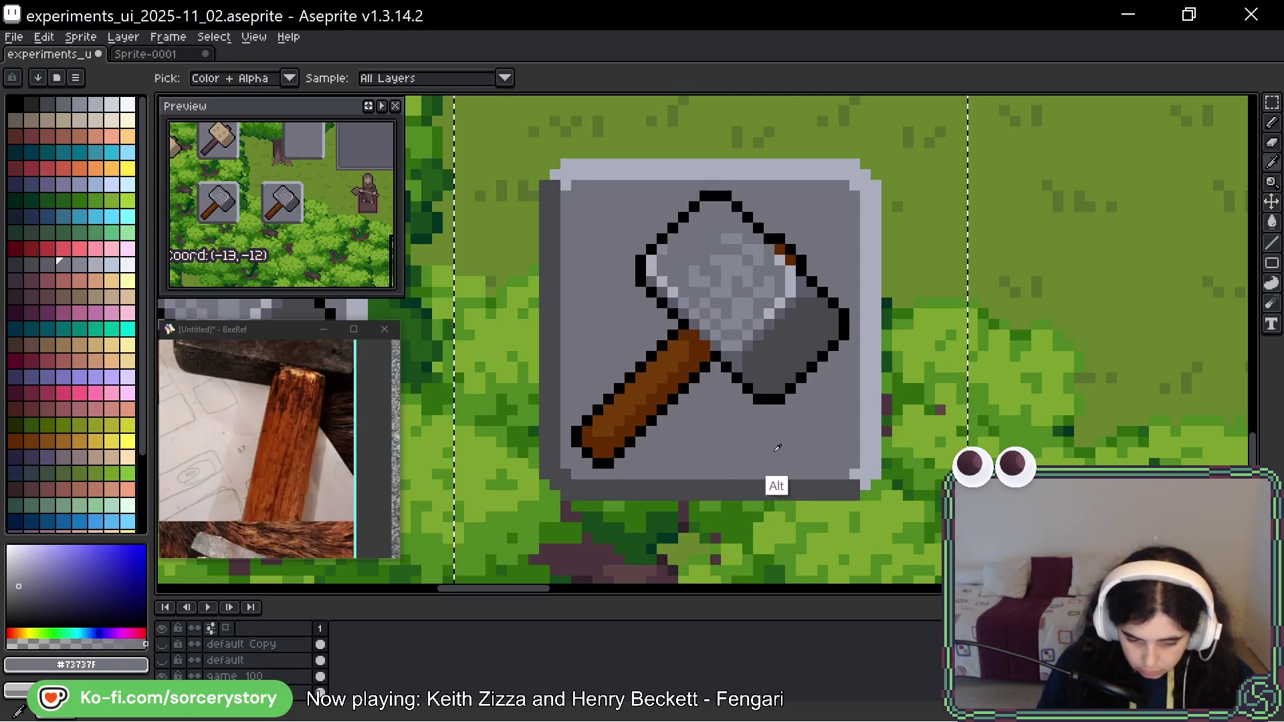
{"action": "left_click", "coordinate": [844, 335]}
{"action": "left_click", "coordinate": [833, 345]}
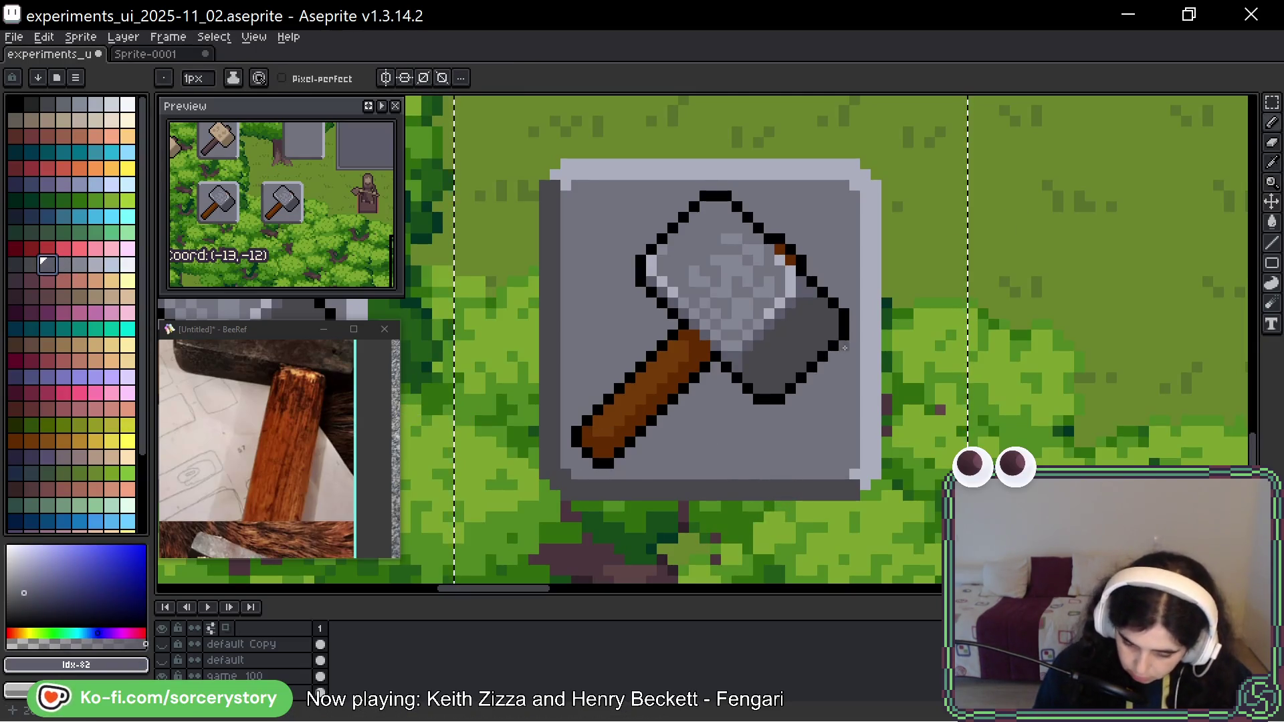
{"action": "left_click", "coordinate": [835, 353], "text": "alt"}
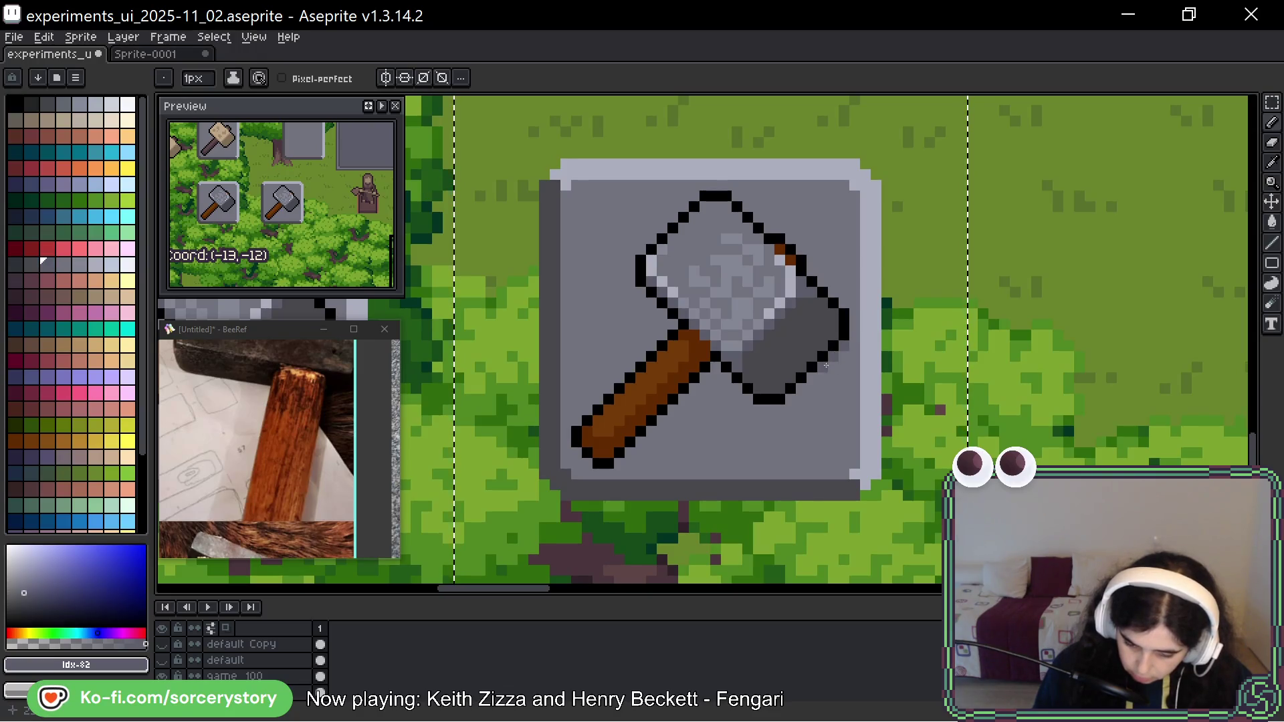
{"action": "left_click_drag", "start_coordinate": [823, 377], "coordinate": [769, 408]}
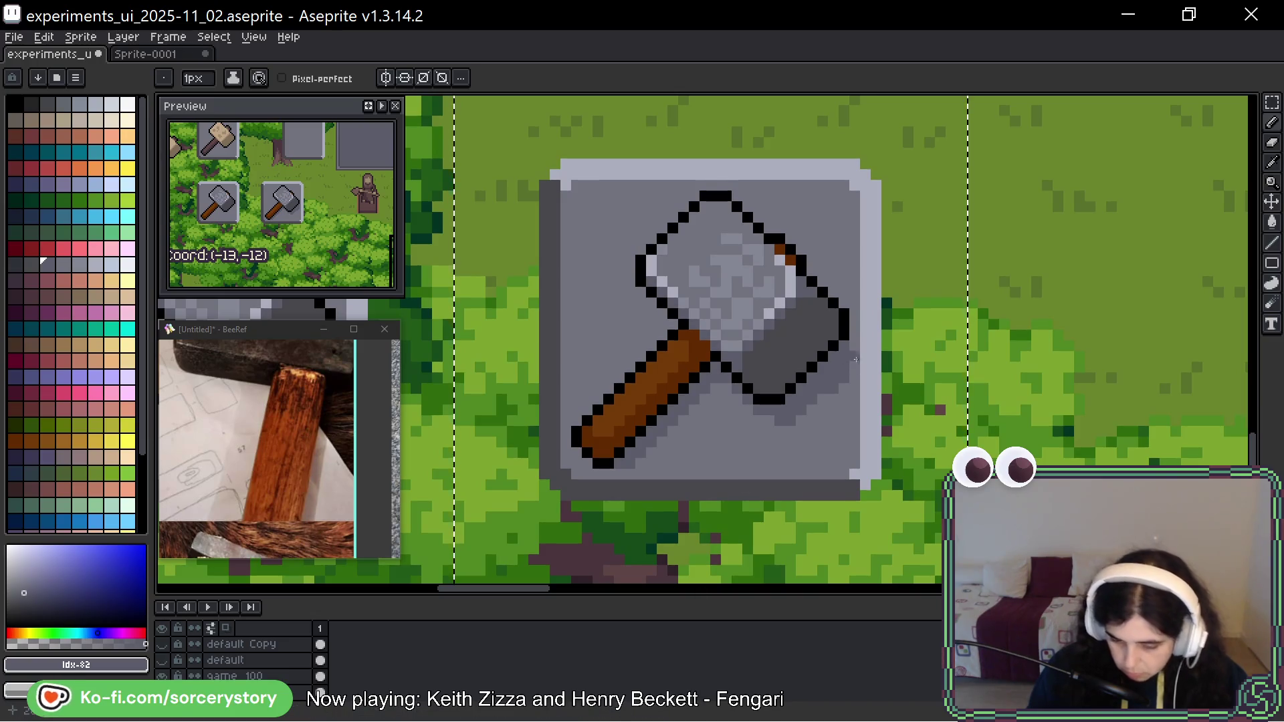
{"action": "left_click", "coordinate": [841, 385], "text": "alt"}
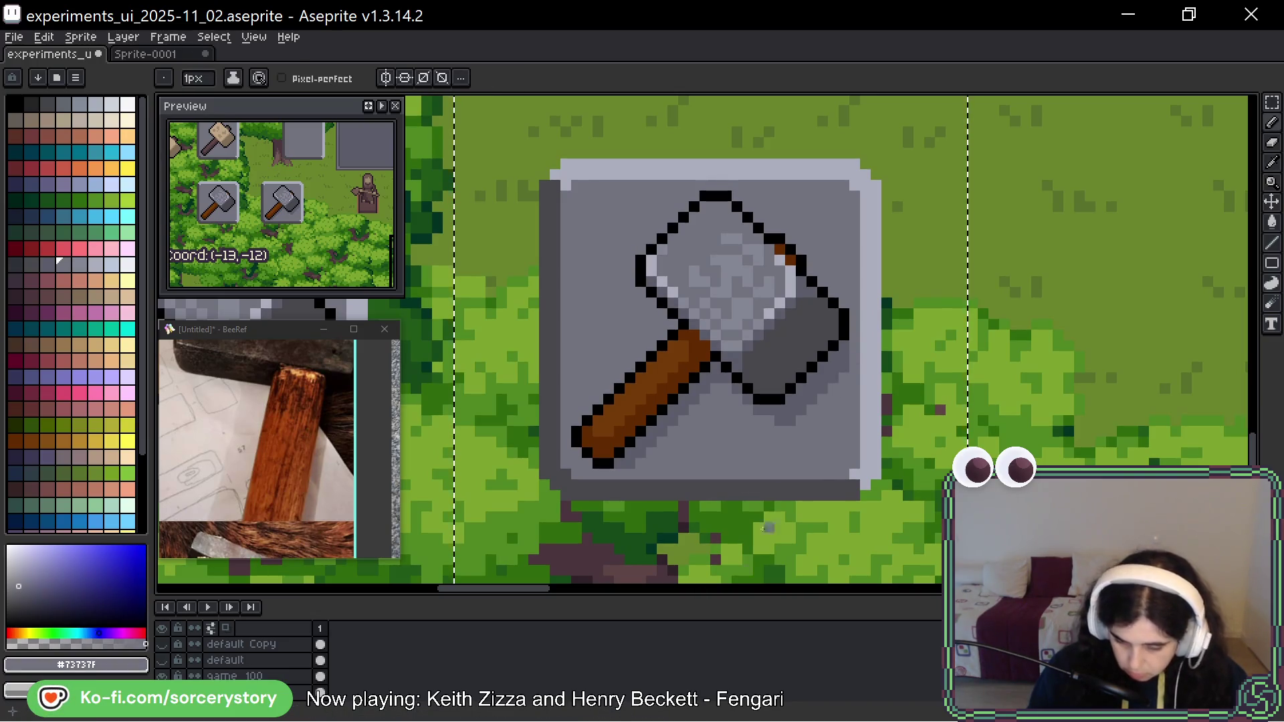
{"action": "left_click", "coordinate": [824, 409], "text": "alt"}
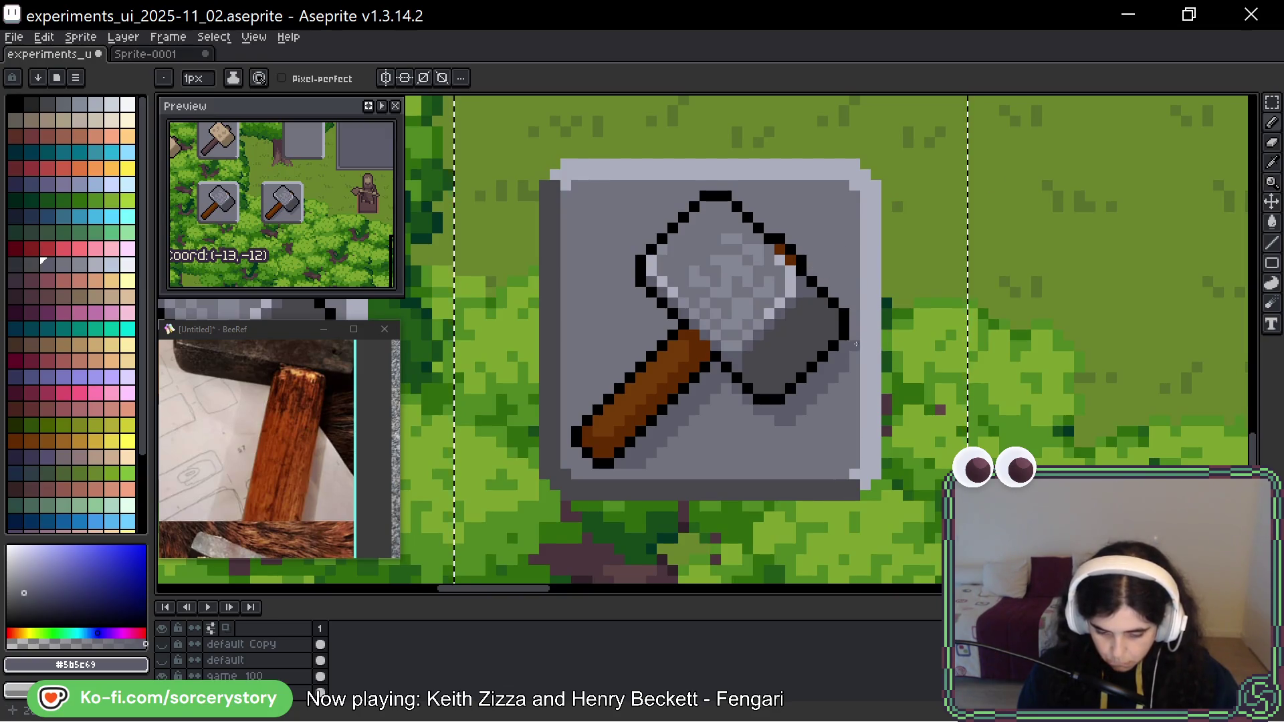
{"action": "scroll", "coordinate": [828, 348], "scroll_direction": "down", "scroll_amount": 5}
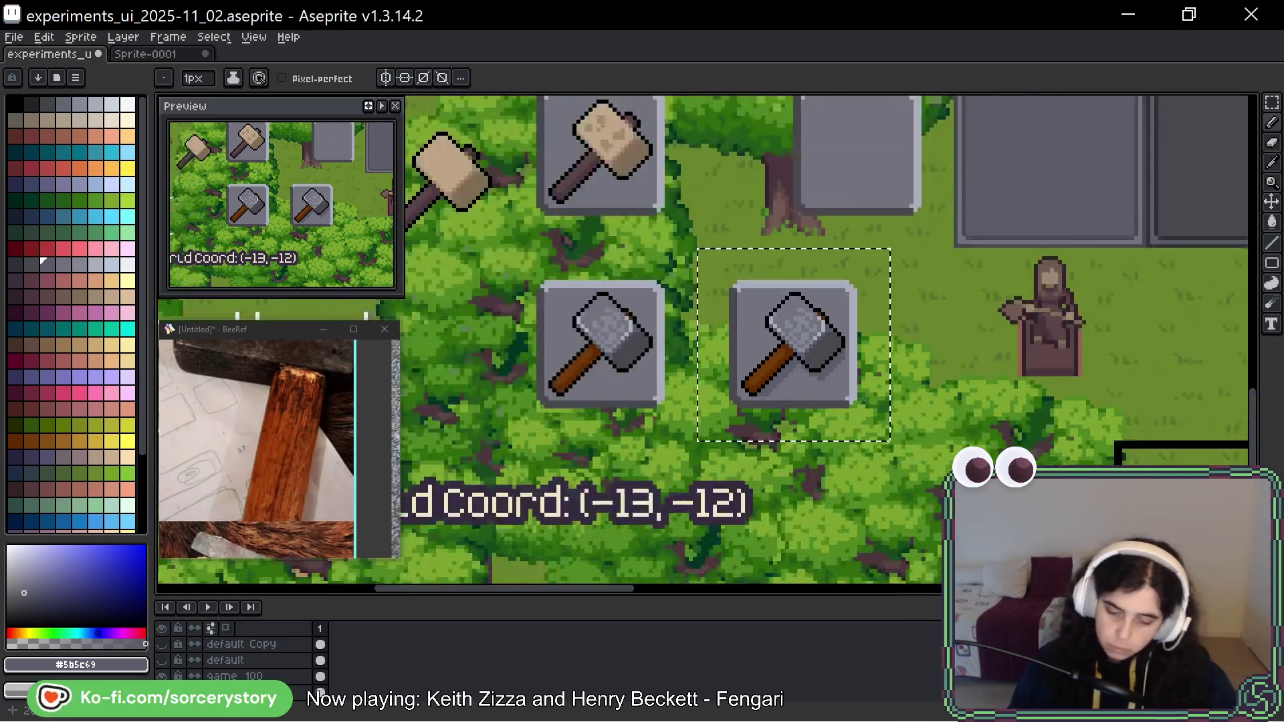
Marquee the empty grey tile and duplicate it into three slots beneath the hammer slots.
{"action": "scroll", "coordinate": [764, 396], "scroll_direction": "up", "scroll_amount": 1}
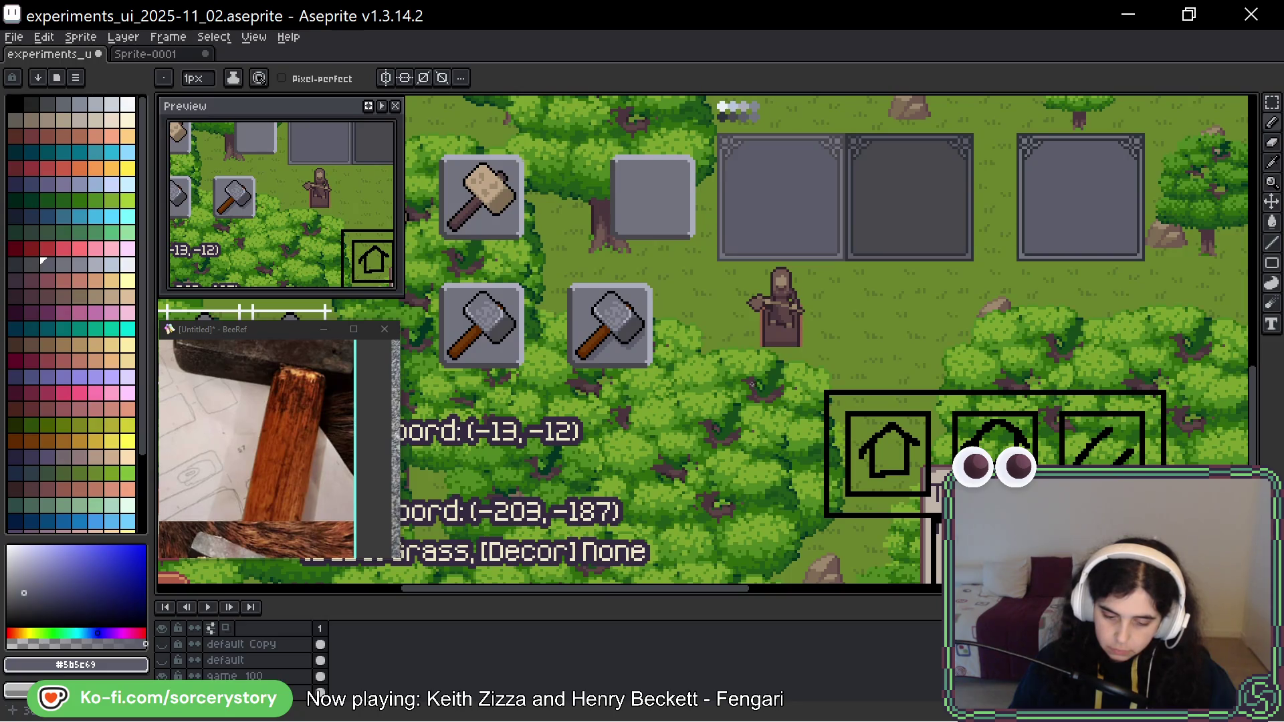
{"action": "left_click_drag", "start_coordinate": [664, 349], "coordinate": [762, 351]}
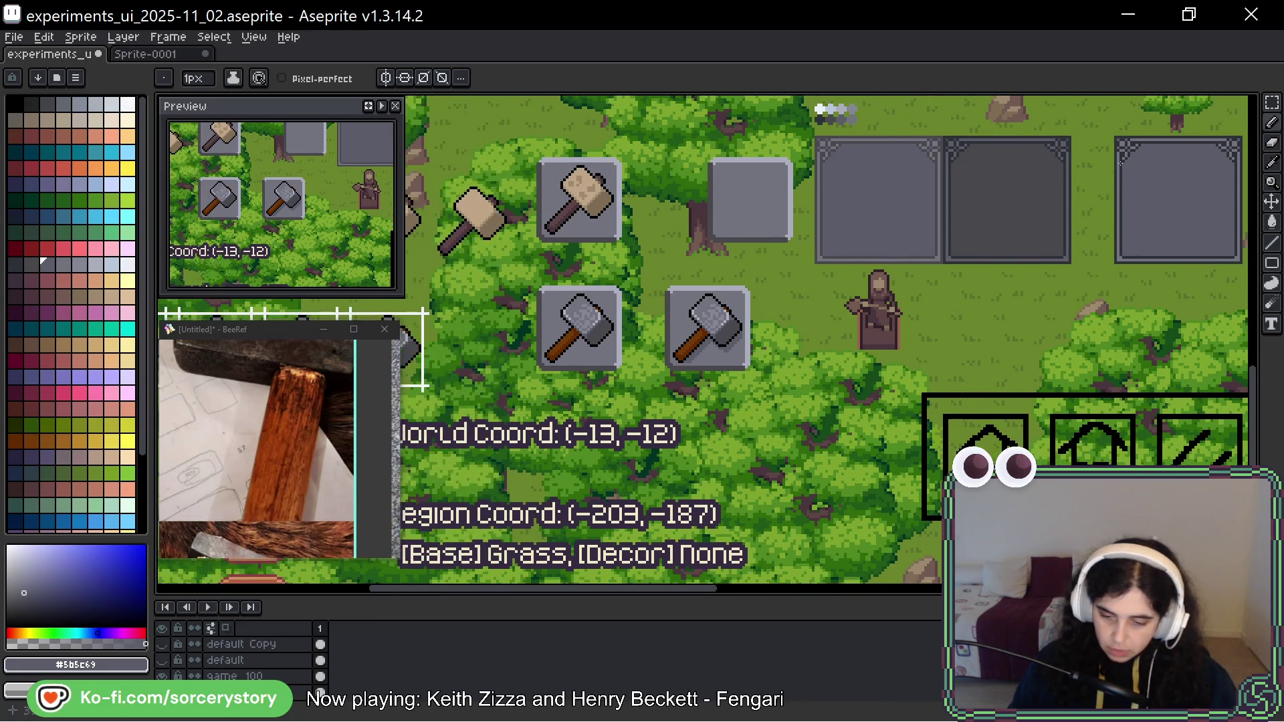
{"action": "left_click", "coordinate": [1272, 101]}
{"action": "left_click_drag", "start_coordinate": [682, 133], "coordinate": [817, 268]}
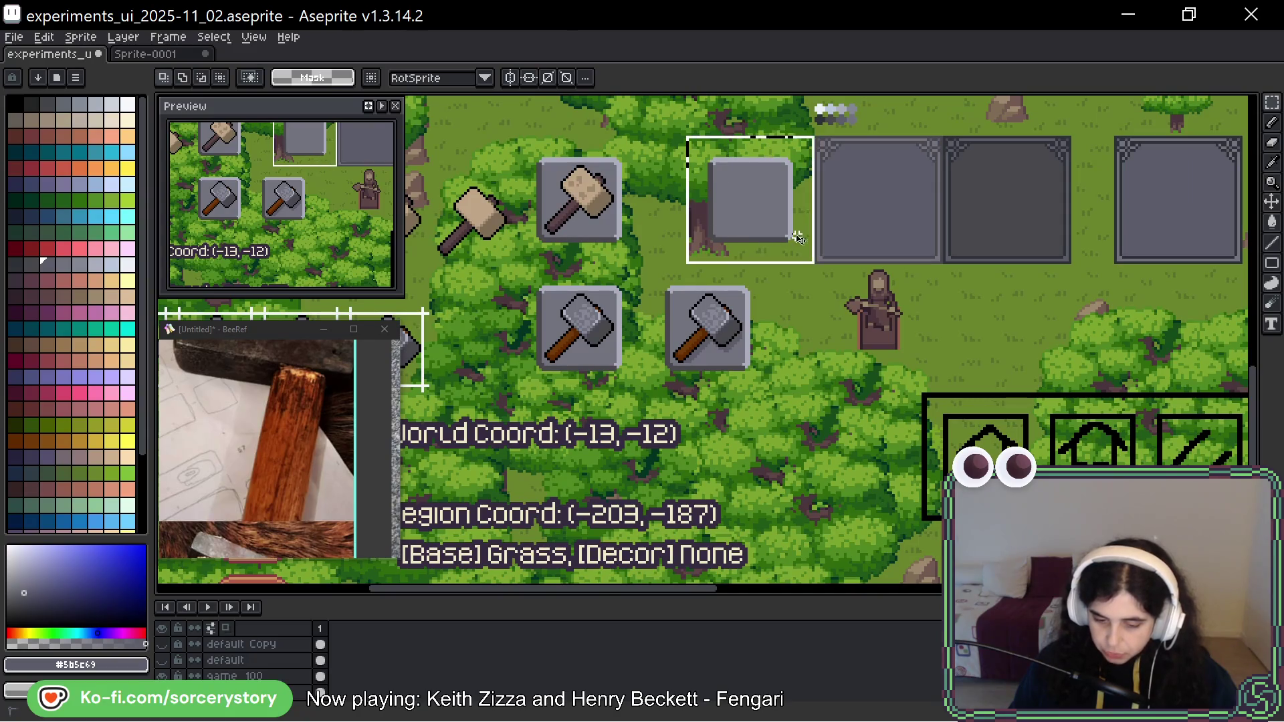
{"action": "mouse_move", "coordinate": [779, 177]}
{"action": "left_mouse_down"}
{"action": "mouse_move", "coordinate": [779, 387]}
{"action": "mouse_move", "coordinate": [754, 322]}
{"action": "mouse_move", "coordinate": [589, 343]}
{"action": "mouse_move", "coordinate": [588, 324]}
{"action": "mouse_move", "coordinate": [853, 332]}
{"action": "left_mouse_up"}
{"action": "scroll", "coordinate": [887, 312], "scroll_direction": "up", "scroll_amount": 1}
{"action": "key", "text": "Return"}
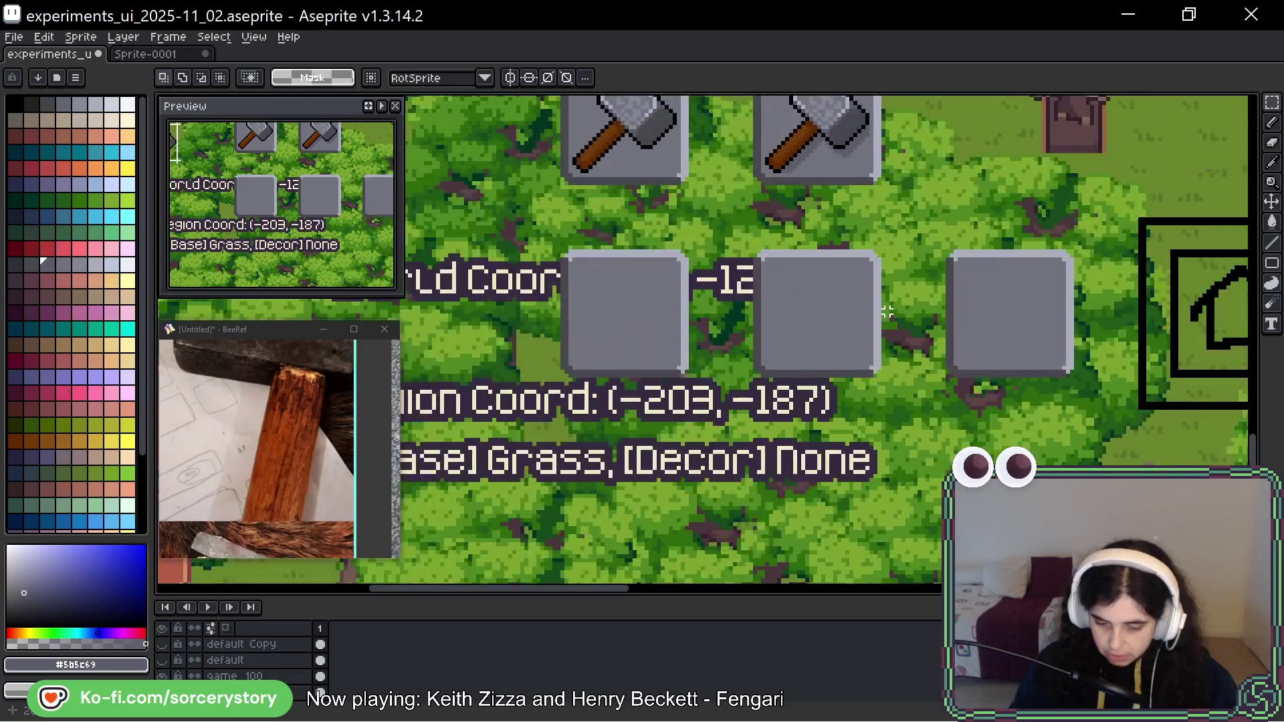
{"action": "left_click_drag", "start_coordinate": [721, 216], "coordinate": [916, 411]}
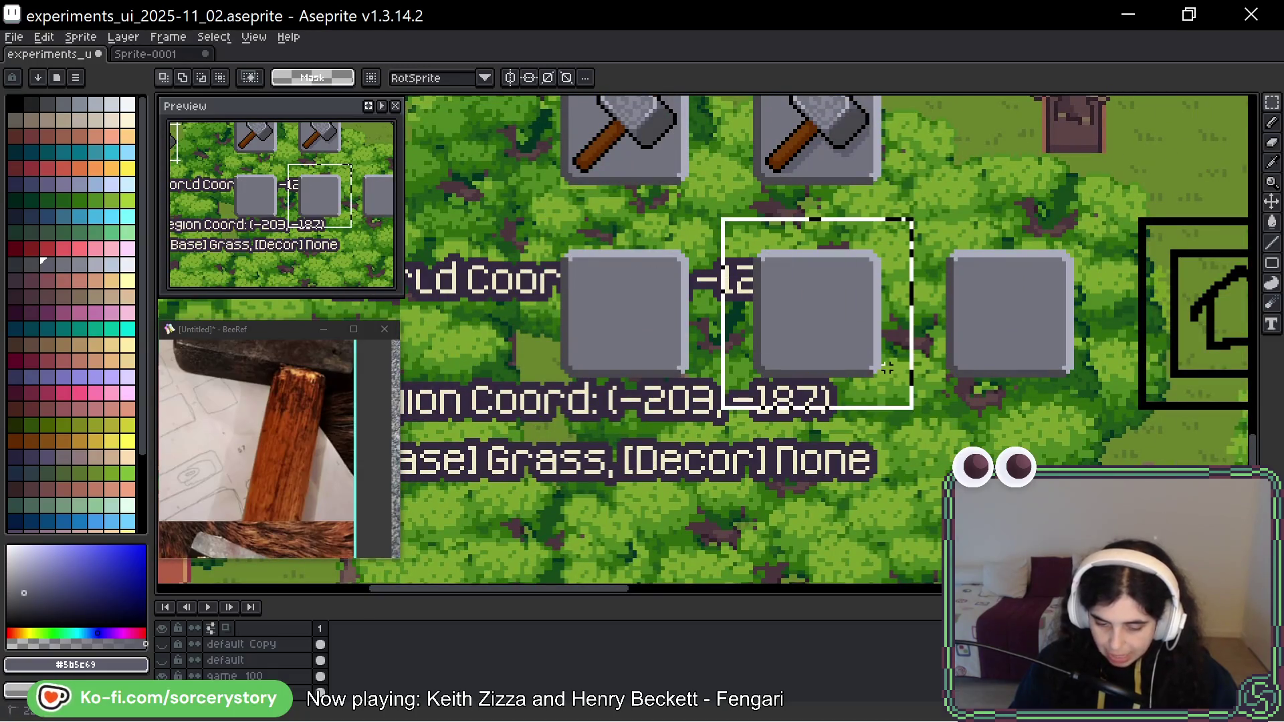
Fill the middle tile's top edges with a lighter grey.
{"action": "key", "text": "i"}
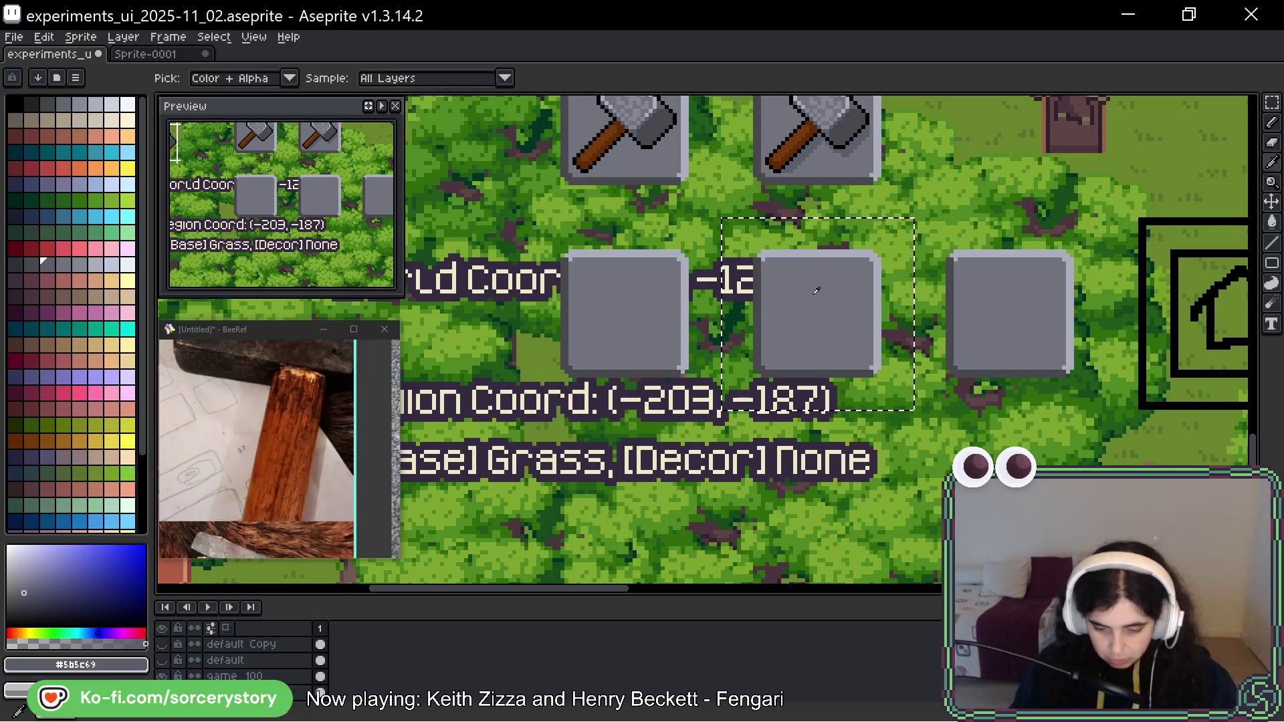
{"action": "left_click", "coordinate": [816, 291]}
{"action": "key", "text": "g"}
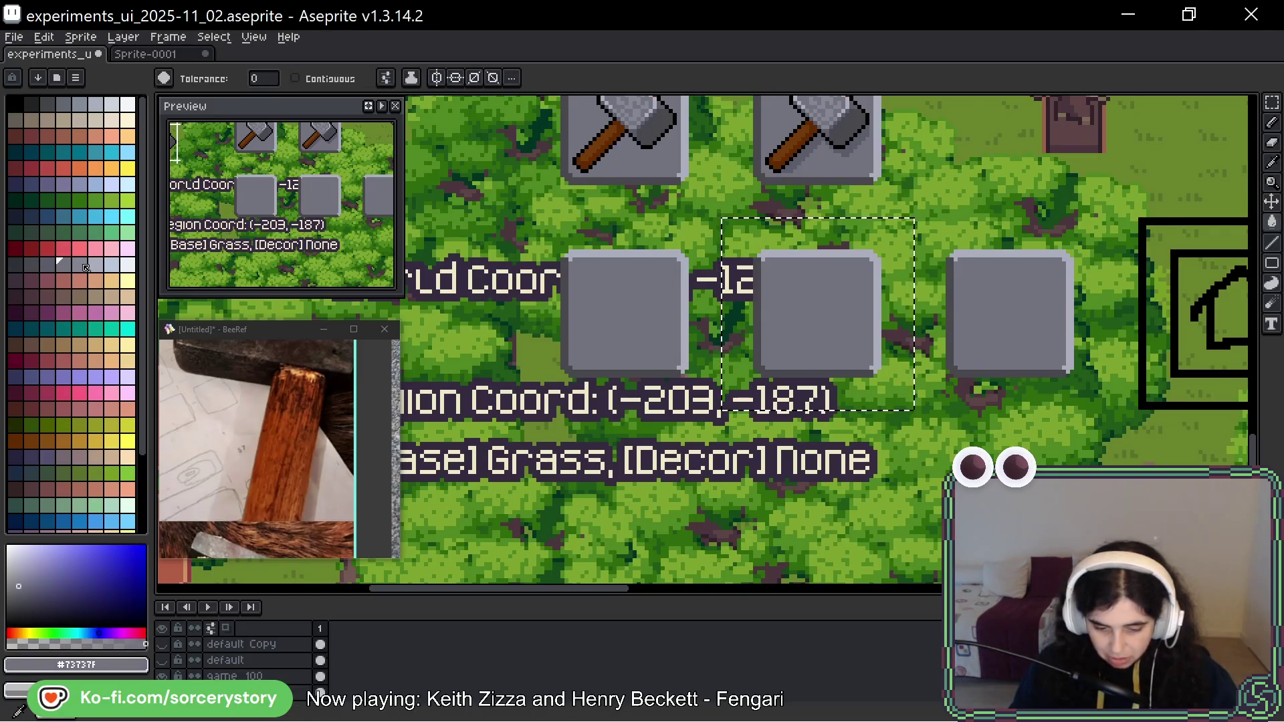
{"action": "key", "text": "i"}
{"action": "left_click", "coordinate": [797, 250]}
{"action": "key", "text": "g"}
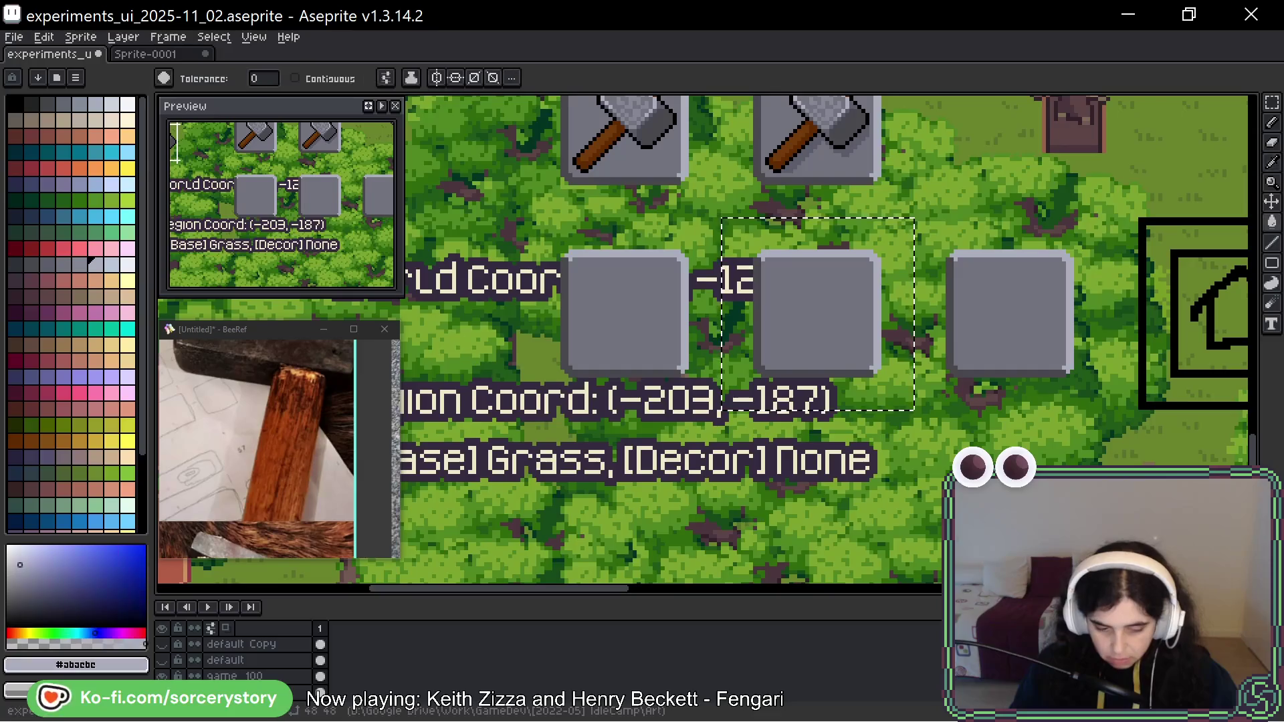
{"action": "scroll", "coordinate": [803, 280], "scroll_direction": "up", "scroll_amount": 1}
{"action": "left_click", "coordinate": [830, 254]}
Fill the middle tile's interior with a paler palette grey.
{"action": "key", "text": "i"}
{"action": "left_click", "coordinate": [811, 289]}
{"action": "key", "text": "g"}
{"action": "left_click", "coordinate": [79, 265]}
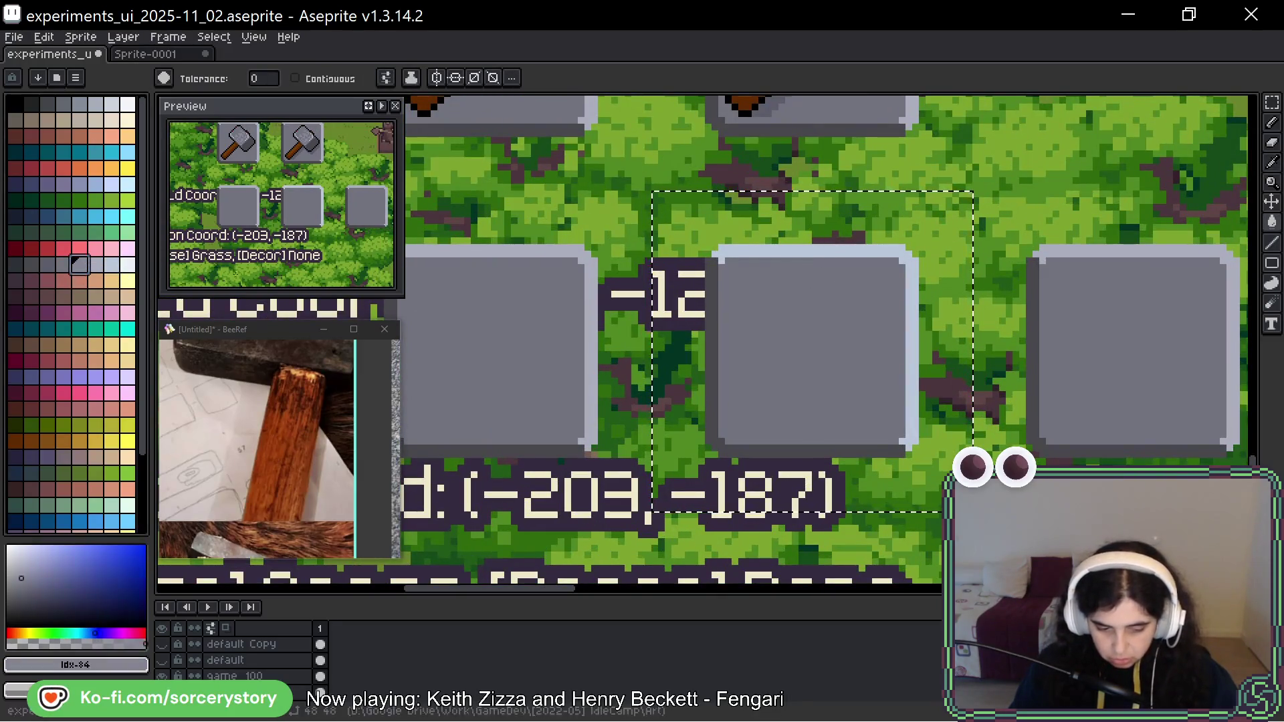
{"action": "left_click", "coordinate": [802, 321]}
{"action": "key", "text": "i"}
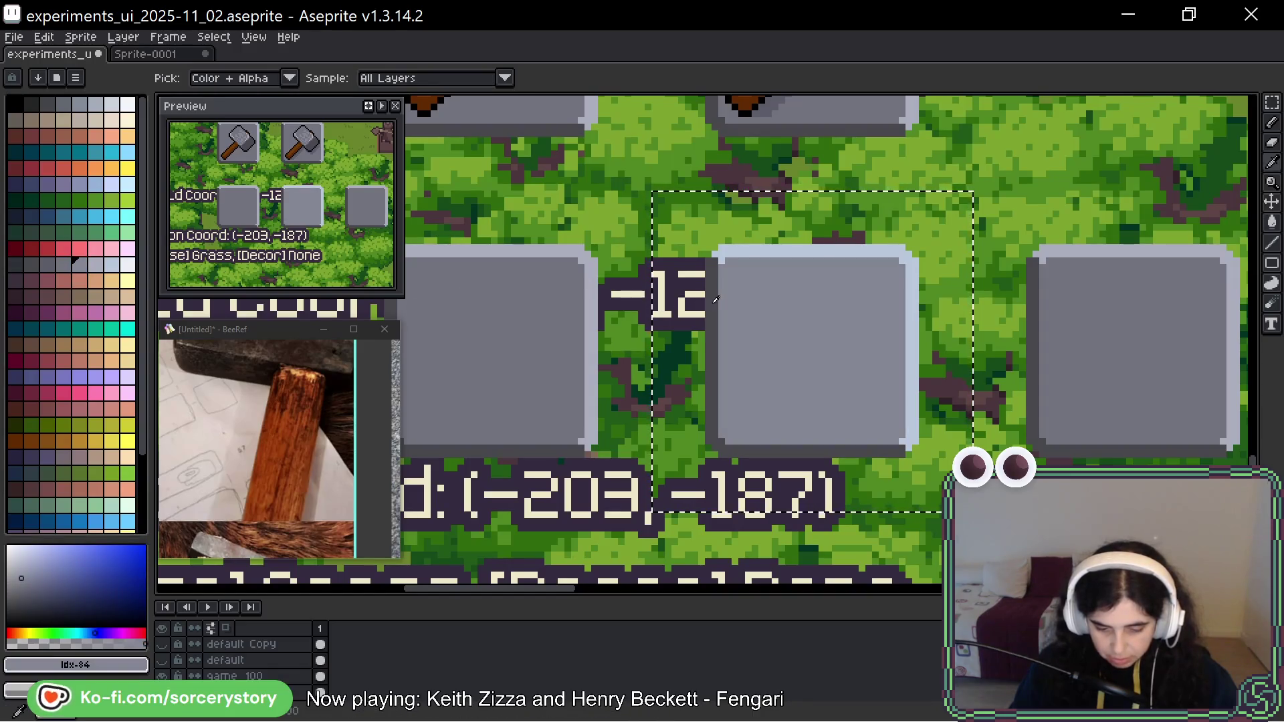
{"action": "left_click", "coordinate": [722, 287]}
{"action": "key", "text": "g"}
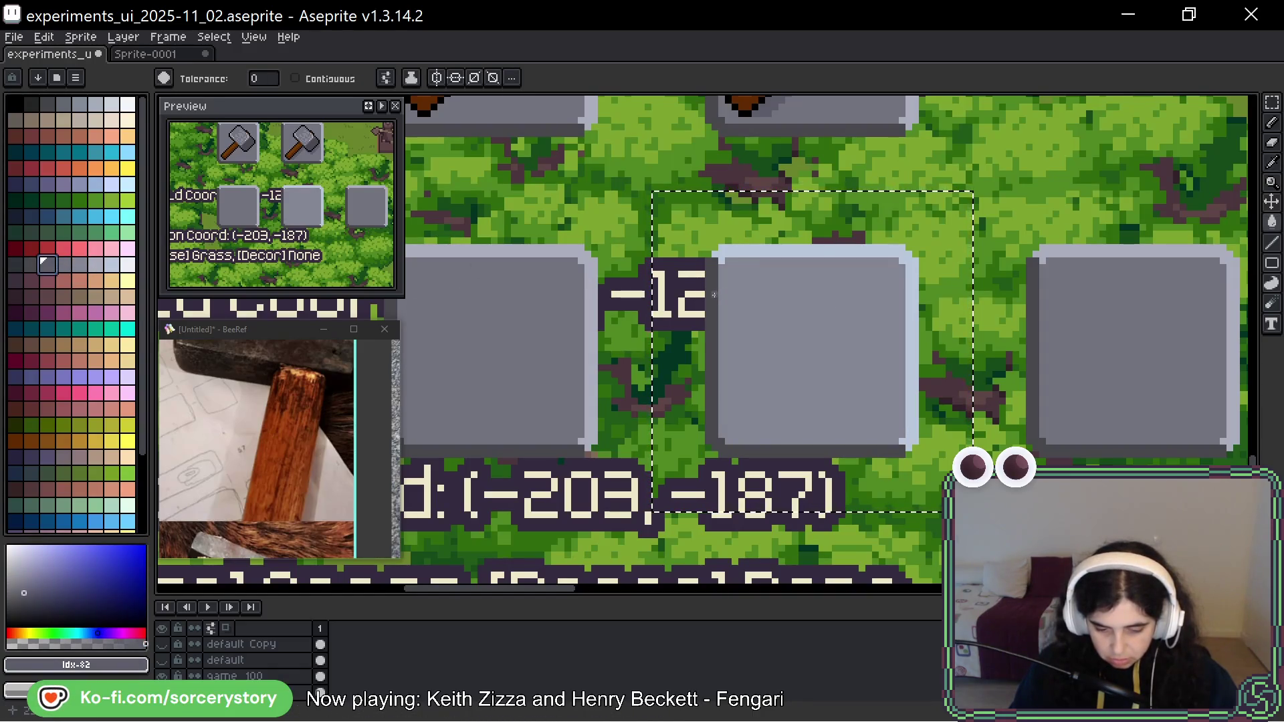
{"action": "scroll", "coordinate": [907, 209], "scroll_direction": "down", "scroll_amount": 3}
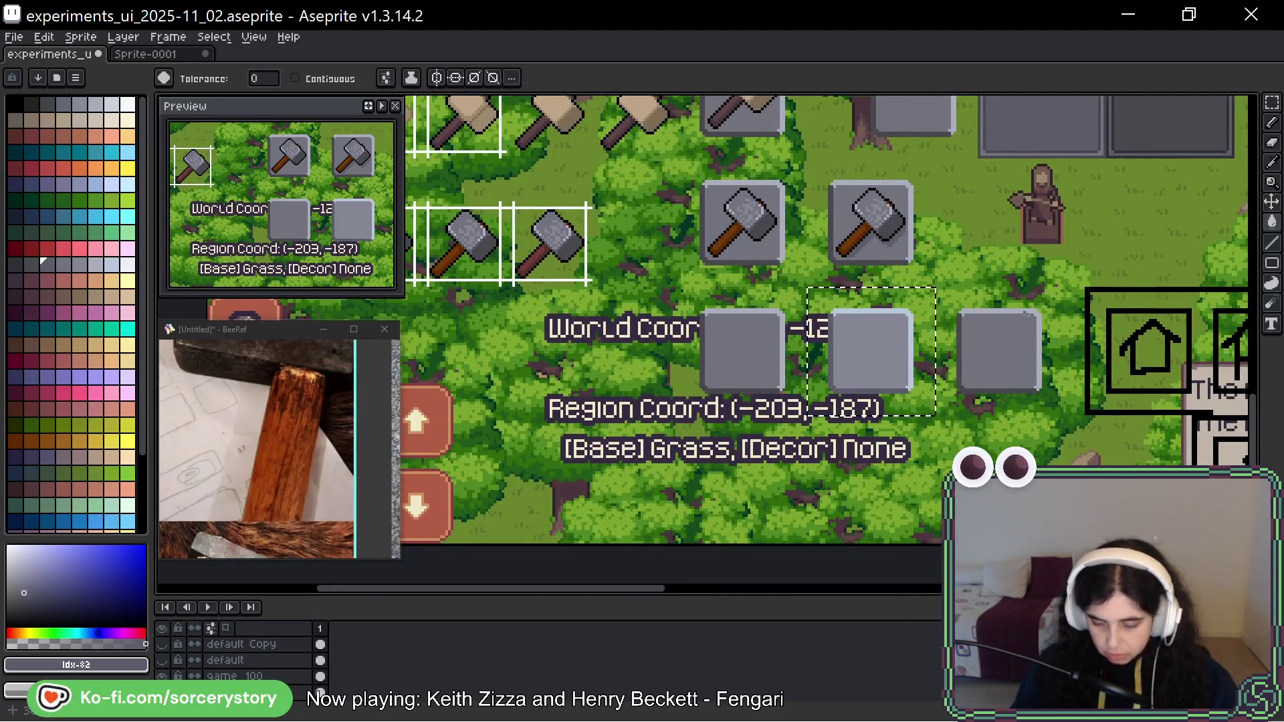
{"action": "scroll", "coordinate": [885, 364], "scroll_direction": "right", "scroll_amount": 4}
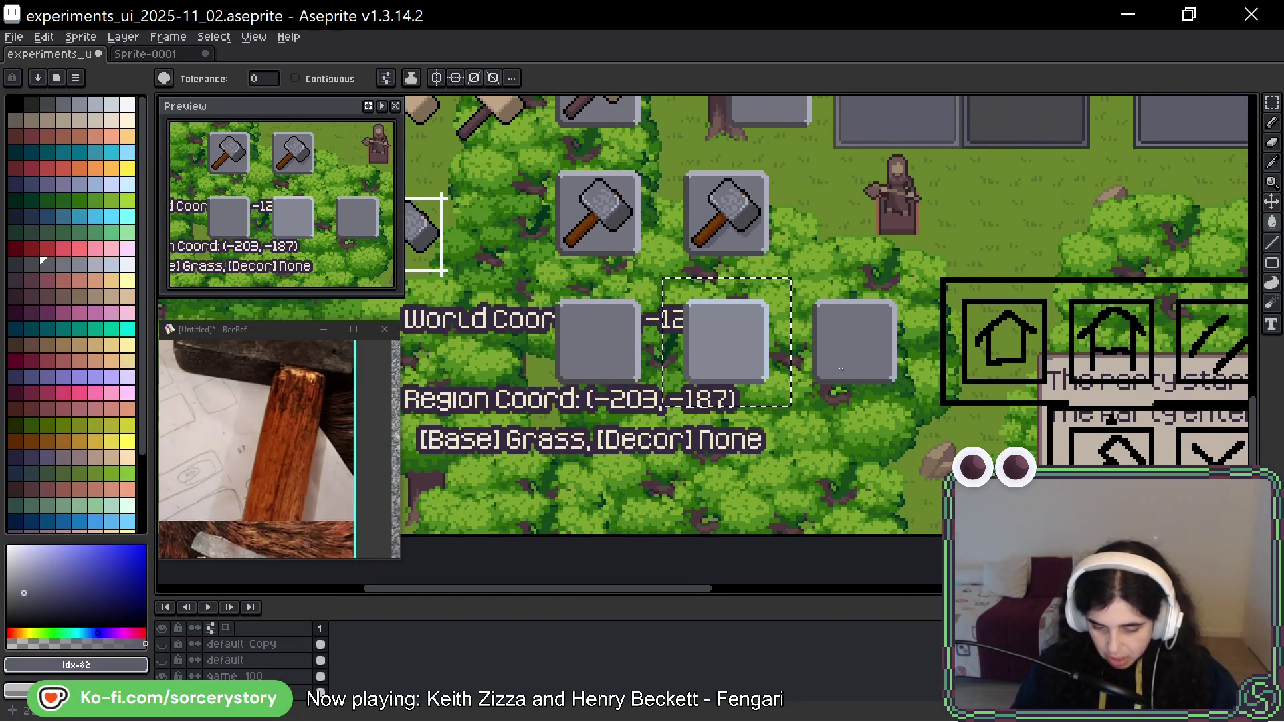
Marquee the right empty tile and fill its top and right edges light blue.
{"action": "left_click", "coordinate": [1272, 102]}
{"action": "left_click_drag", "start_coordinate": [793, 279], "coordinate": [880, 408]}
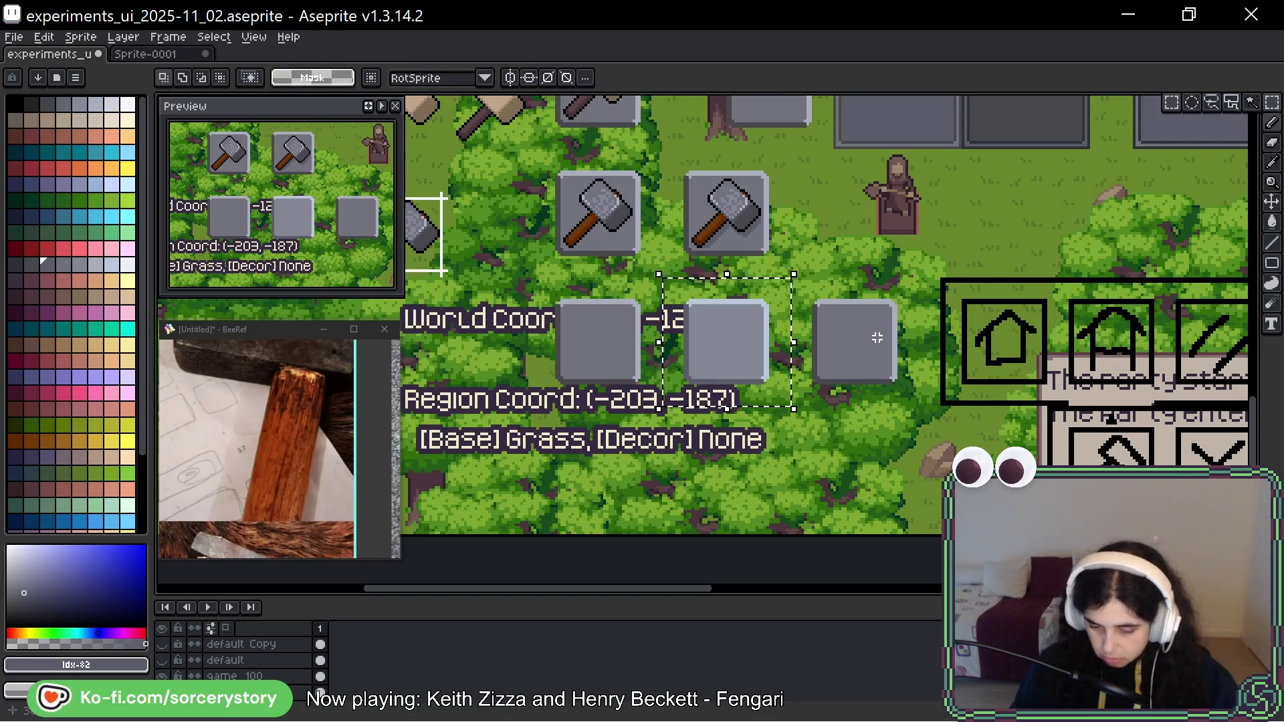
{"action": "scroll", "coordinate": [831, 330], "scroll_direction": "up", "scroll_amount": 2}
{"action": "left_click_drag", "start_coordinate": [937, 441], "coordinate": [1048, 441]}
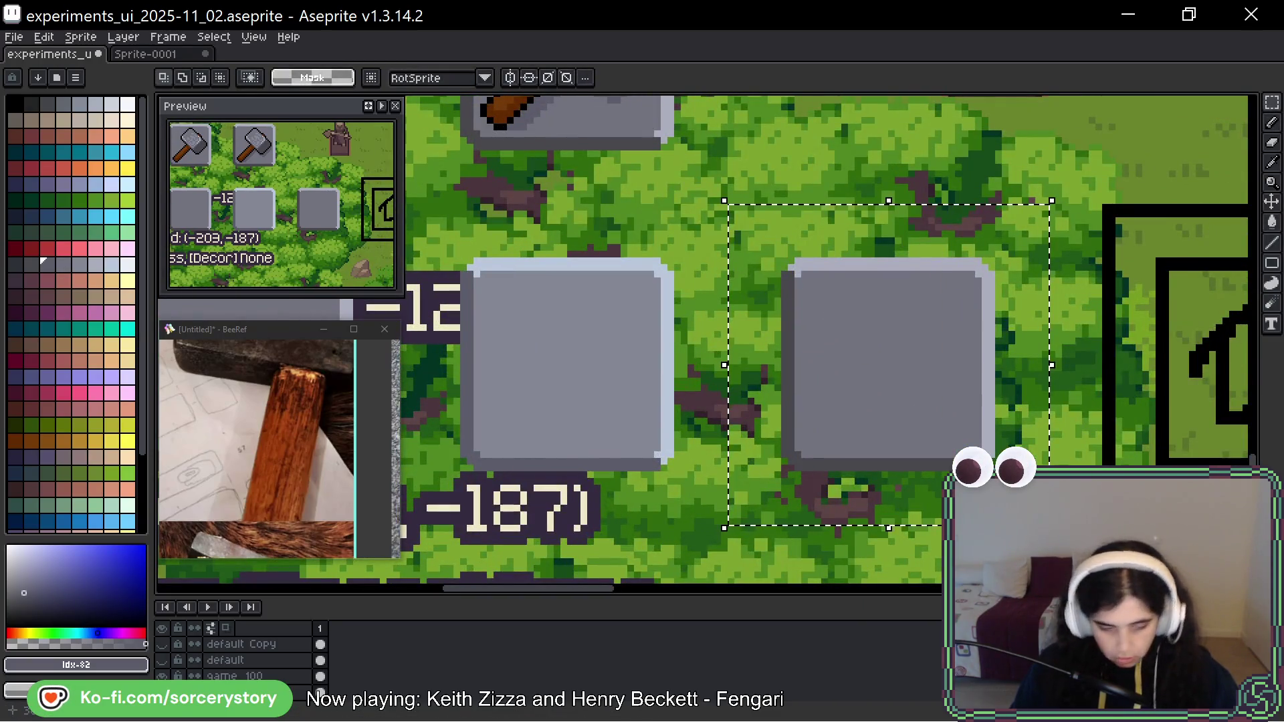
{"action": "key", "text": "g"}
{"action": "key", "text": "i"}
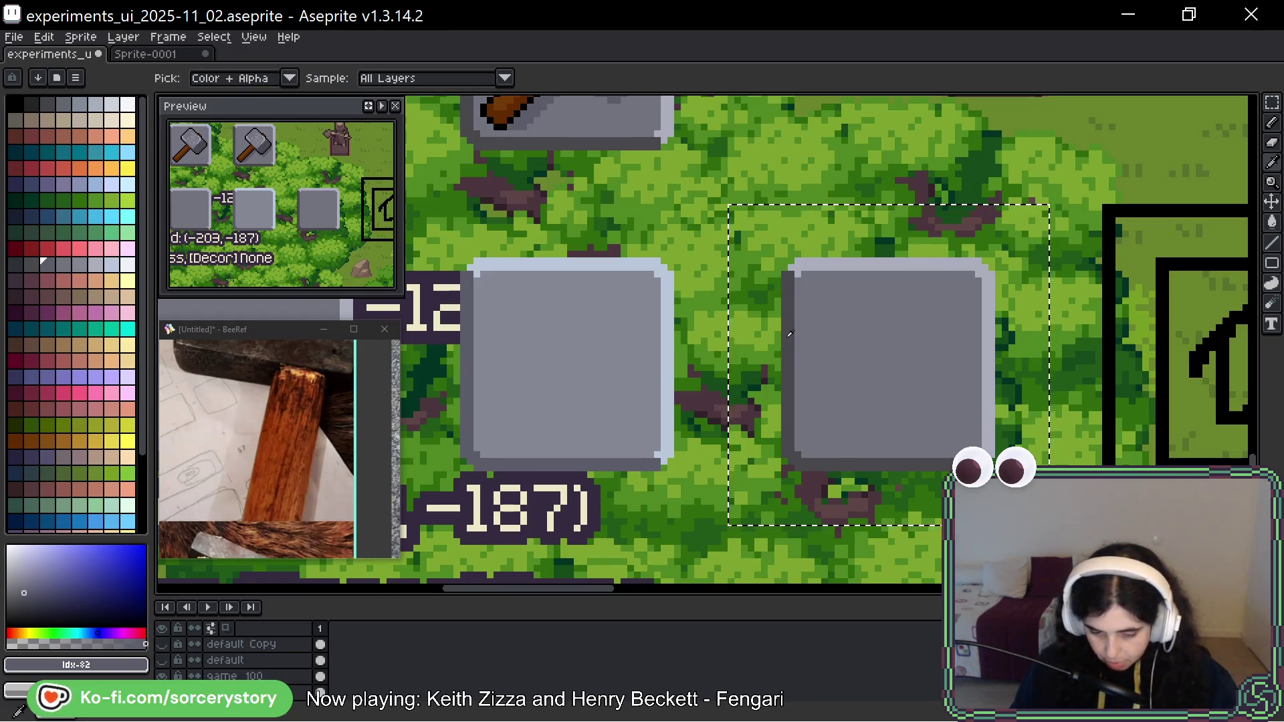
{"action": "left_click", "coordinate": [790, 333]}
{"action": "key", "text": "g"}
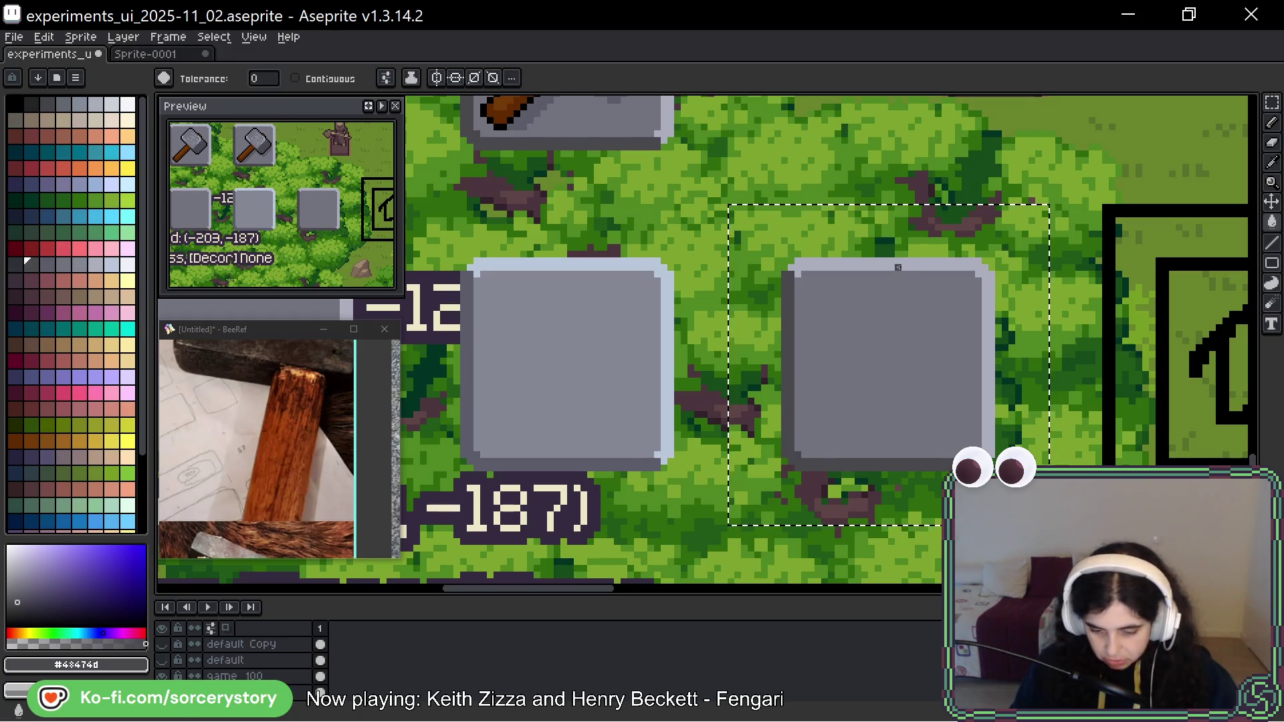
{"action": "left_click", "coordinate": [94, 219]}
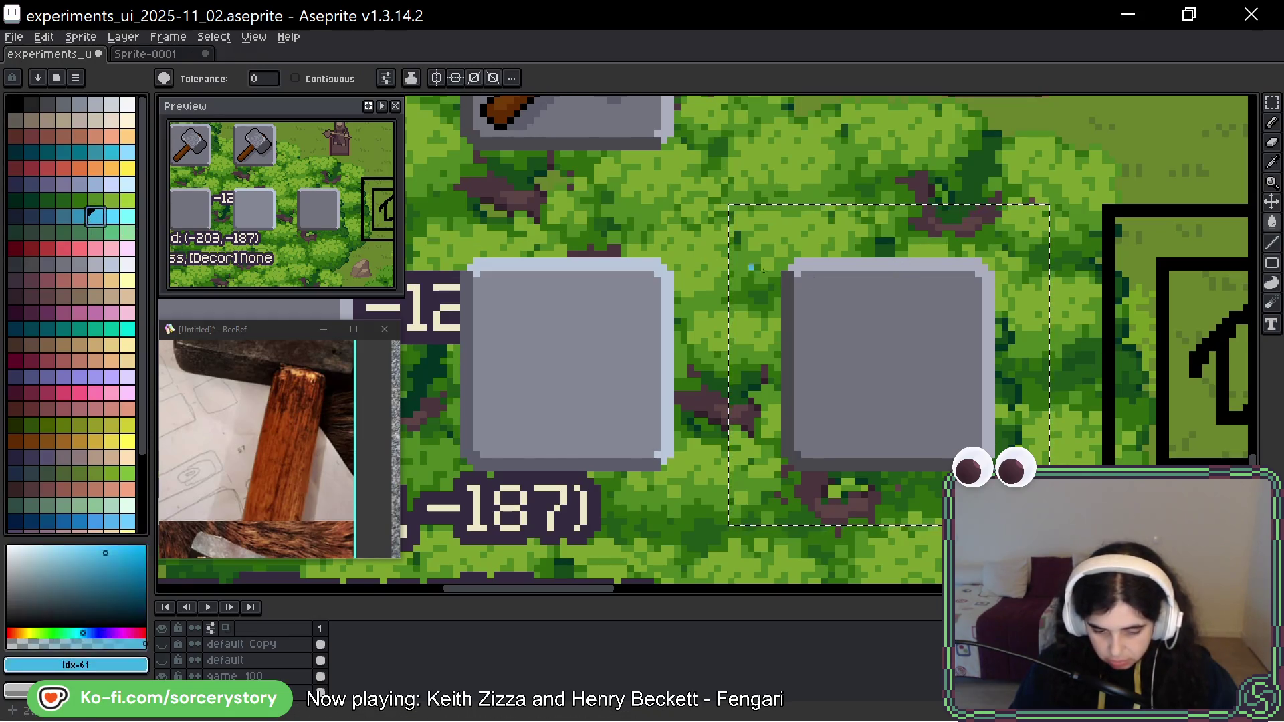
{"action": "left_click", "coordinate": [883, 264]}
Recolour the right tile's left and bottom edges light grey and its blue border dark grey.
{"action": "key", "text": "i"}
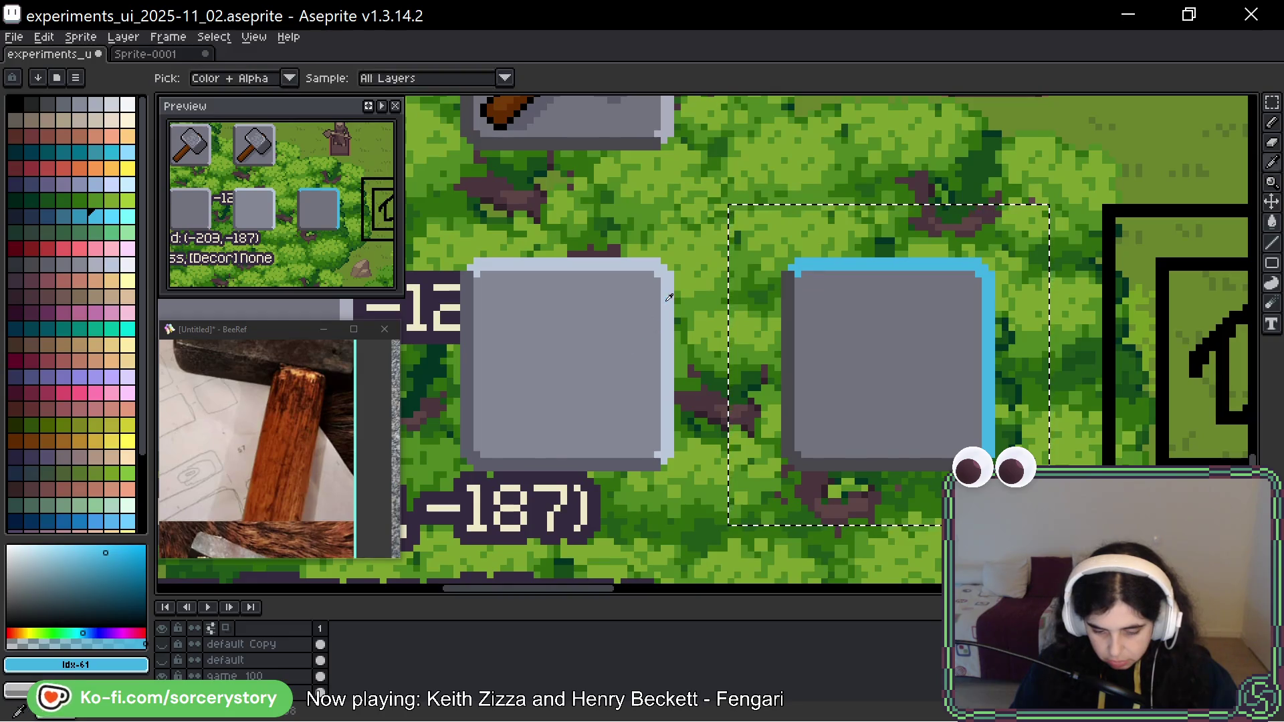
{"action": "left_click", "coordinate": [666, 335]}
{"action": "key", "text": "g"}
{"action": "left_click", "coordinate": [789, 327]}
{"action": "key", "text": "i"}
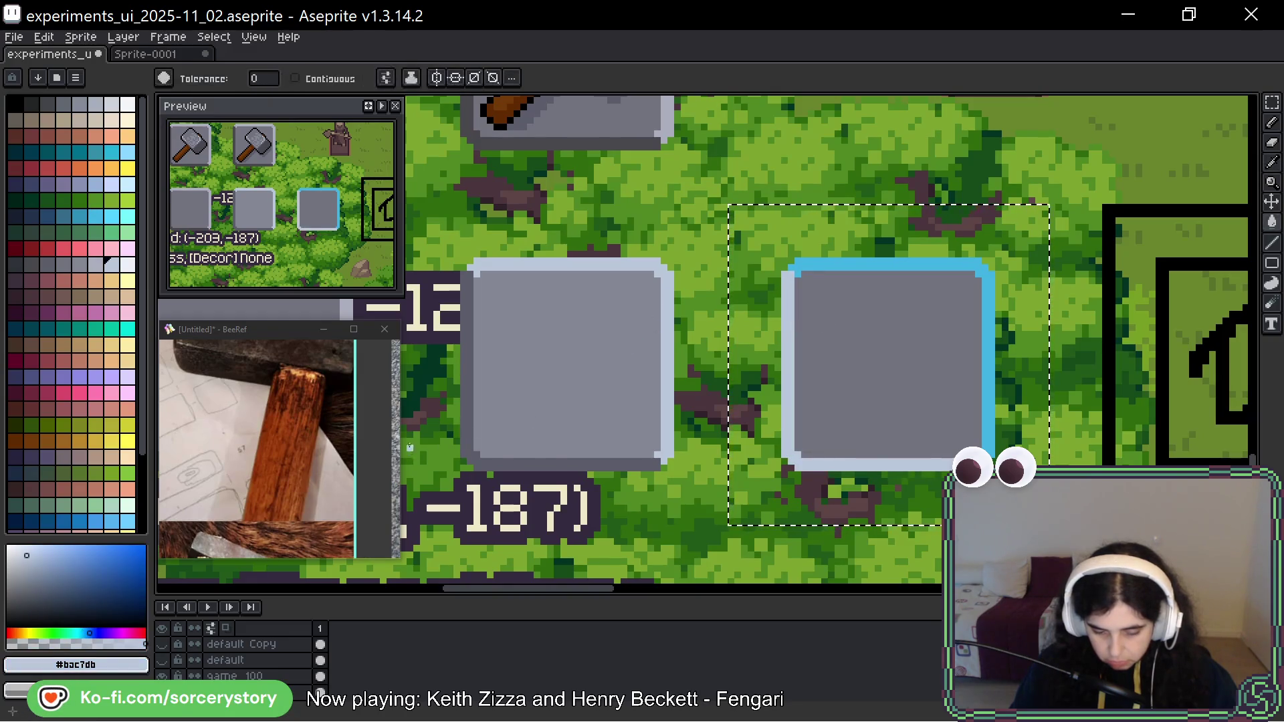
{"action": "left_click_drag", "start_coordinate": [346, 292], "coordinate": [607, 284]}
{"action": "left_click", "coordinate": [607, 284]}
{"action": "key", "text": "g"}
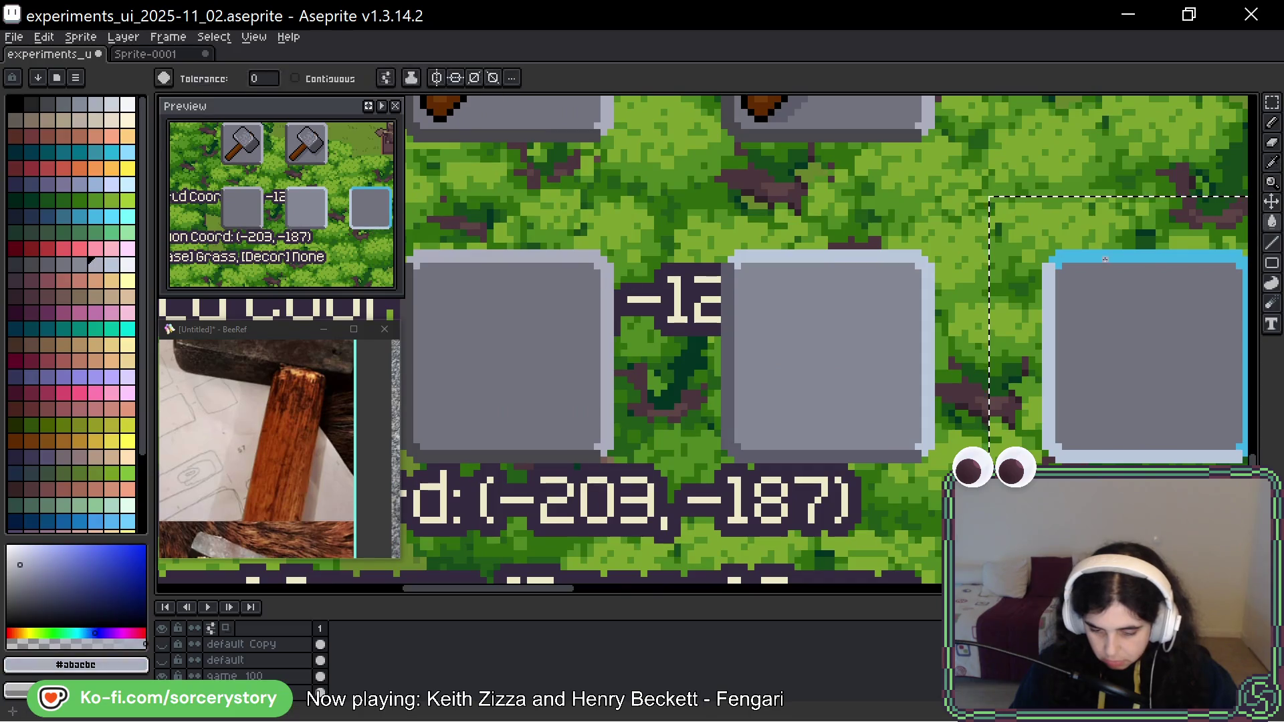
{"action": "key", "text": "i"}
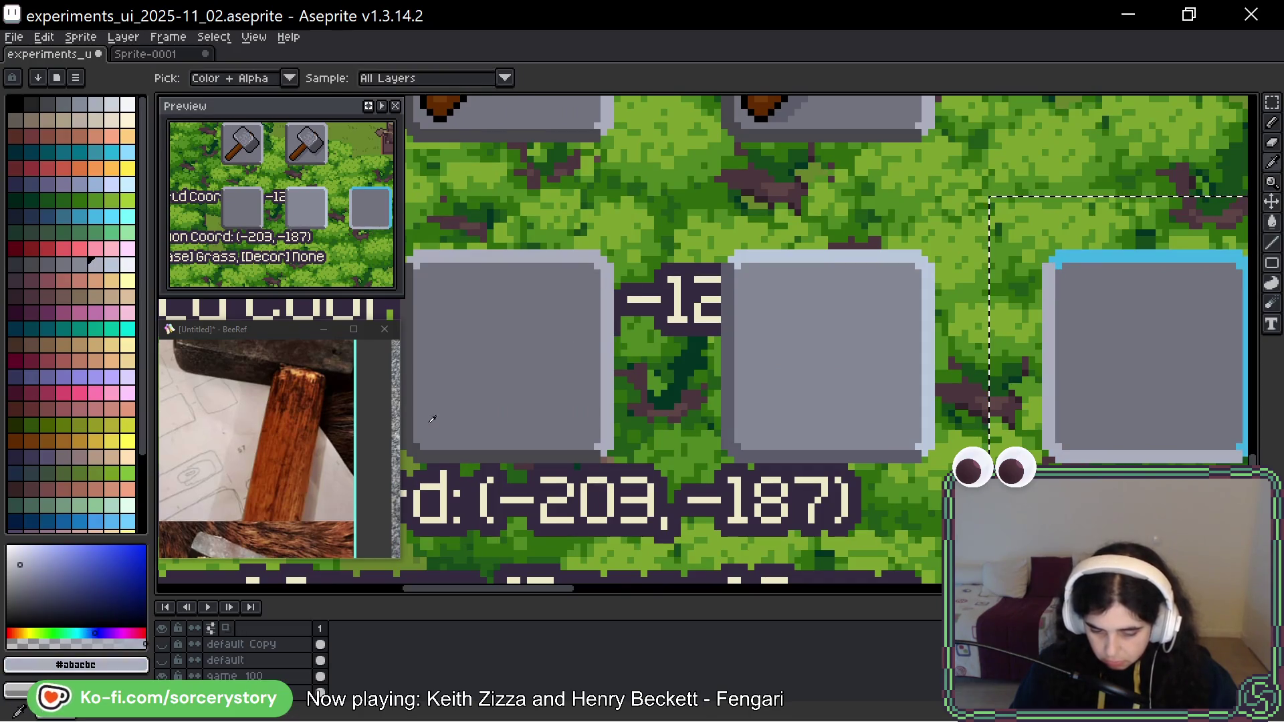
{"action": "left_click", "coordinate": [829, 134]}
{"action": "key", "text": "g"}
{"action": "left_click", "coordinate": [1168, 264]}
Fill the right tile's interior with a darker palette grey.
{"action": "left_click_drag", "start_coordinate": [1168, 268], "coordinate": [863, 279]}
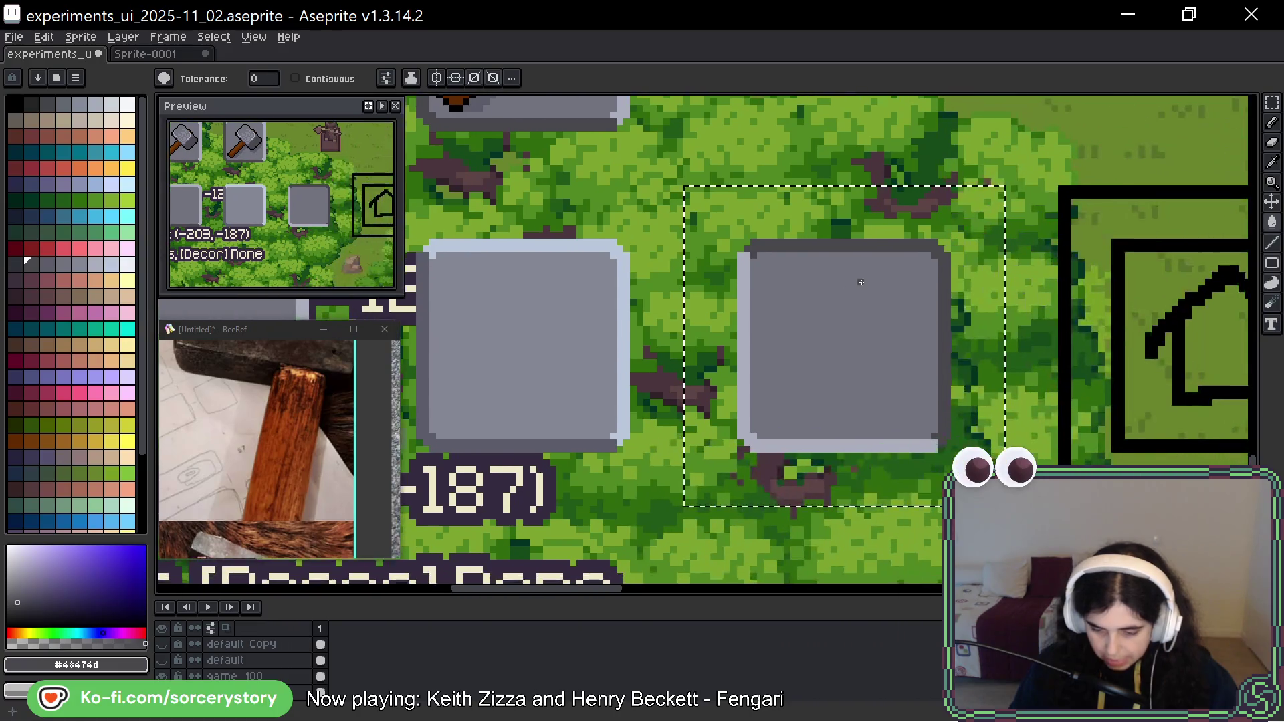
{"action": "key", "text": "i"}
{"action": "left_click", "coordinate": [861, 281]}
{"action": "key", "text": "g"}
{"action": "left_click", "coordinate": [861, 281]}
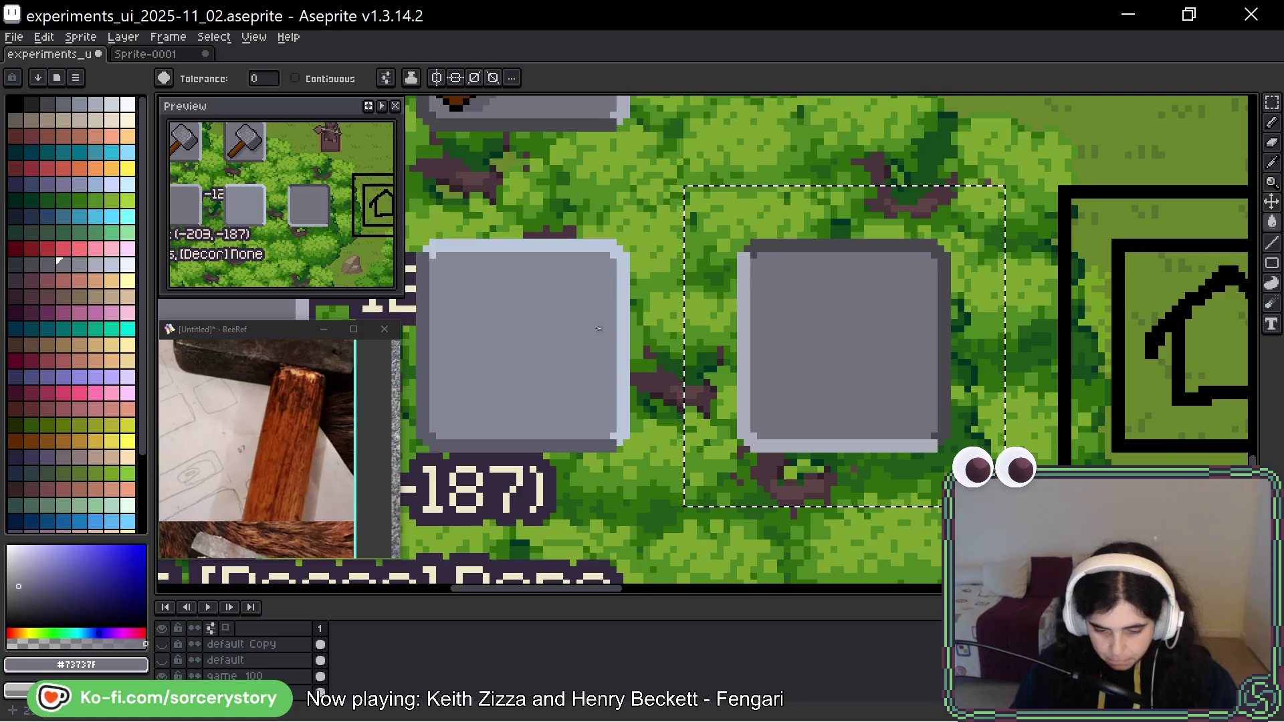
{"action": "scroll", "coordinate": [560, 303], "scroll_direction": "left", "scroll_amount": 5}
{"action": "key", "text": "i"}
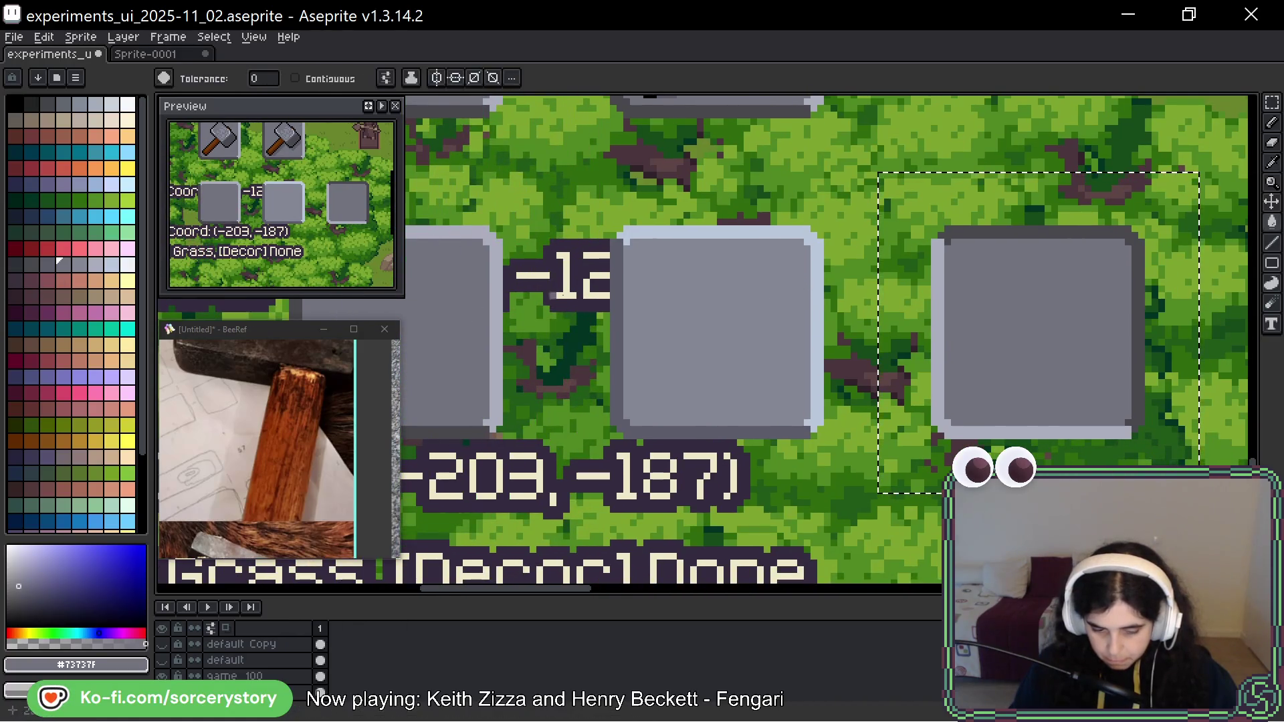
{"action": "left_click", "coordinate": [438, 429]}
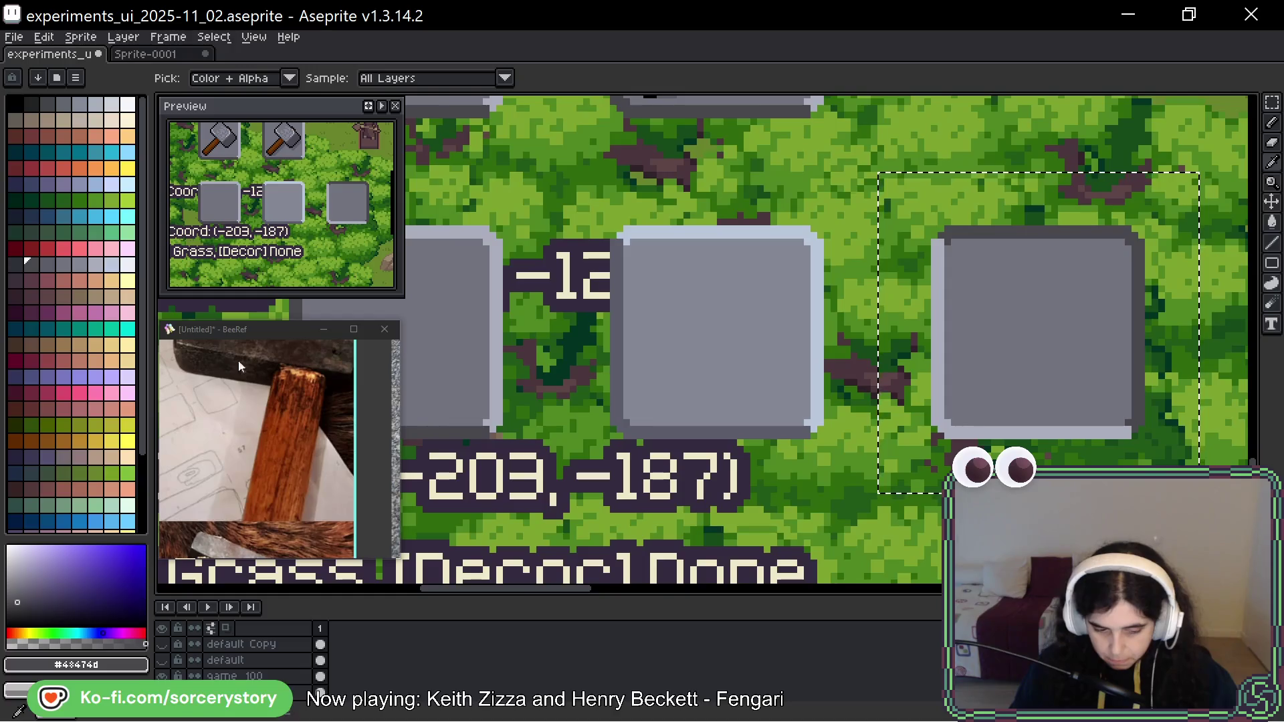
{"action": "key", "text": "g"}
{"action": "left_click", "coordinate": [1061, 369]}
{"action": "scroll", "coordinate": [1061, 368], "scroll_direction": "down", "scroll_amount": 2}
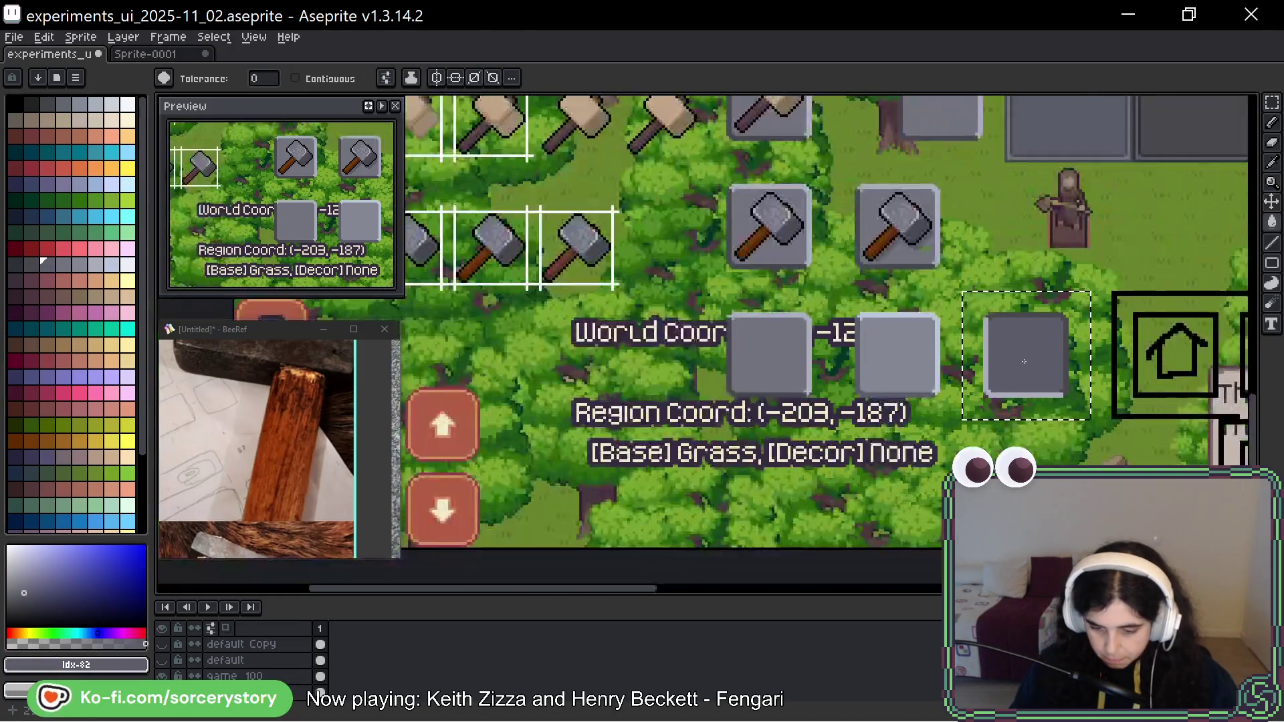
{"action": "scroll", "coordinate": [1061, 369], "scroll_direction": "down", "scroll_amount": 3}
{"action": "scroll", "coordinate": [987, 345], "scroll_direction": "up", "scroll_amount": 1}
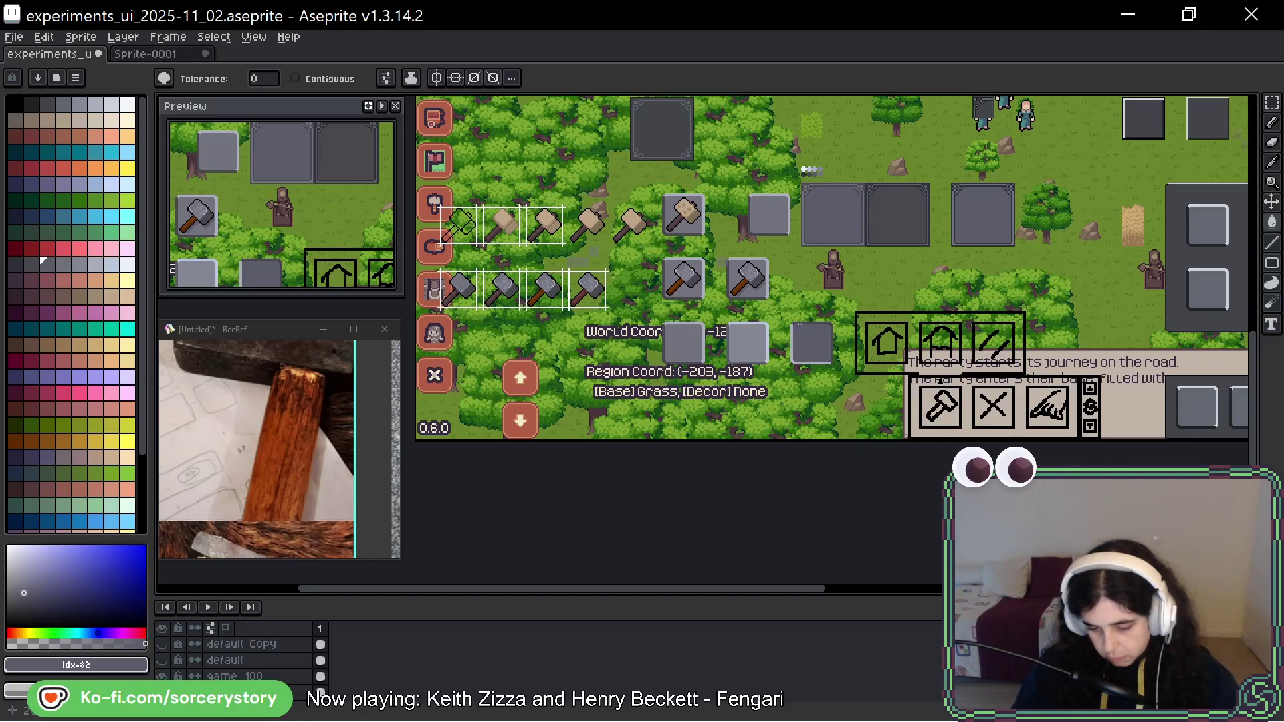
{"action": "scroll", "coordinate": [801, 324], "scroll_direction": "up", "scroll_amount": 3}
{"action": "left_click_drag", "start_coordinate": [809, 378], "coordinate": [922, 333]}
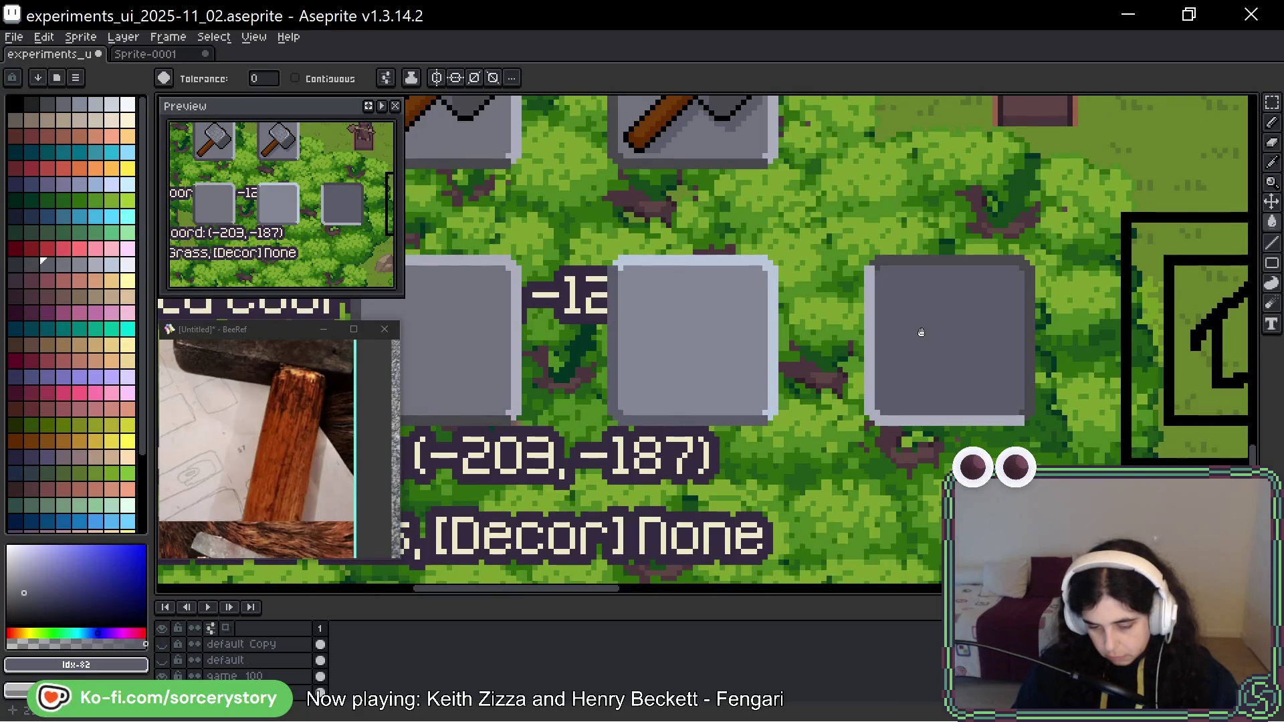
{"action": "left_click_drag", "start_coordinate": [921, 332], "coordinate": [1047, 323]}
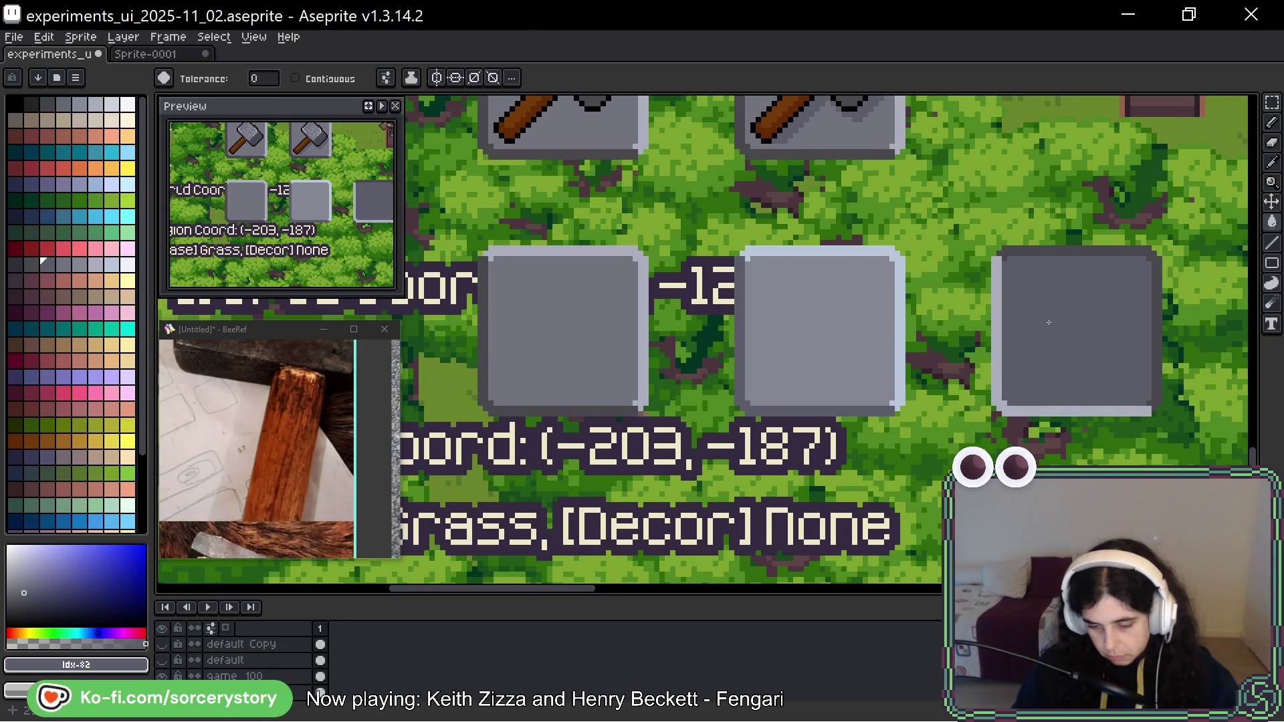
{"action": "left_click_drag", "start_coordinate": [1048, 323], "coordinate": [929, 323]}
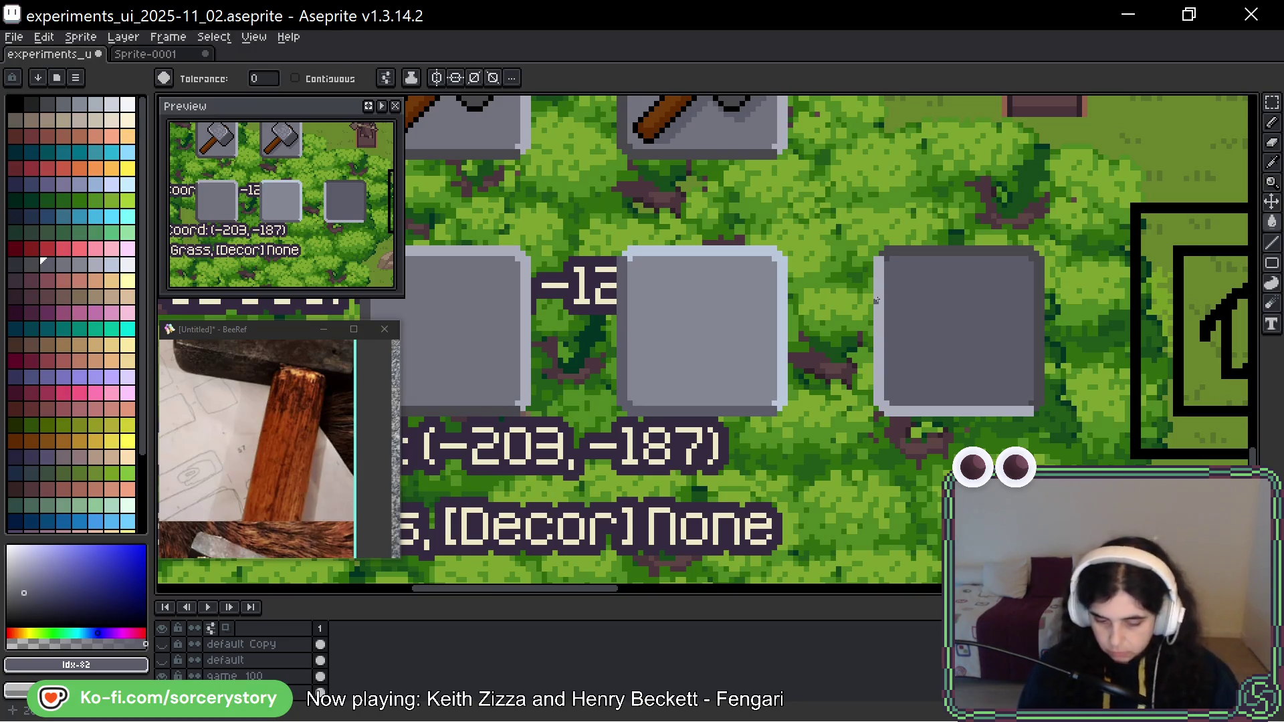
{"action": "mouse_move", "coordinate": [877, 301]}
{"action": "left_mouse_down"}
{"action": "mouse_move", "coordinate": [929, 283]}
{"action": "mouse_move", "coordinate": [889, 283]}
{"action": "left_mouse_up"}
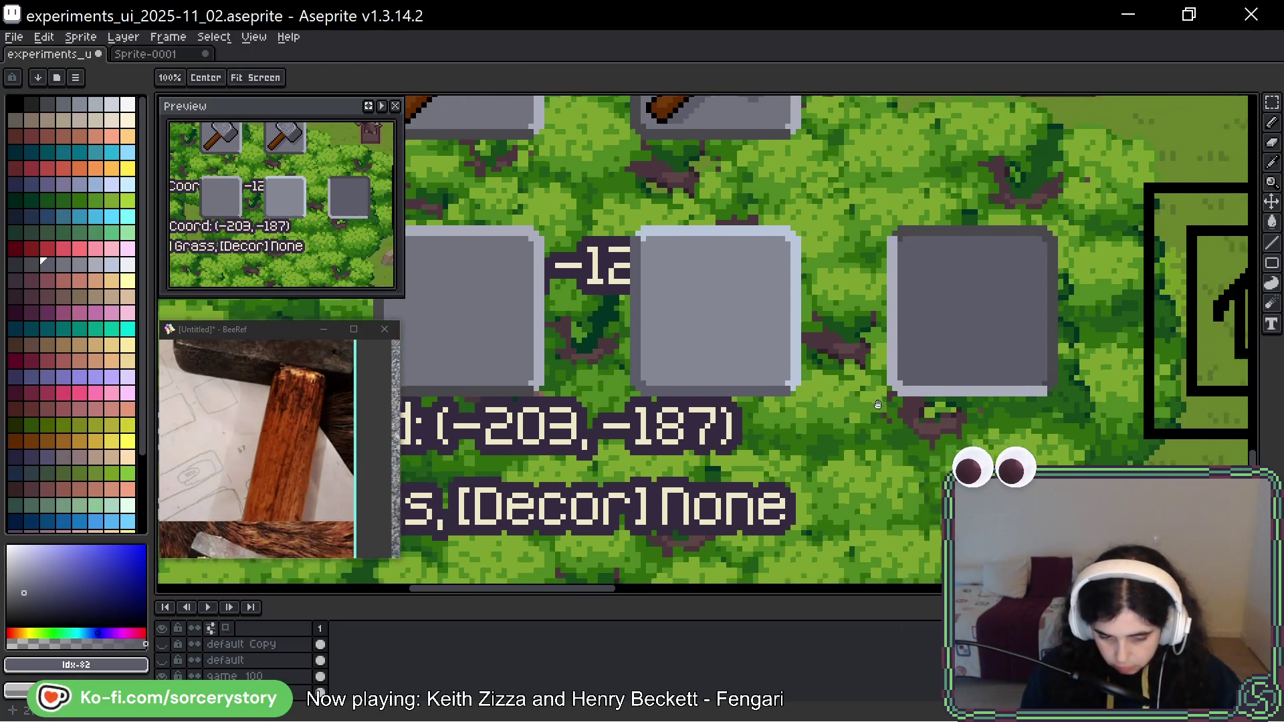
{"action": "key", "text": "w"}
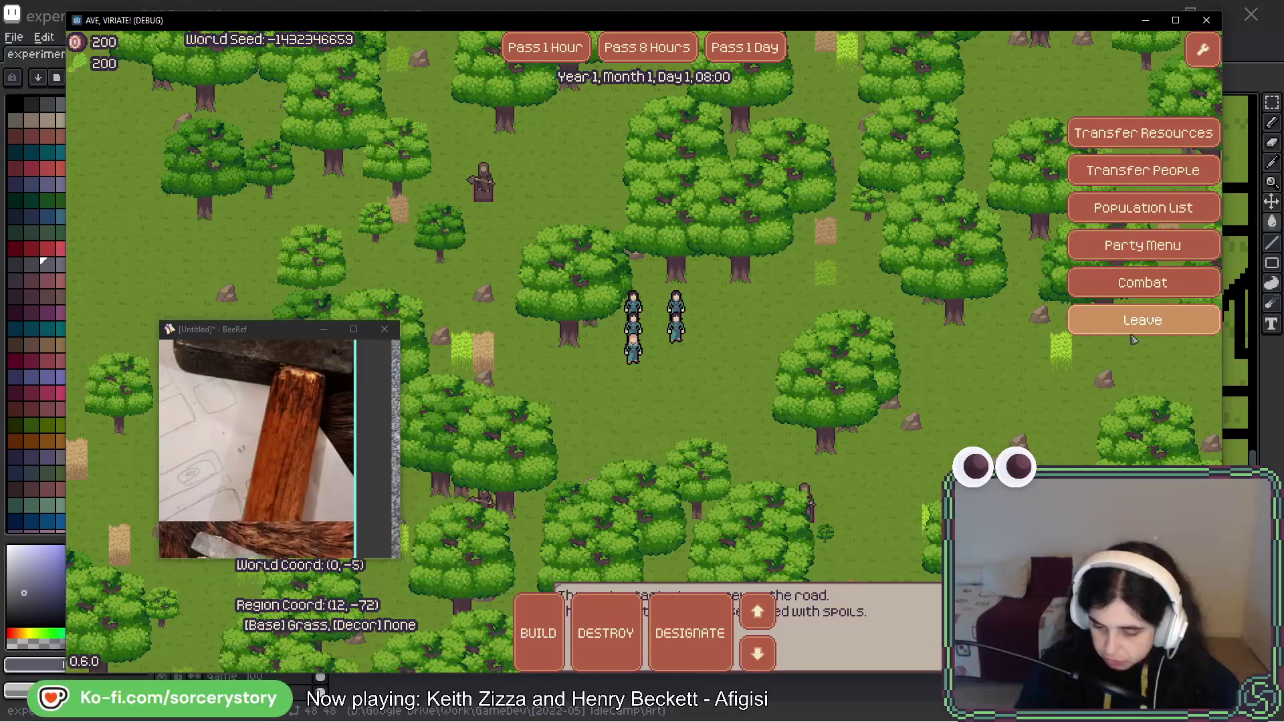
Bring another party member out with Leave, cancel the resource trade, and return to Aseprite.
{"action": "left_click", "coordinate": [1127, 321]}
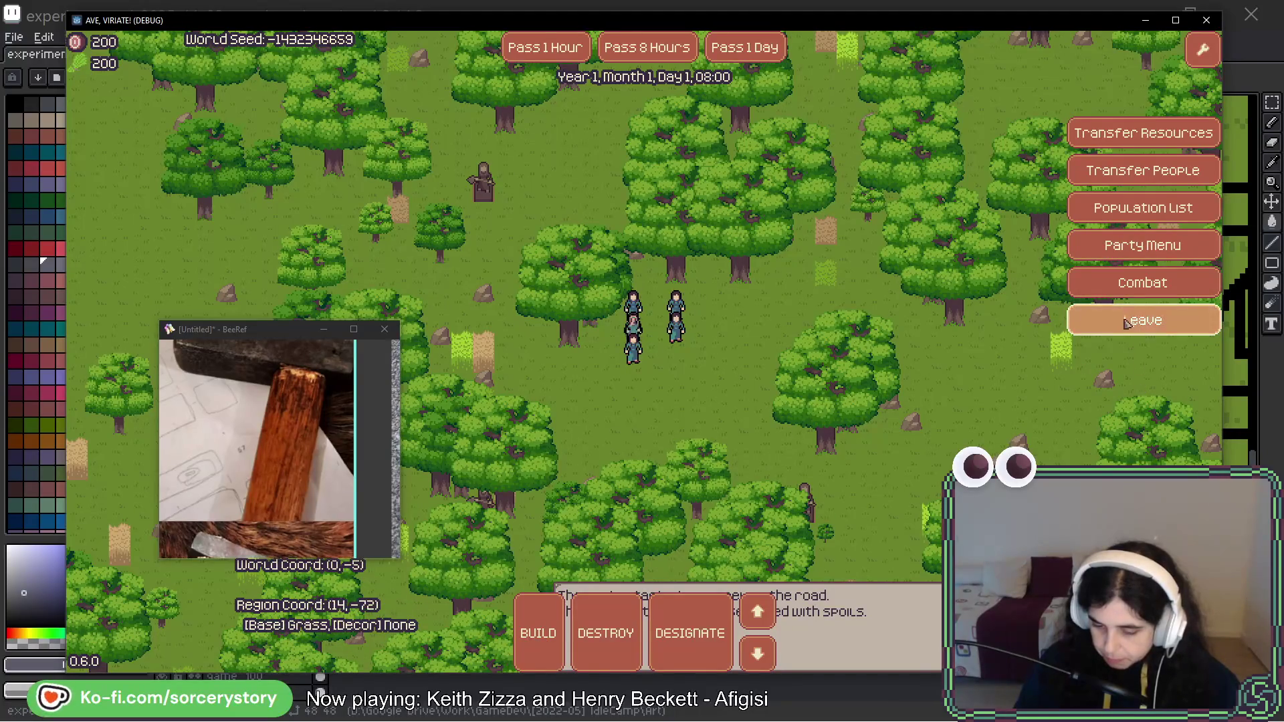
{"action": "left_click", "coordinate": [1127, 321]}
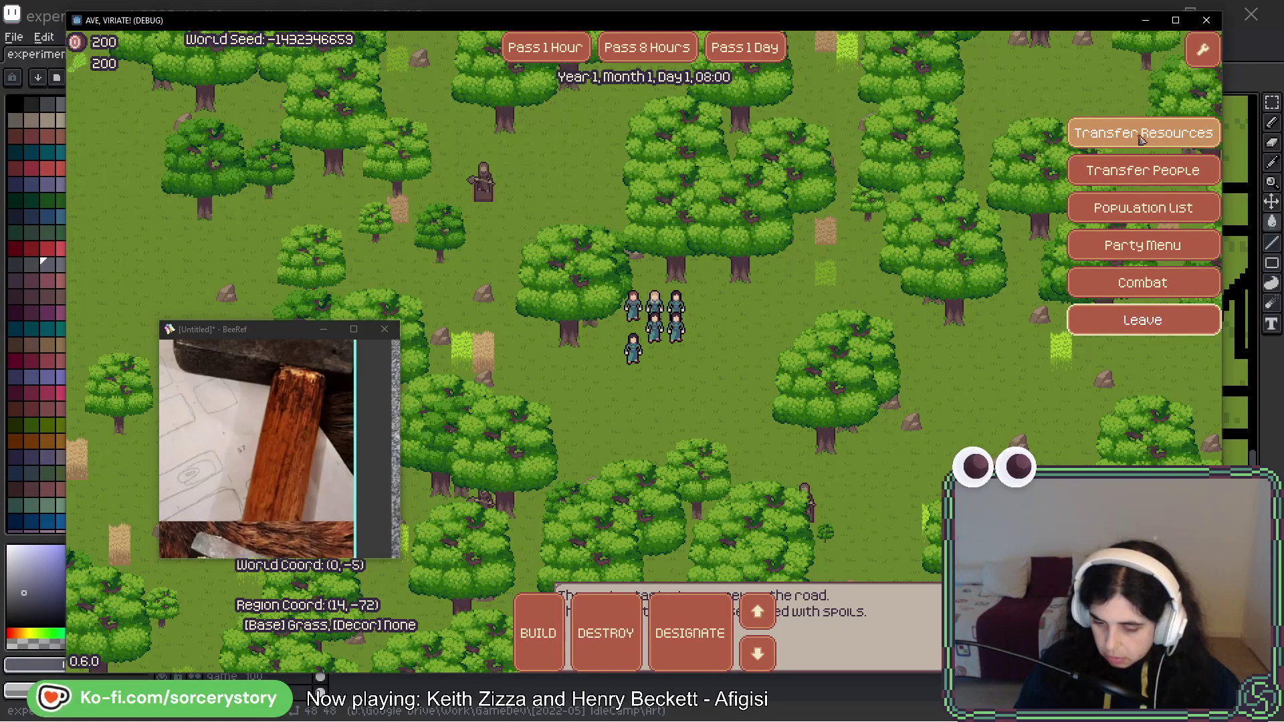
{"action": "left_click", "coordinate": [1117, 134]}
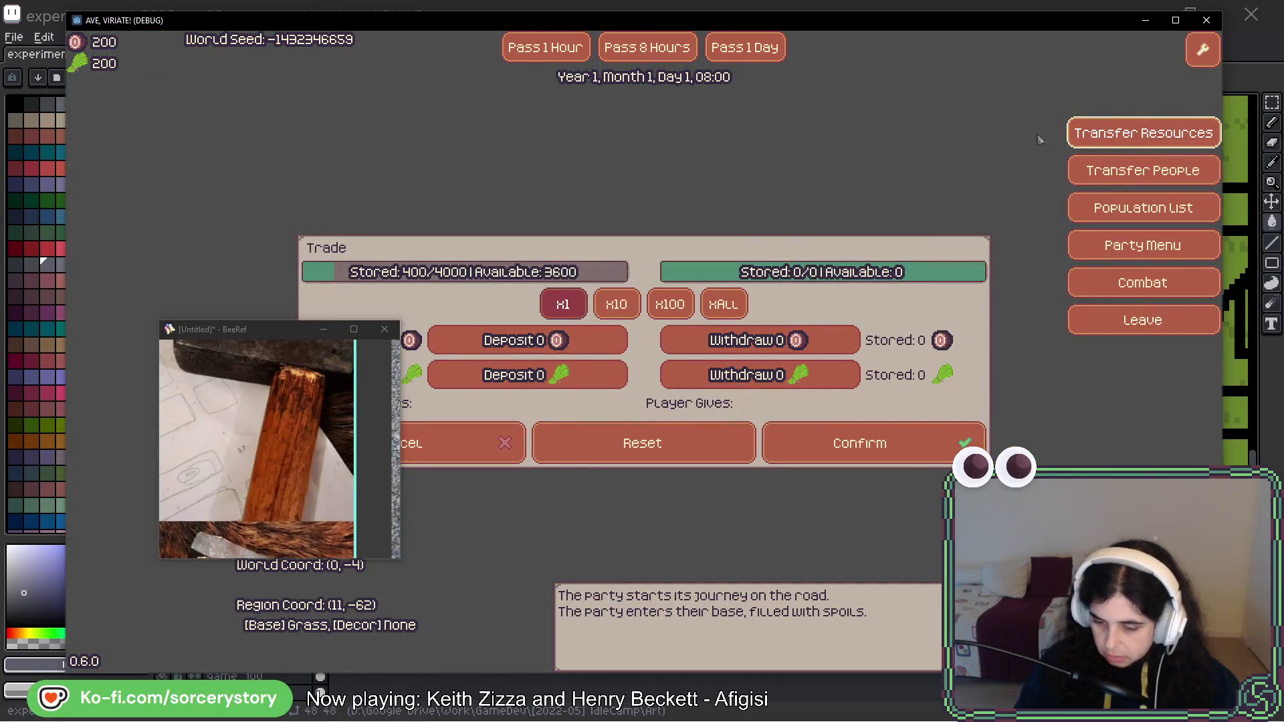
{"action": "key", "text": "Escape"}
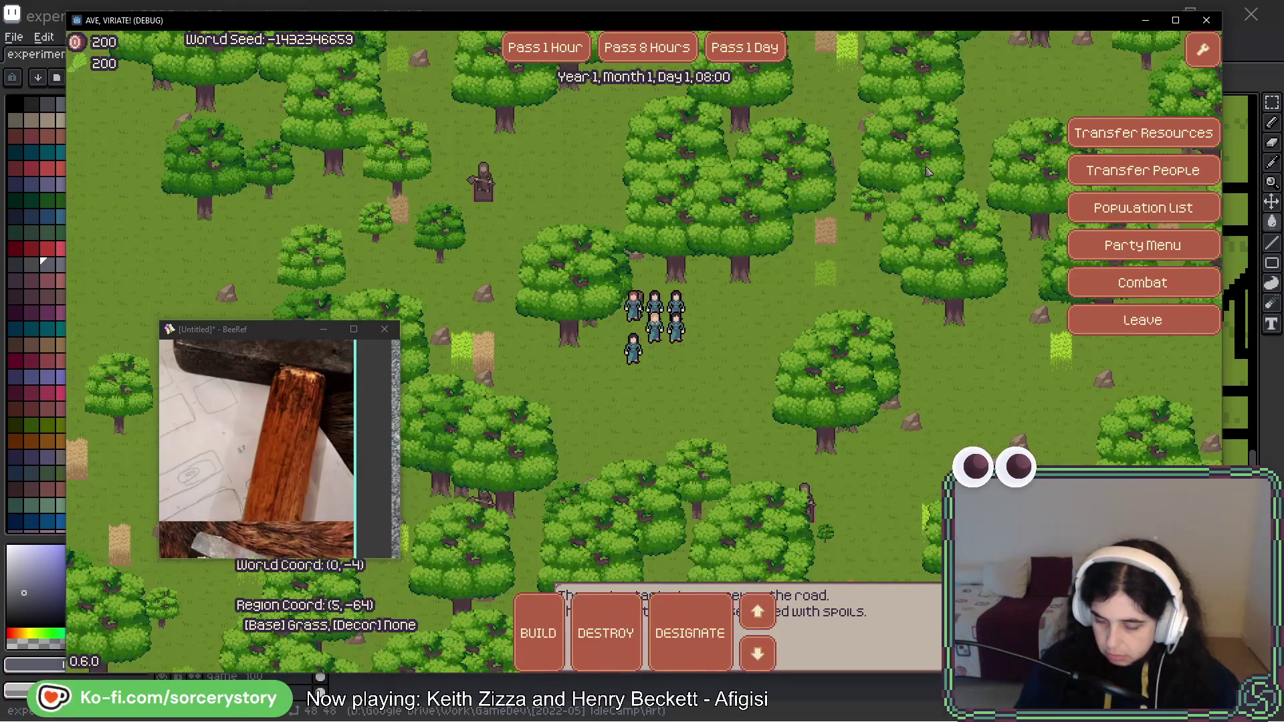
{"action": "left_click", "coordinate": [1016, 9]}
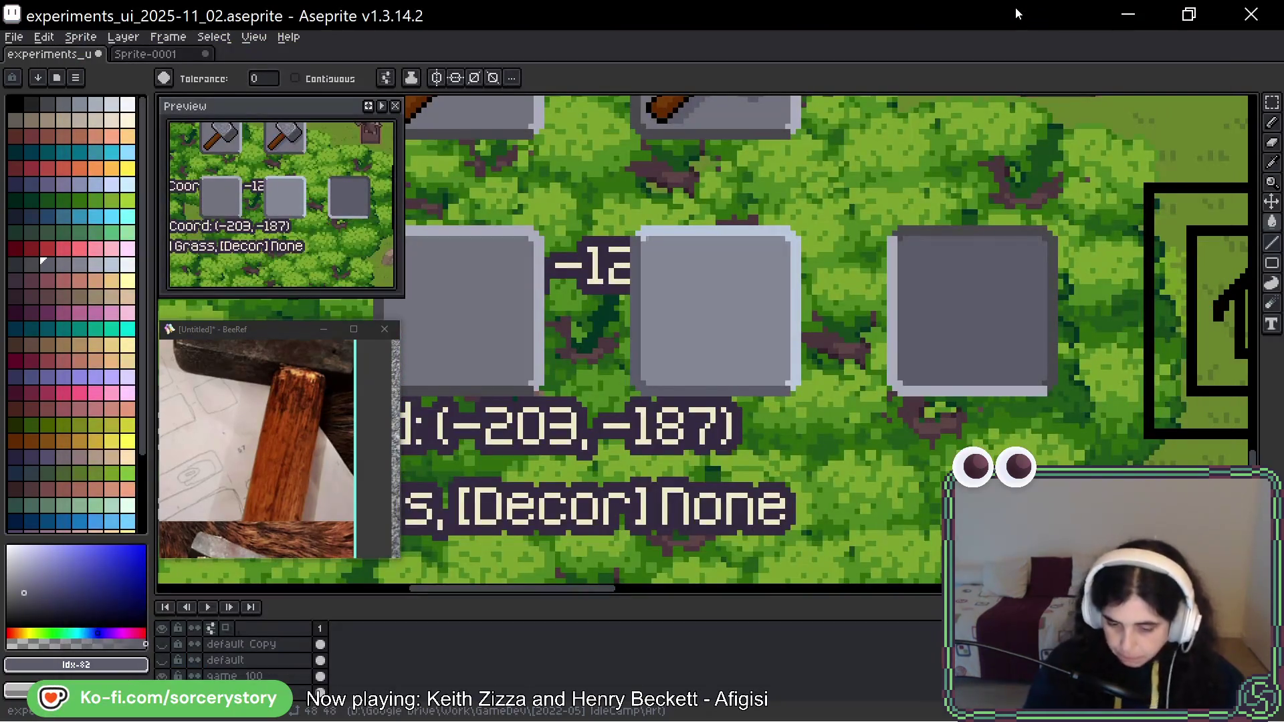
Select a grey hammer from the sprite row with the Rectangular Marquee and copy it.
{"action": "mouse_move", "coordinate": [856, 336]}
{"action": "left_mouse_down"}
{"action": "mouse_move", "coordinate": [922, 342]}
{"action": "mouse_move", "coordinate": [908, 466]}
{"action": "left_mouse_up"}
{"action": "key", "text": "g"}
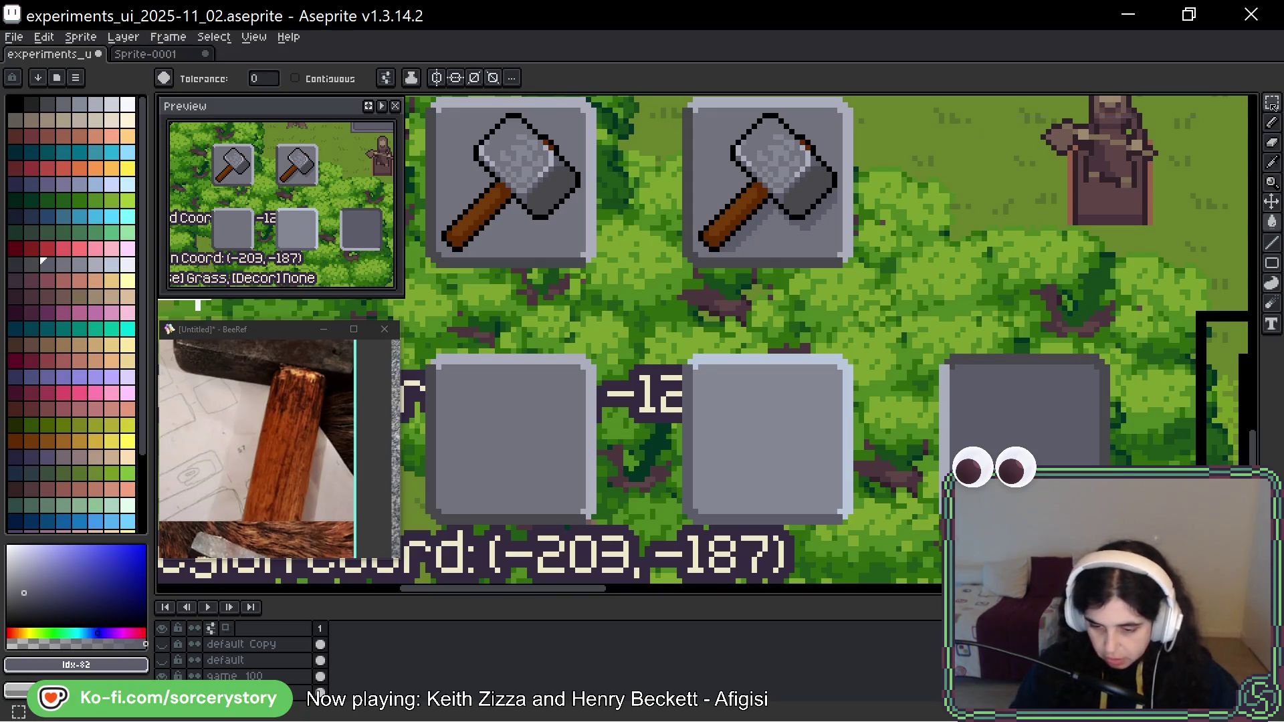
{"action": "key", "text": "m"}
{"action": "left_click_drag", "start_coordinate": [563, 163], "coordinate": [704, 177]}
{"action": "scroll", "coordinate": [673, 264], "scroll_direction": "left", "scroll_amount": 5}
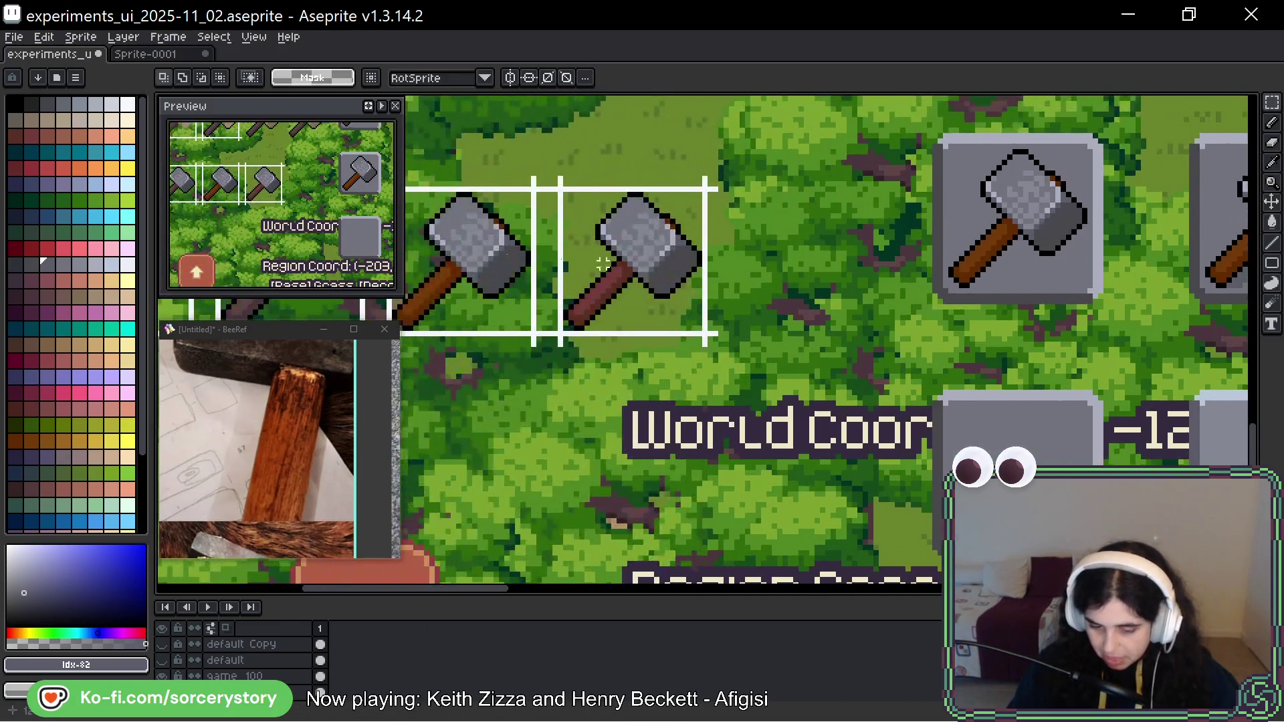
{"action": "scroll", "coordinate": [950, 205], "scroll_direction": "left", "scroll_amount": 1}
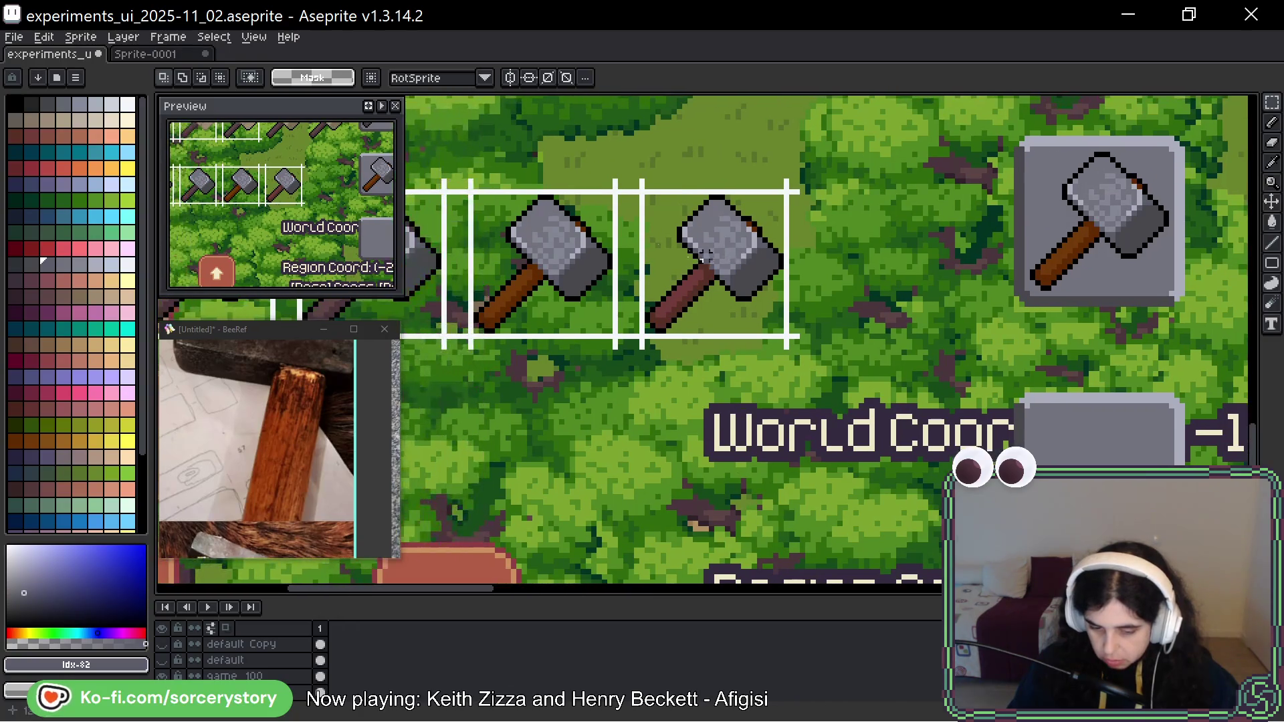
{"action": "left_click_drag", "start_coordinate": [471, 194], "coordinate": [628, 349]}
{"action": "mouse_move", "coordinate": [559, 280]}
{"action": "left_mouse_down"}
{"action": "mouse_move", "coordinate": [990, 279]}
{"action": "mouse_move", "coordinate": [901, 280]}
{"action": "mouse_move", "coordinate": [936, 572]}
{"action": "mouse_move", "coordinate": [922, 301]}
{"action": "mouse_move", "coordinate": [920, 366]}
{"action": "left_mouse_up"}
{"action": "key", "text": "w"}
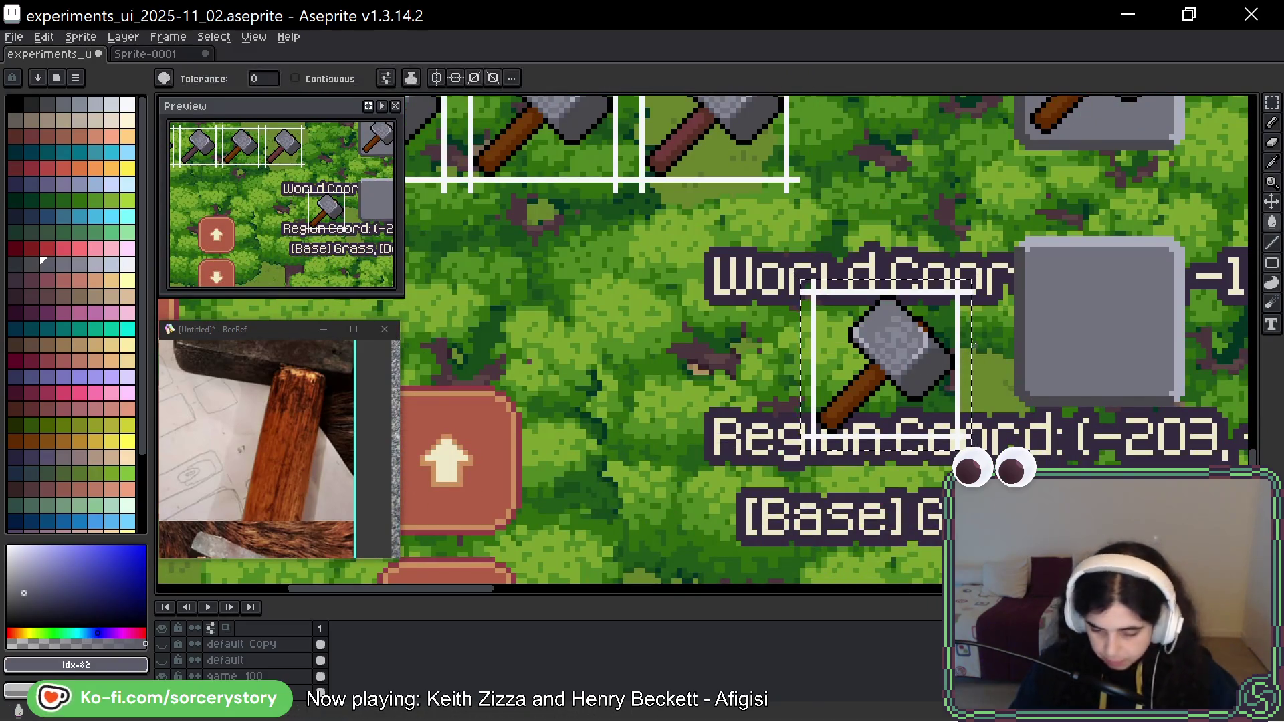
Paste hammer copies into the first, middle and last empty bottom slots, committing each one.
{"action": "key", "text": "ctrl+v"}
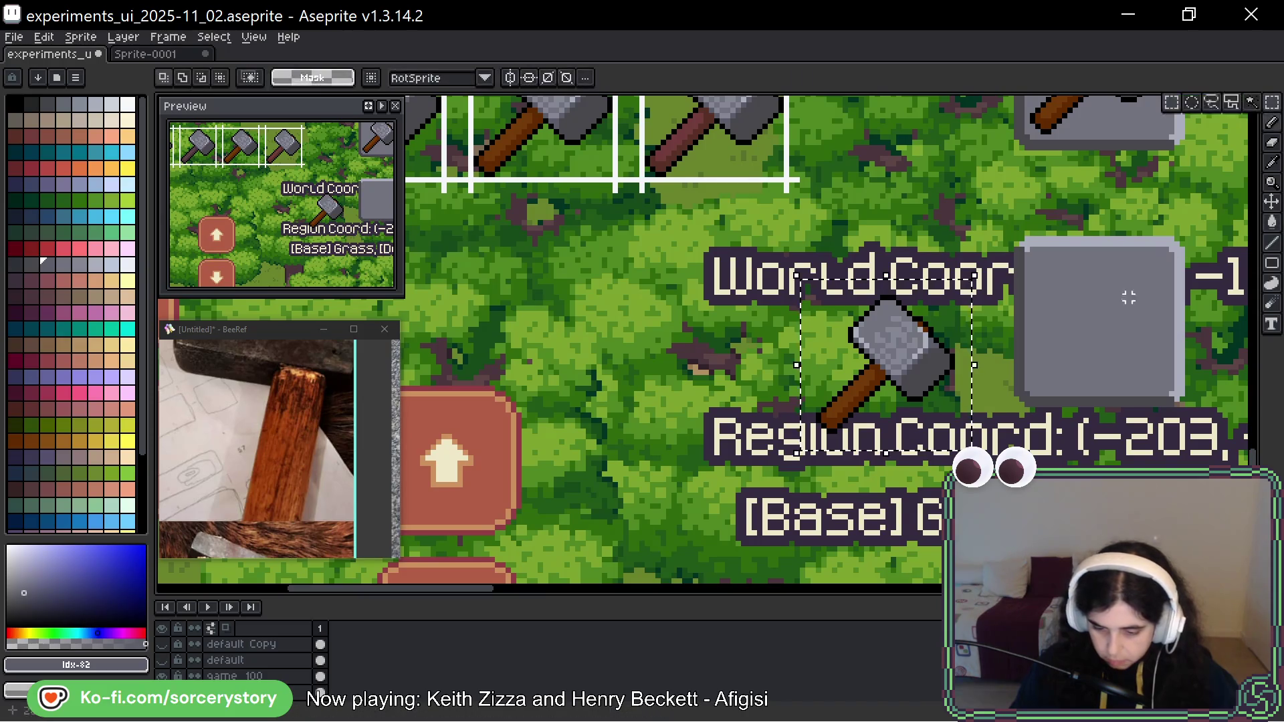
{"action": "mouse_move", "coordinate": [666, 364]}
{"action": "left_mouse_down"}
{"action": "mouse_move", "coordinate": [783, 364]}
{"action": "mouse_move", "coordinate": [698, 409]}
{"action": "mouse_move", "coordinate": [782, 387]}
{"action": "mouse_move", "coordinate": [708, 367]}
{"action": "left_mouse_up"}
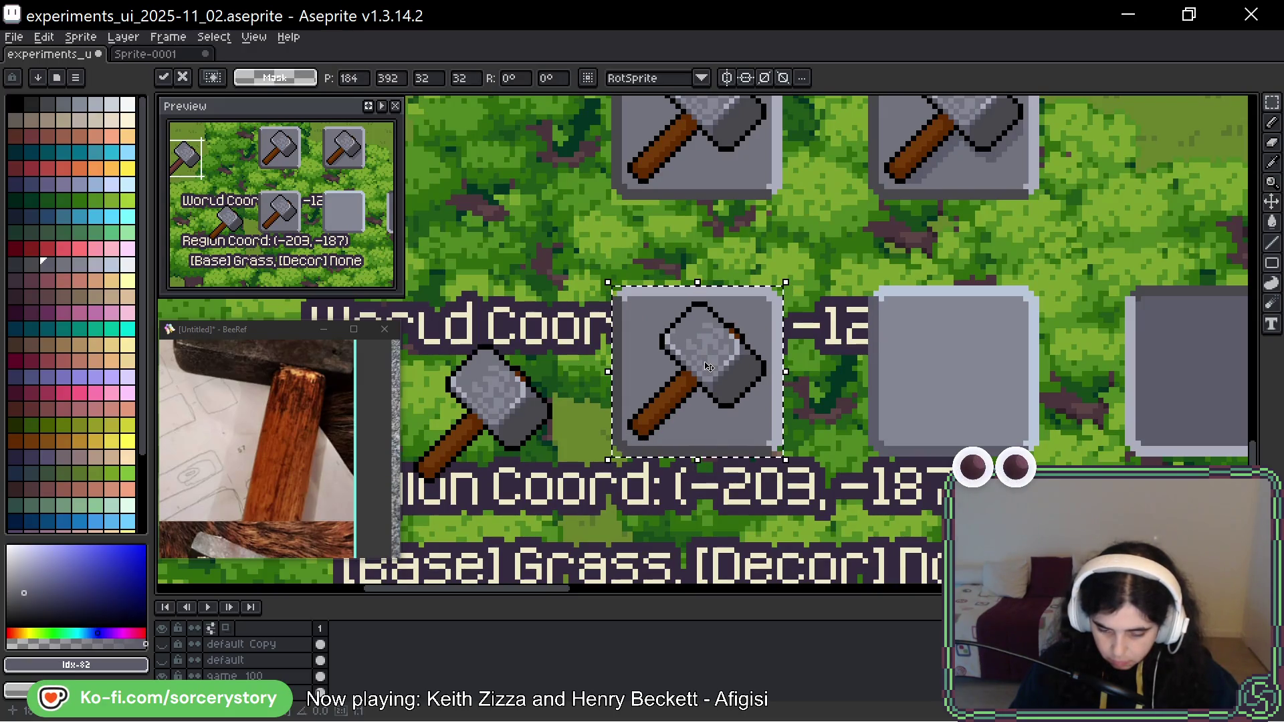
{"action": "left_click", "coordinate": [608, 283]}
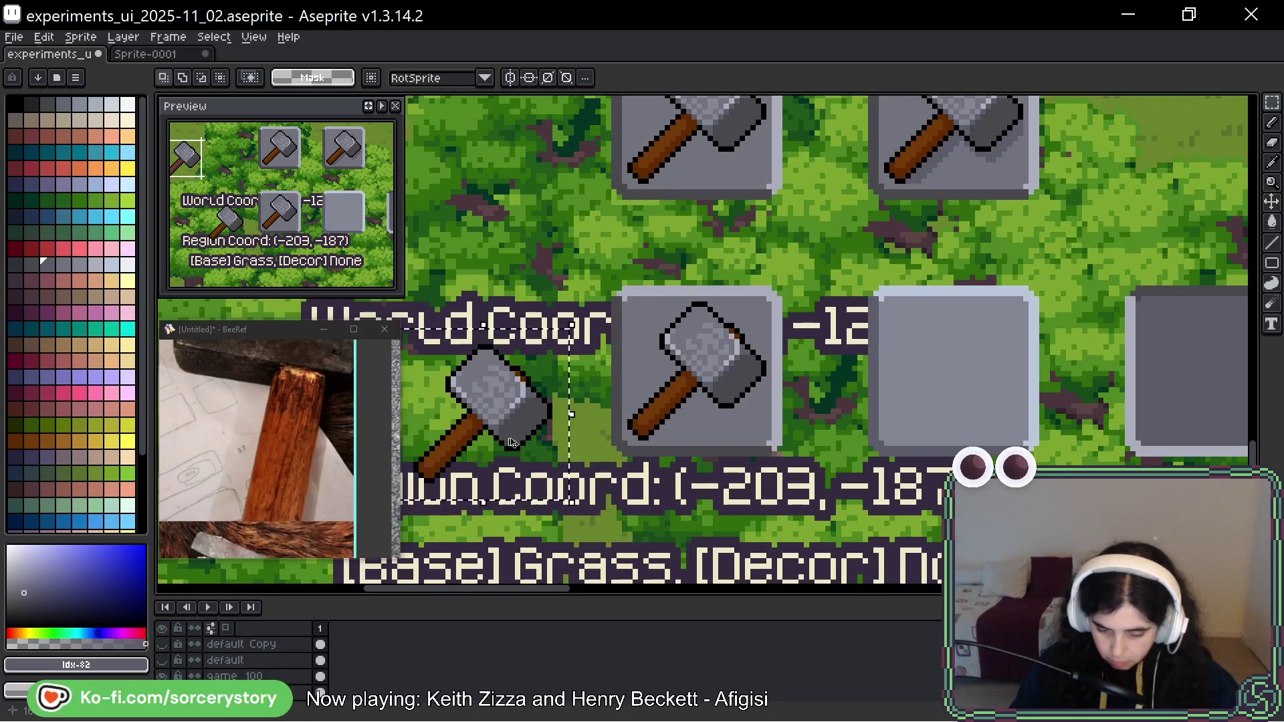
{"action": "key", "text": "ctrl+v"}
{"action": "mouse_move", "coordinate": [790, 435]}
{"action": "left_mouse_down"}
{"action": "mouse_move", "coordinate": [961, 350]}
{"action": "mouse_move", "coordinate": [954, 372]}
{"action": "left_mouse_up"}
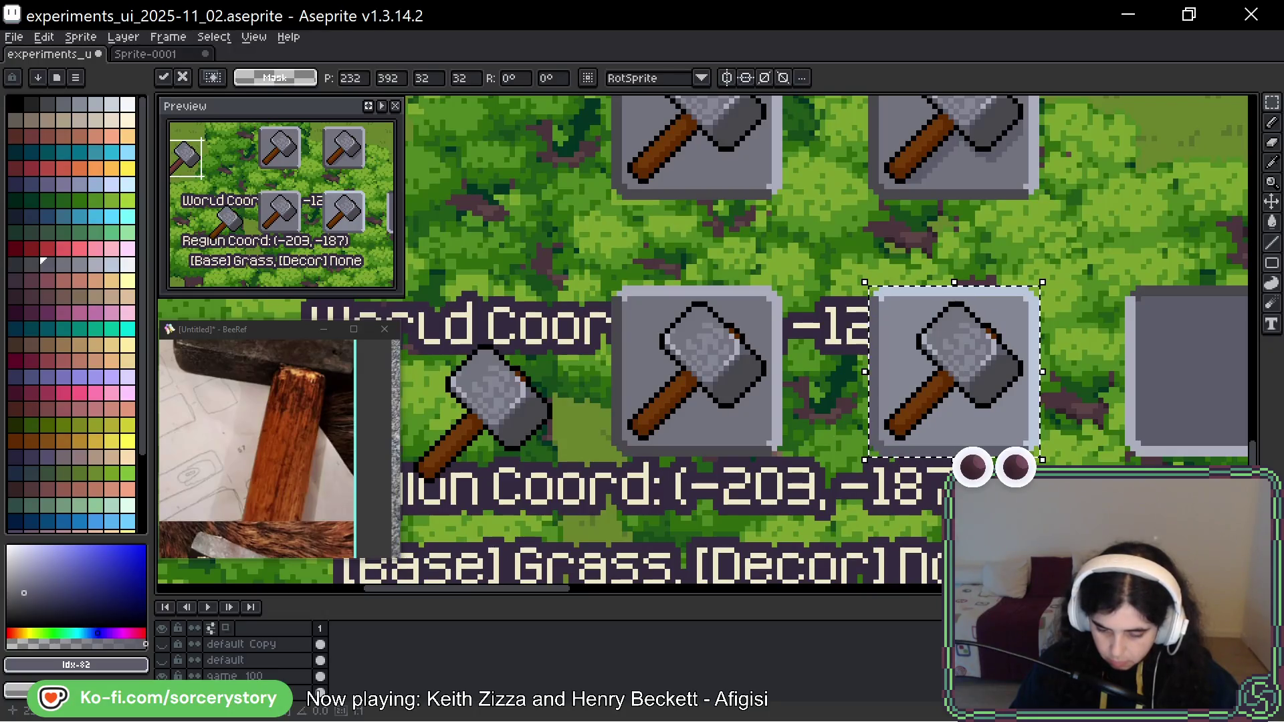
{"action": "key", "text": "Return"}
{"action": "left_click_drag", "start_coordinate": [473, 420], "coordinate": [571, 416]}
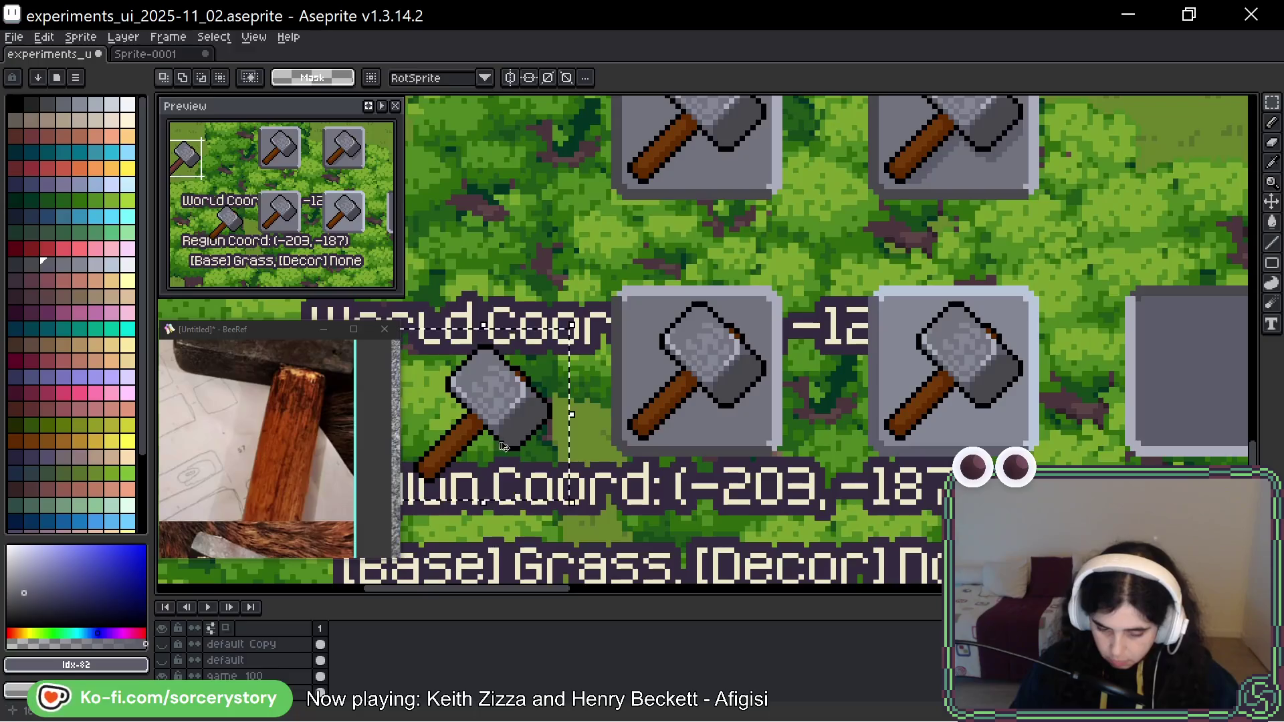
{"action": "key", "text": "ctrl+v"}
{"action": "mouse_move", "coordinate": [1169, 405]}
{"action": "left_mouse_down"}
{"action": "mouse_move", "coordinate": [1194, 418]}
{"action": "mouse_move", "coordinate": [837, 329]}
{"action": "mouse_move", "coordinate": [867, 384]}
{"action": "left_mouse_up"}
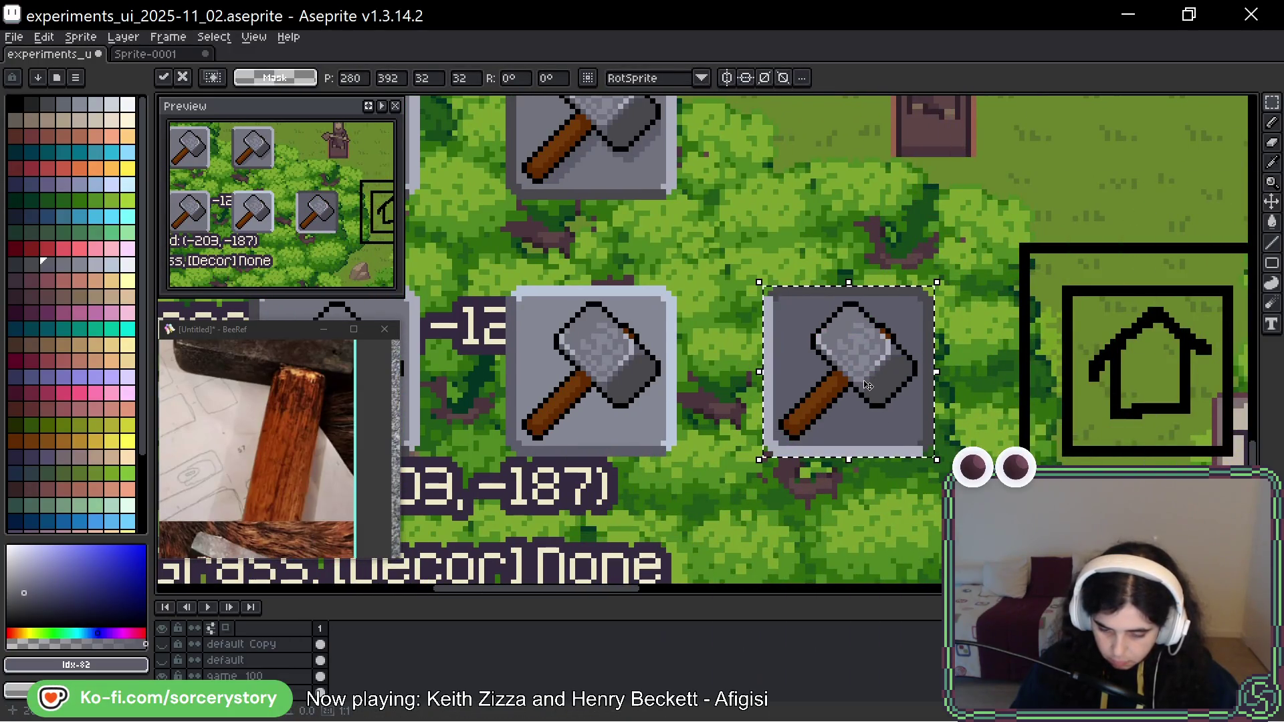
{"action": "key", "text": "Return"}
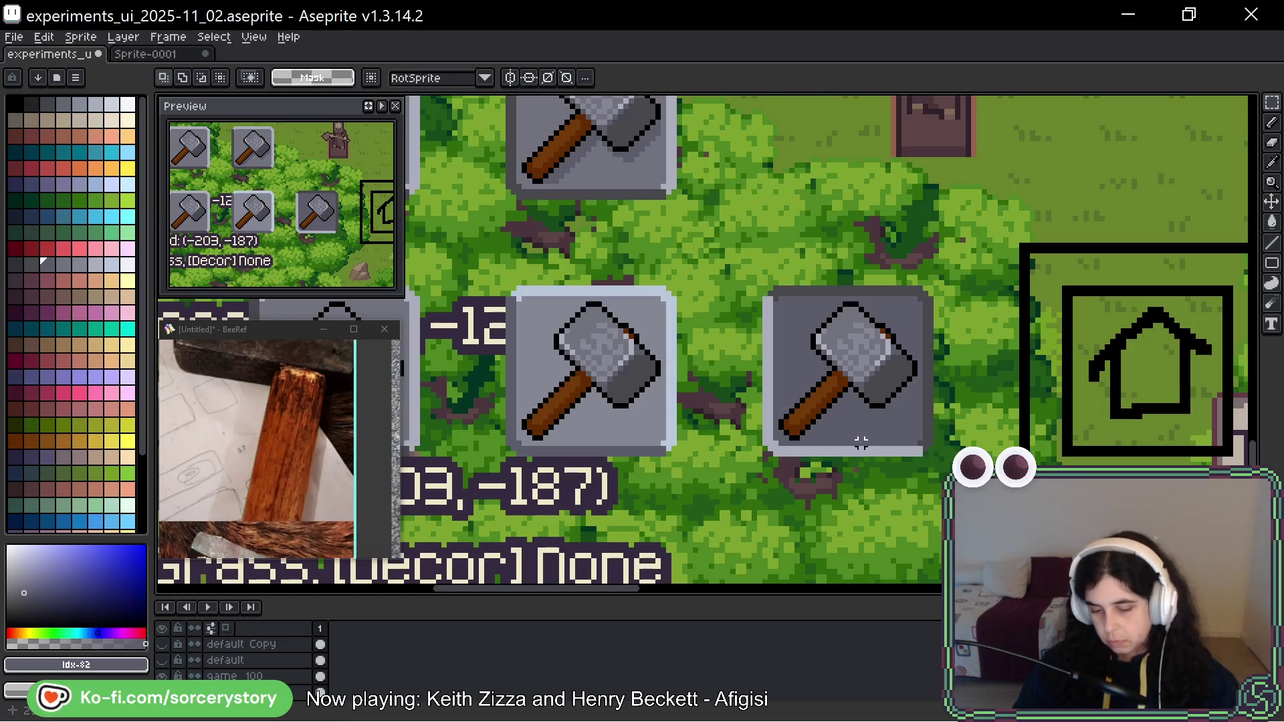
{"action": "scroll", "coordinate": [861, 443], "scroll_direction": "down", "scroll_amount": 4}
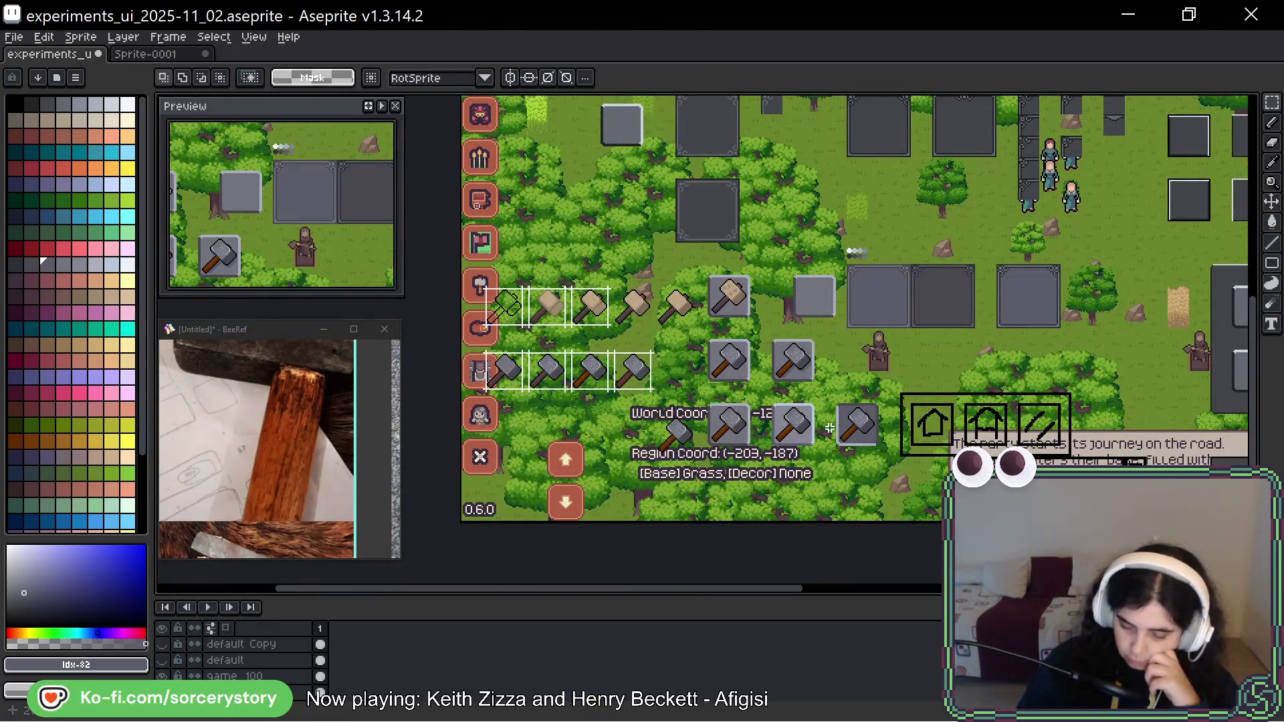
Zoom in on the filled bottom row of hammers, then switch to the Ave, Viriate! game window.
{"action": "scroll", "coordinate": [834, 428], "scroll_direction": "up", "scroll_amount": 3}
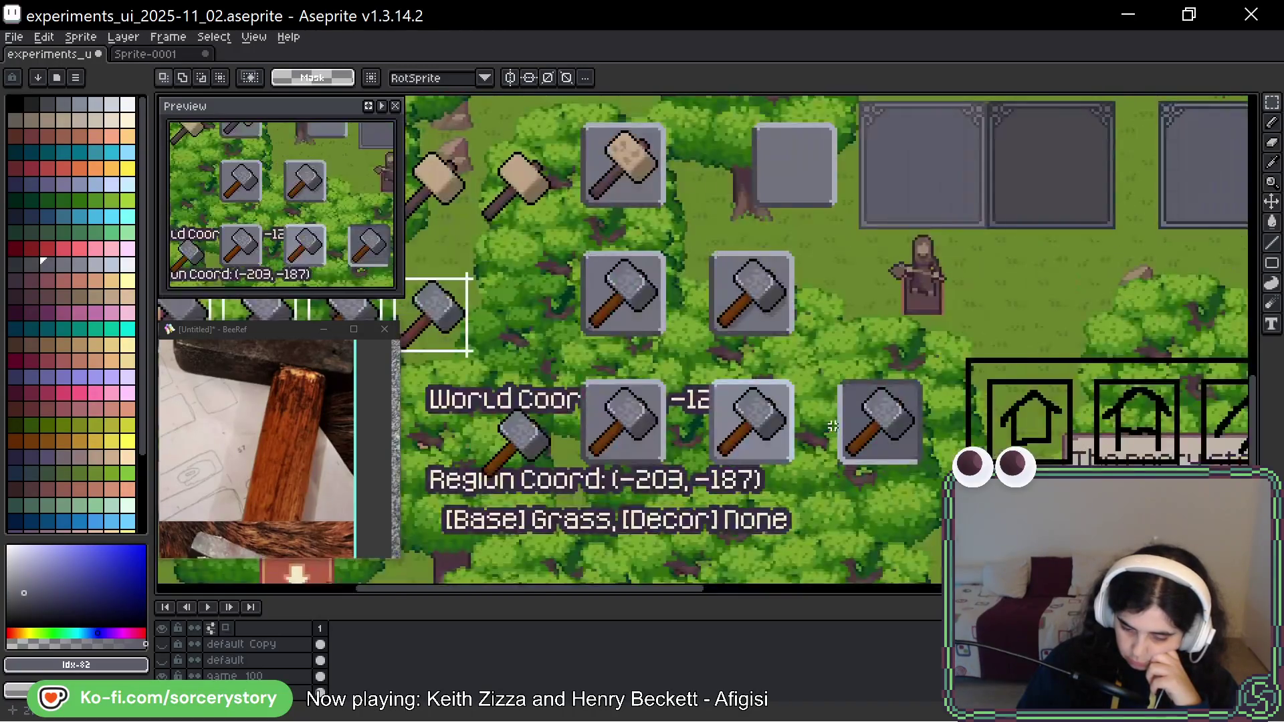
{"action": "scroll", "coordinate": [774, 414], "scroll_direction": "up", "scroll_amount": 1}
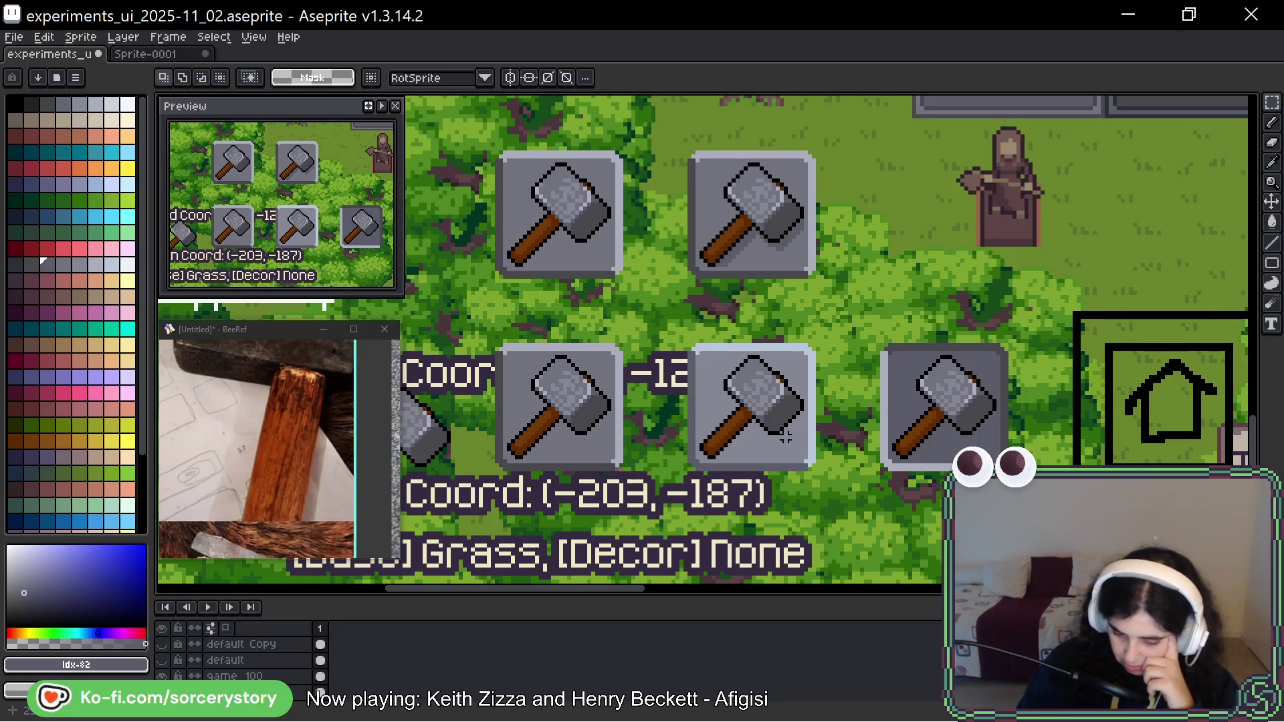
{"action": "scroll", "coordinate": [789, 433], "scroll_direction": "up", "scroll_amount": 1}
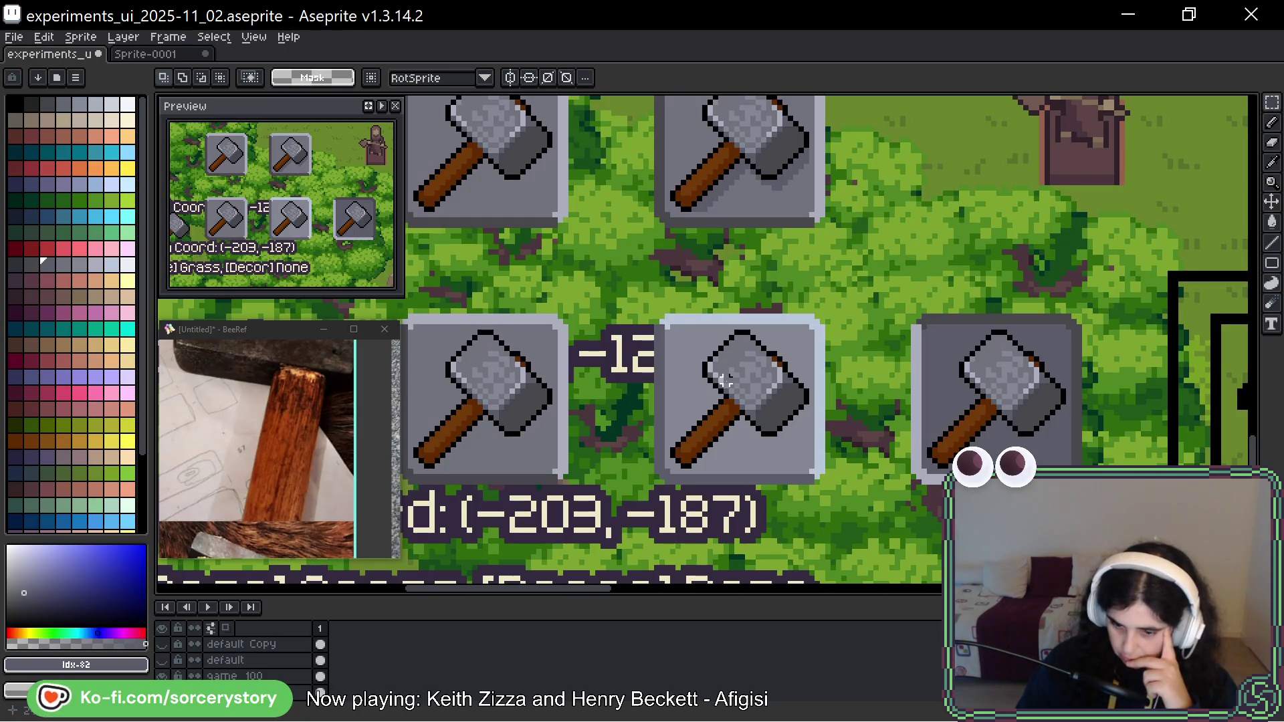
{"action": "key", "text": "i"}
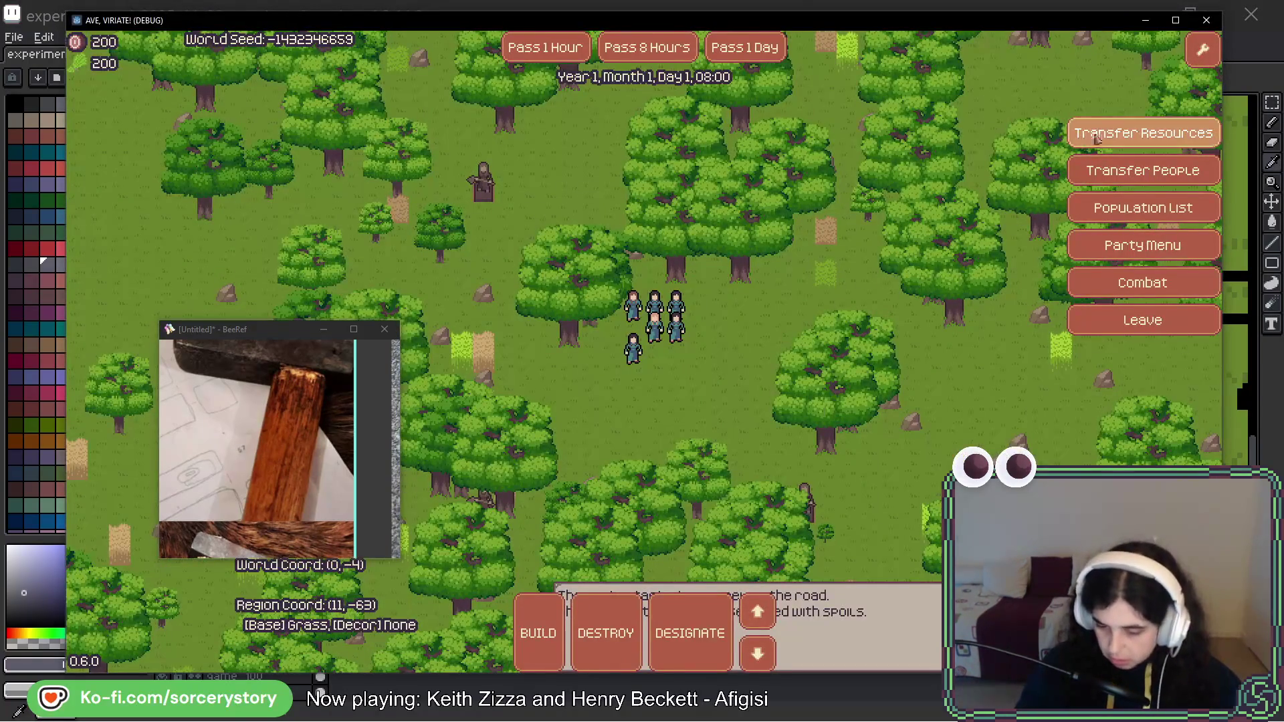
Try Transfer Resources in the game, then return to the Aseprite hammer mockup.
{"action": "left_click", "coordinate": [1100, 138]}
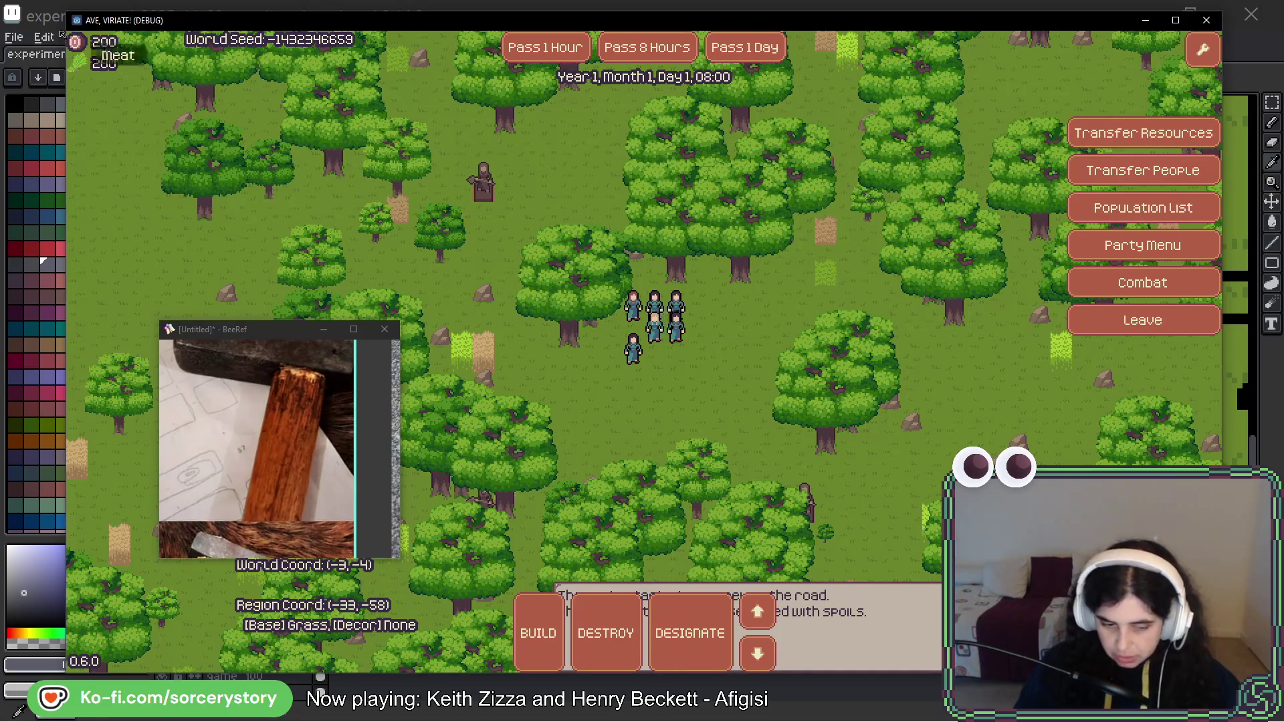
{"action": "key", "text": "alt+Tab"}
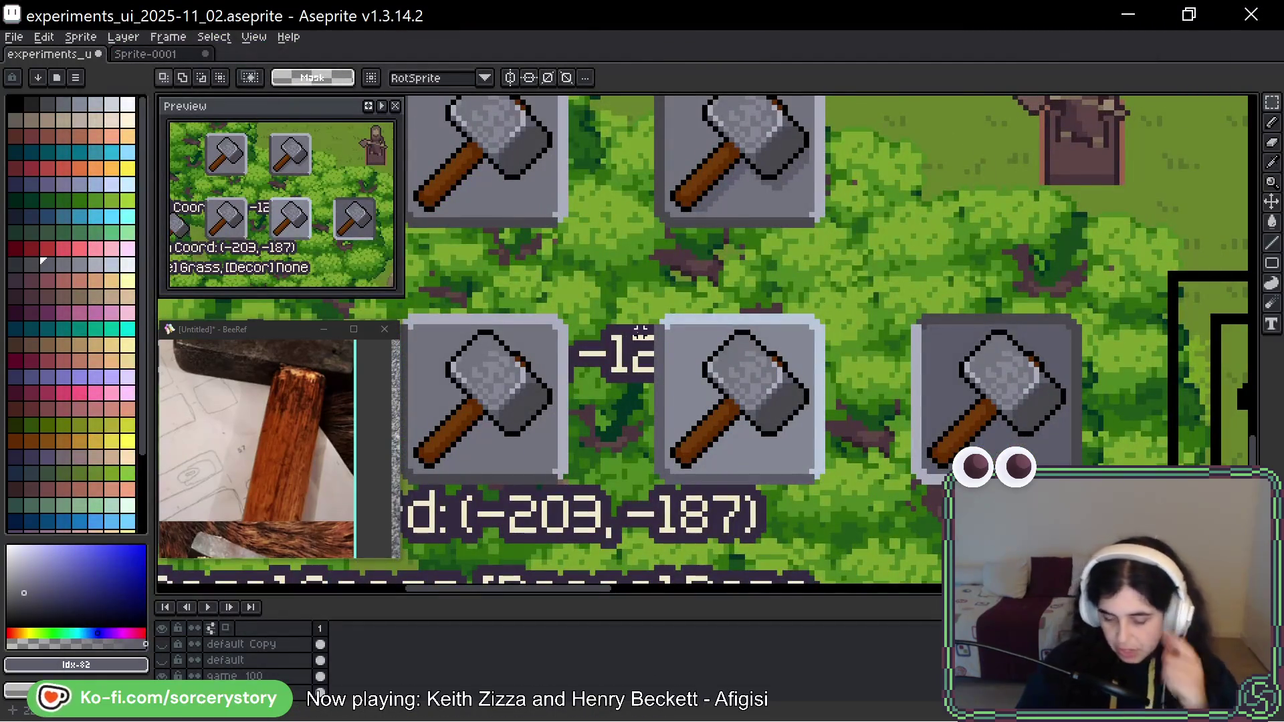
Refill the middle hammer's head highlights with a lighter palette grey, undoing an over-wide fill.
{"action": "mouse_move", "coordinate": [603, 413]}
{"action": "left_mouse_down"}
{"action": "mouse_move", "coordinate": [886, 405]}
{"action": "mouse_move", "coordinate": [901, 376]}
{"action": "mouse_move", "coordinate": [674, 366]}
{"action": "left_mouse_up"}
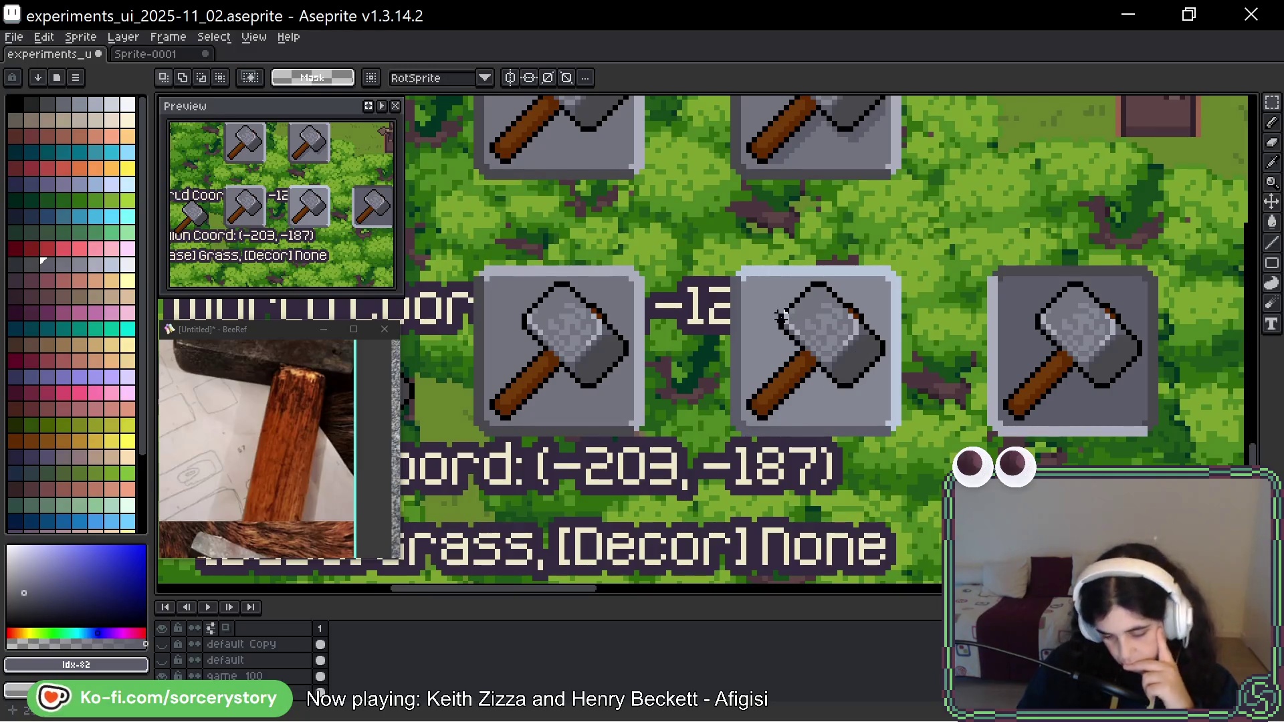
{"action": "left_click_drag", "start_coordinate": [686, 221], "coordinate": [945, 481]}
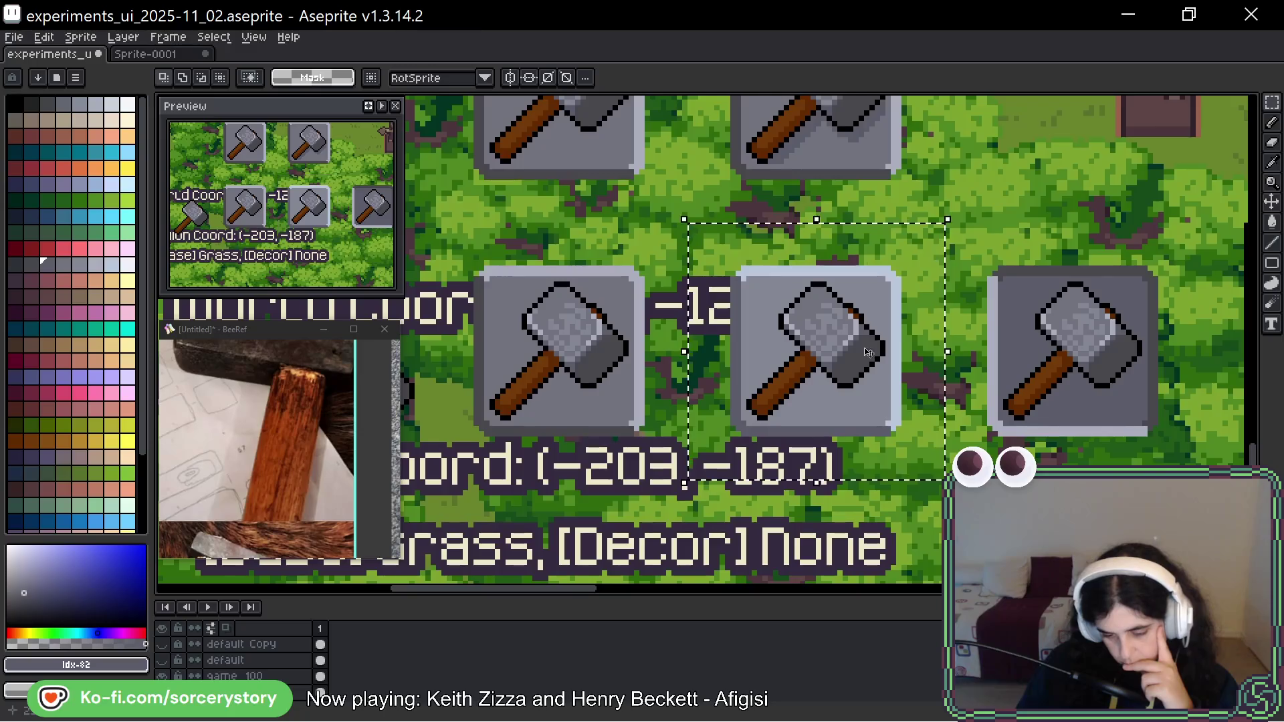
{"action": "scroll", "coordinate": [862, 327], "scroll_direction": "up", "scroll_amount": 5}
{"action": "key", "text": "b"}
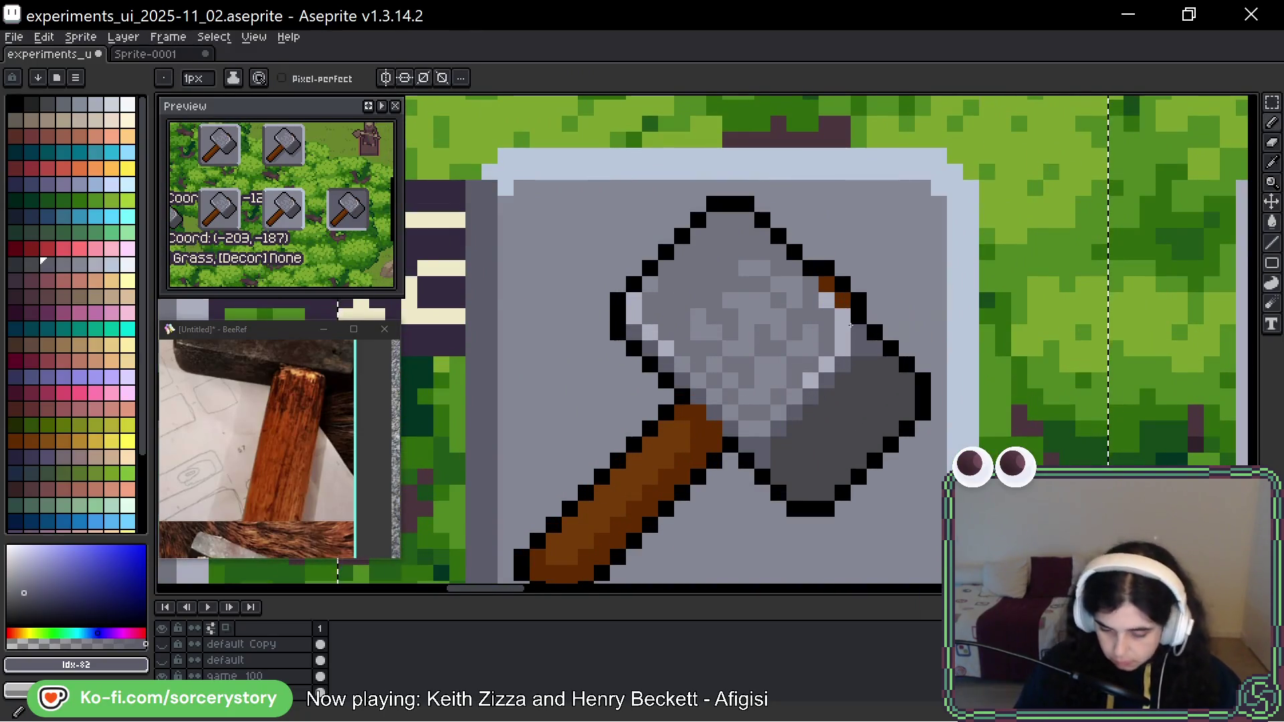
{"action": "scroll", "coordinate": [862, 327], "scroll_direction": "up", "scroll_amount": 1}
{"action": "left_click", "coordinate": [485, 295], "text": "alt"}
{"action": "left_click", "coordinate": [115, 264]}
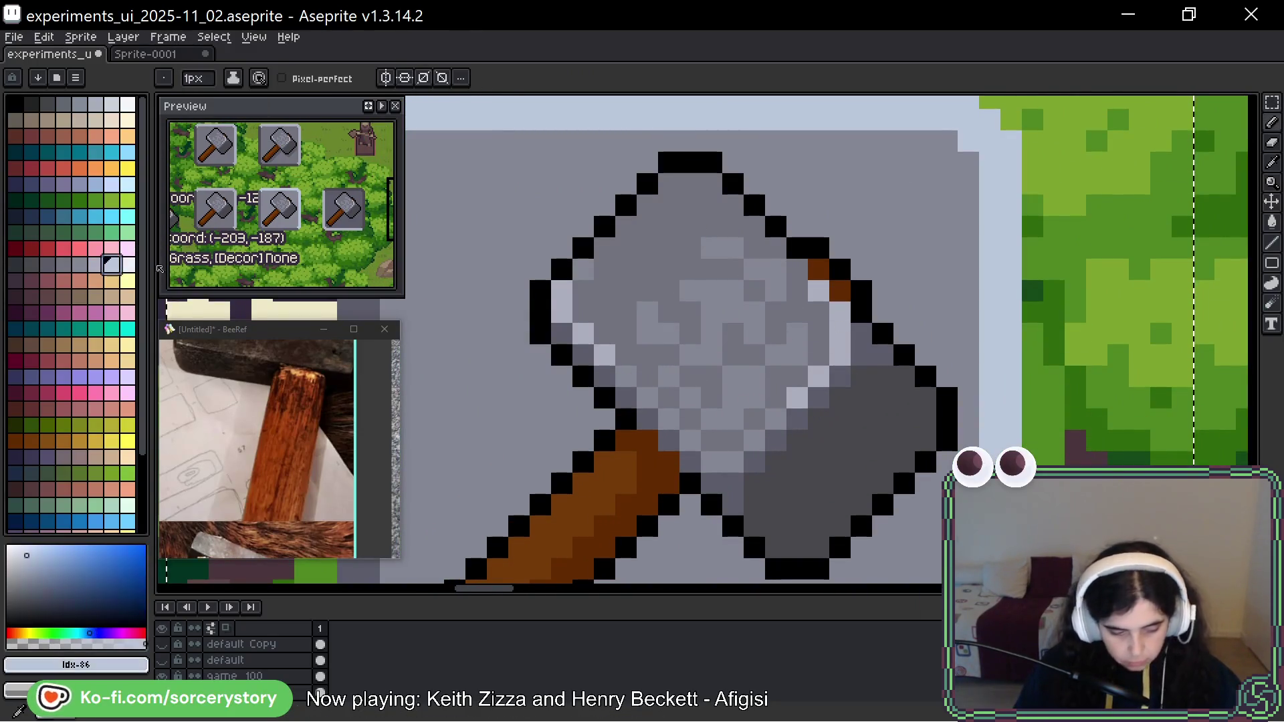
{"action": "key", "text": "g"}
{"action": "left_click", "coordinate": [846, 327]}
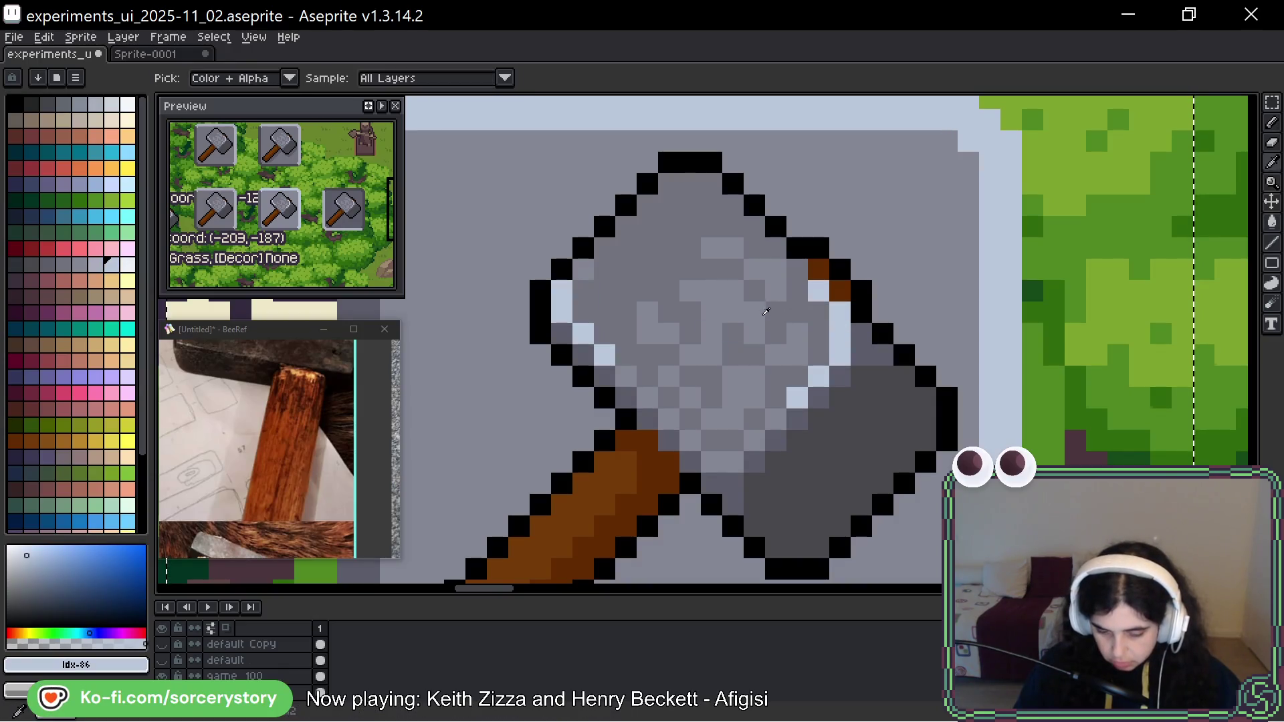
{"action": "left_click", "coordinate": [648, 312], "text": "alt"}
{"action": "left_click", "coordinate": [604, 312]}
{"action": "left_click", "coordinate": [708, 313]}
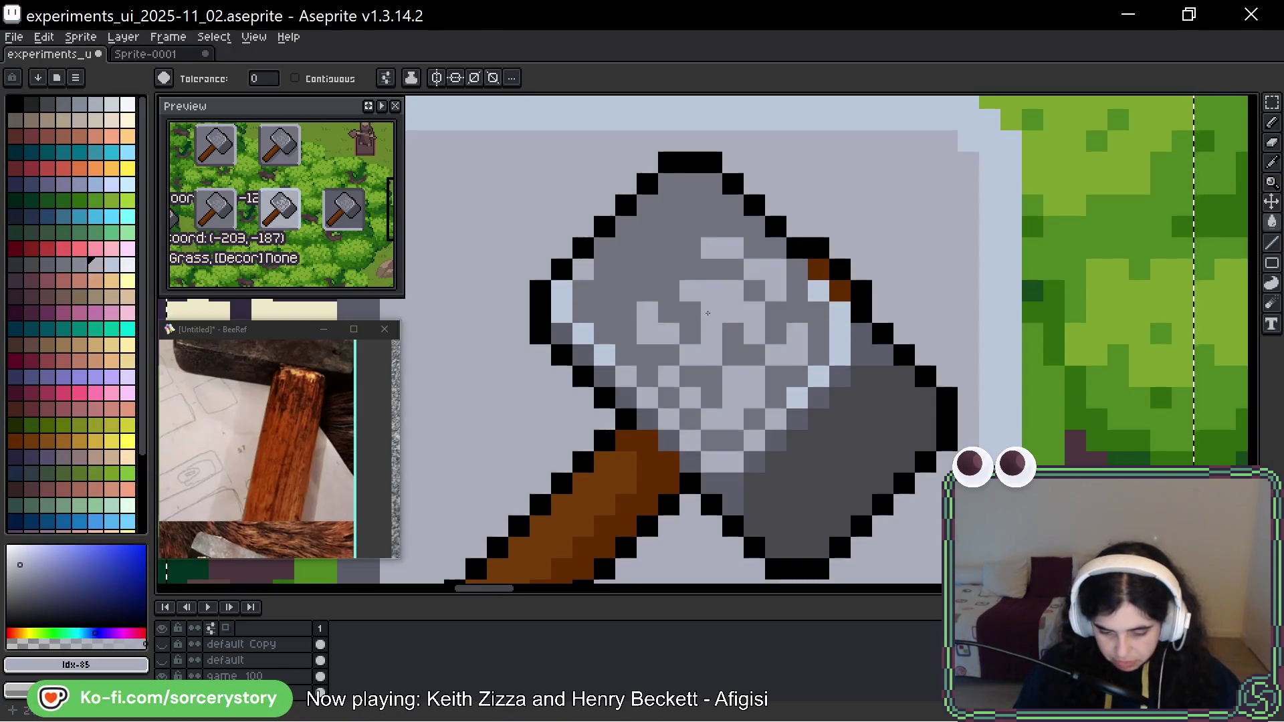
{"action": "key", "text": "ctrl+z"}
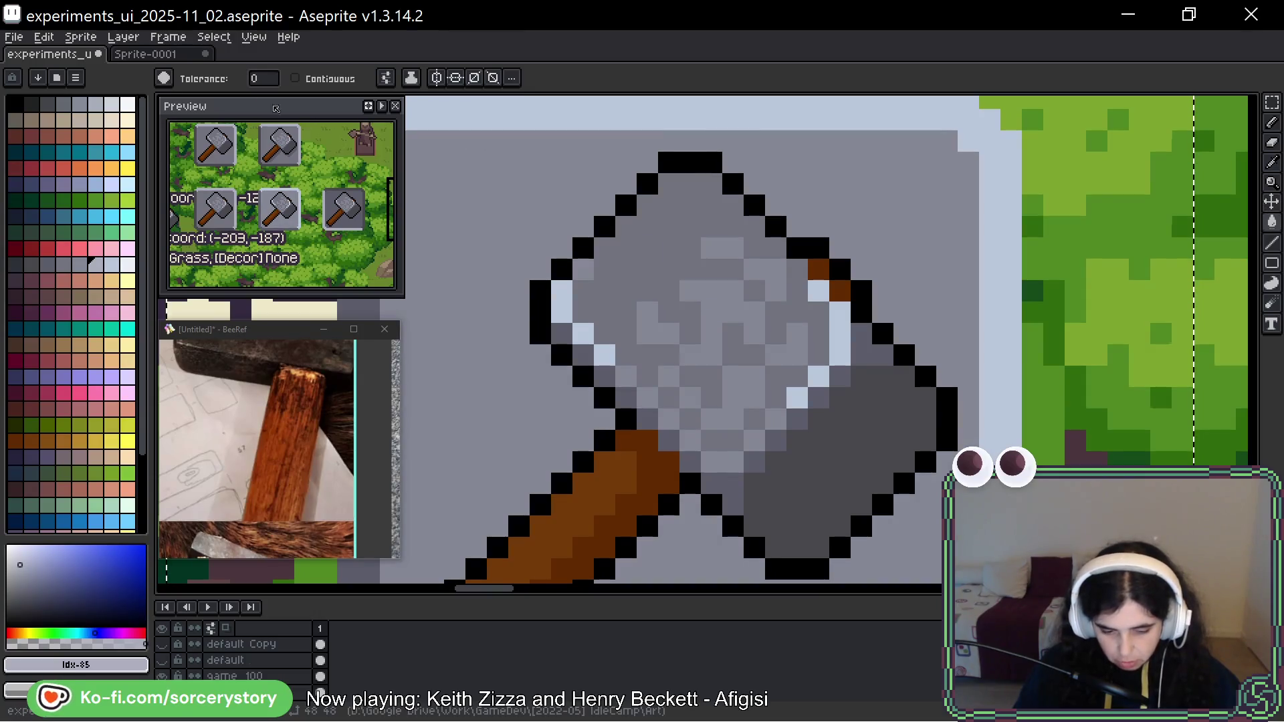
Turn on Contiguous fill and lighten individual patches of the hammer head, undoing misfills.
{"action": "left_click", "coordinate": [295, 78]}
{"action": "left_click", "coordinate": [756, 280]}
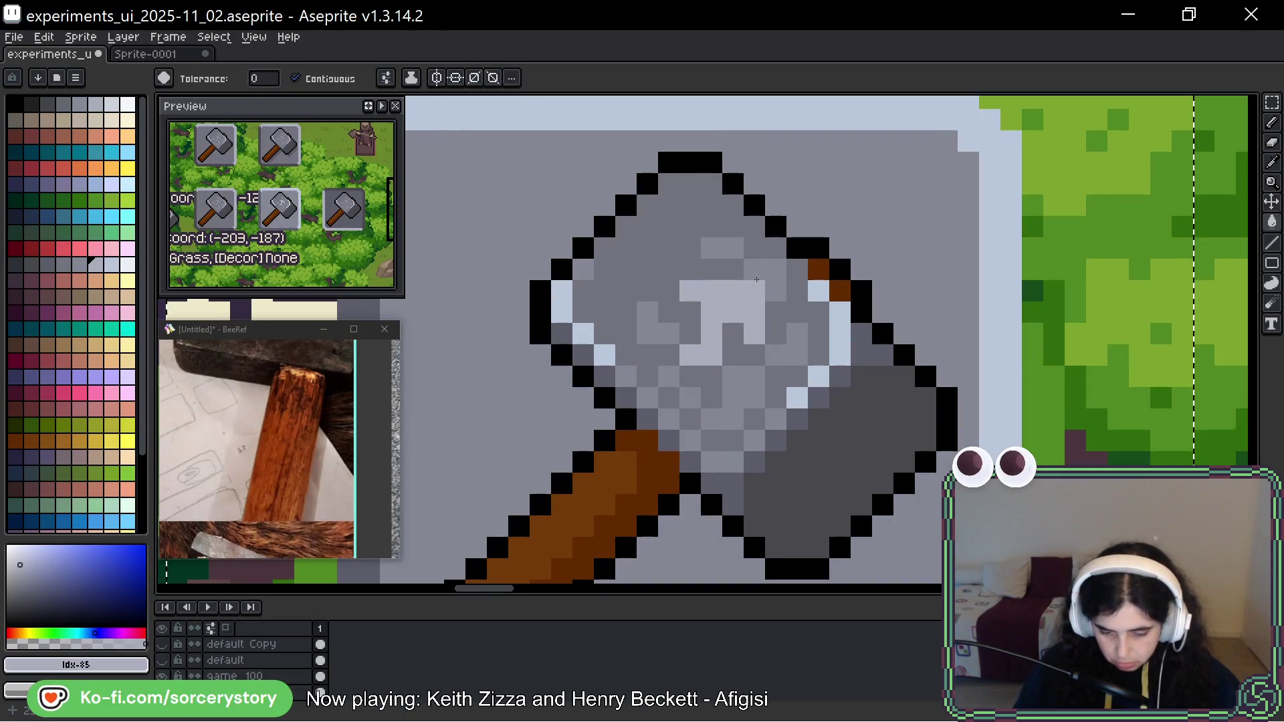
{"action": "key", "text": "ctrl+z"}
{"action": "left_click", "coordinate": [747, 260]}
{"action": "key", "text": "ctrl+z"}
{"action": "left_click", "coordinate": [638, 309]}
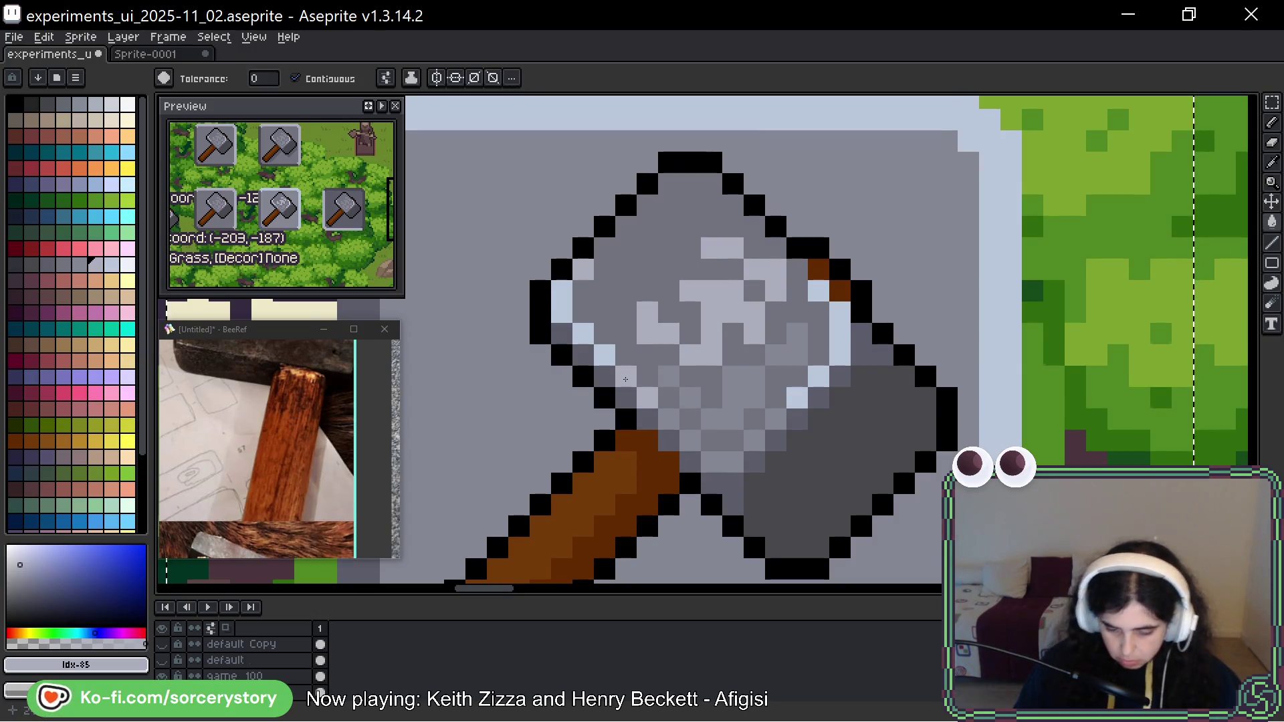
{"action": "left_click", "coordinate": [774, 376]}
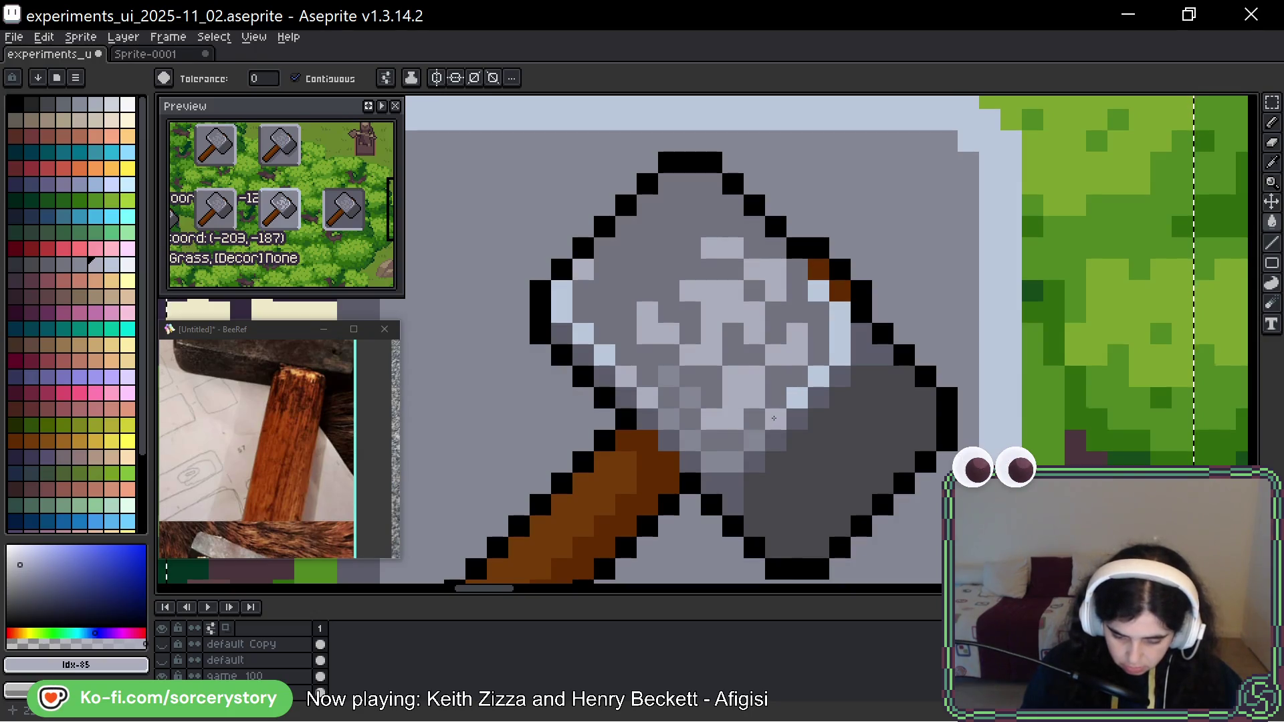
{"action": "left_click", "coordinate": [672, 396]}
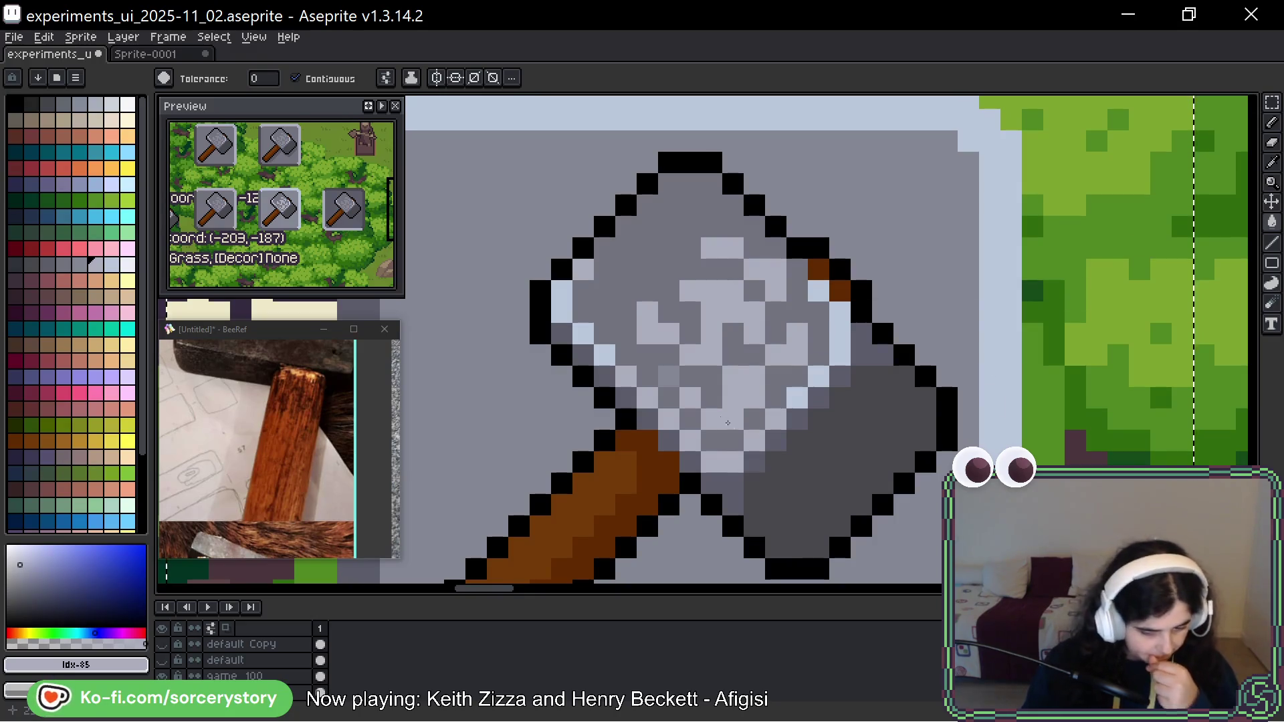
{"action": "scroll", "coordinate": [897, 447], "scroll_direction": "down", "scroll_amount": 5}
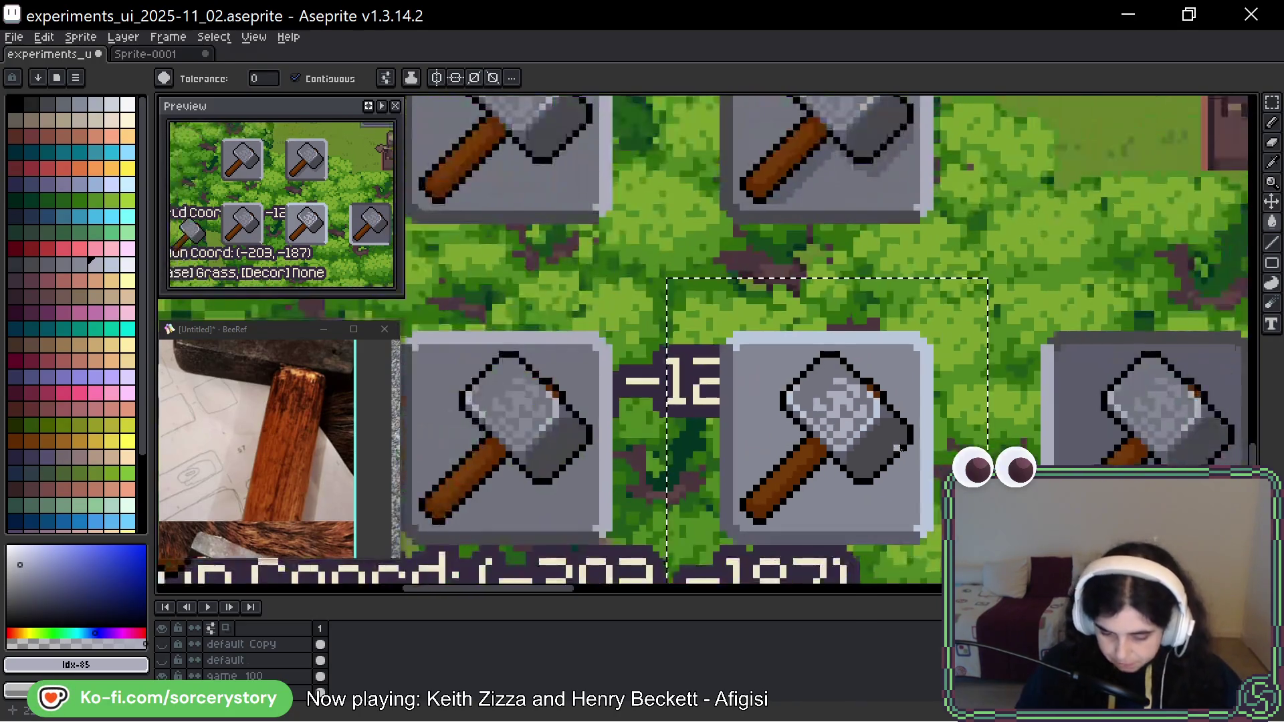
{"action": "scroll", "coordinate": [913, 462], "scroll_direction": "up", "scroll_amount": 2}
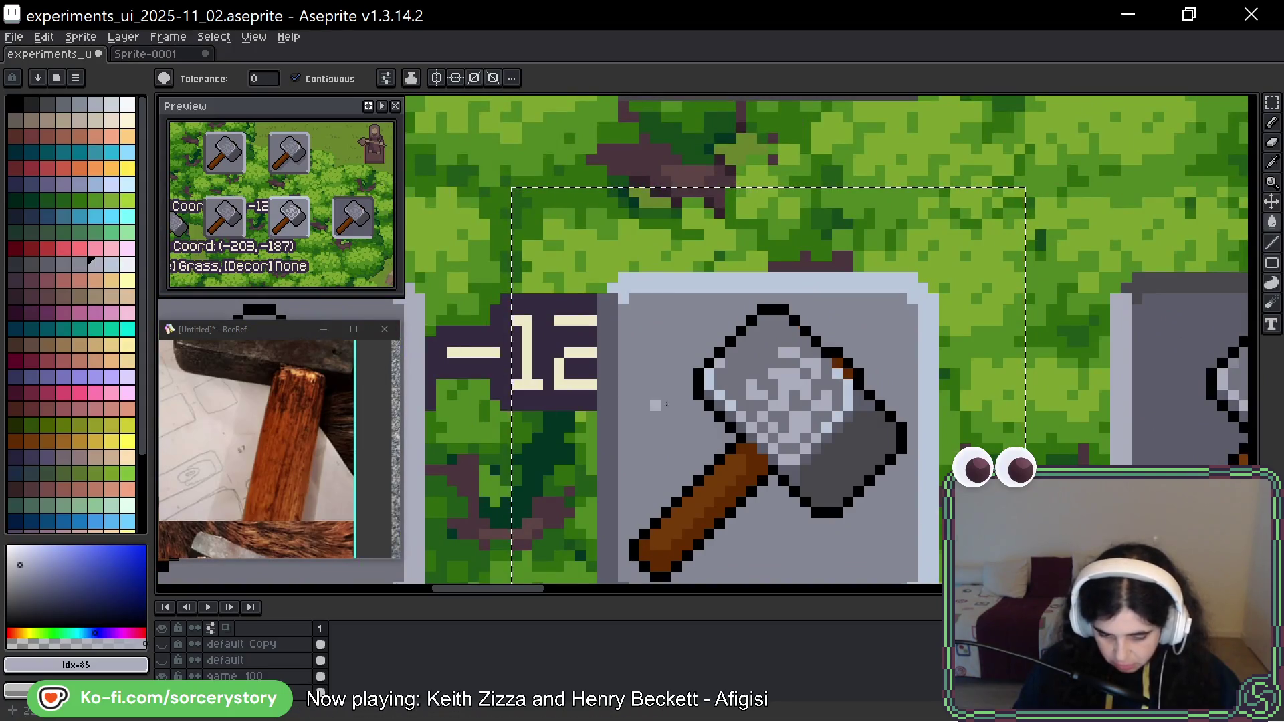
Lighten more head patches with a slightly darker light grey, then sample the hammer's dark grey.
{"action": "left_click", "coordinate": [83, 268]}
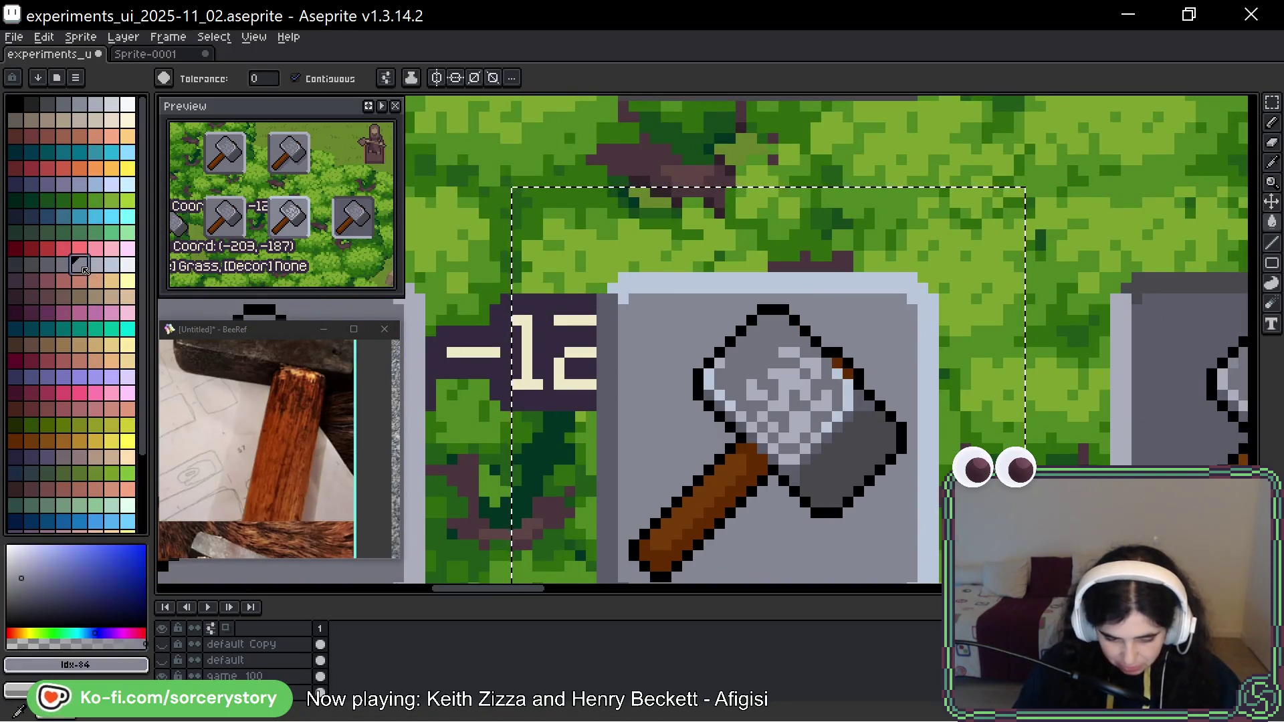
{"action": "scroll", "coordinate": [769, 414], "scroll_direction": "up", "scroll_amount": 2}
{"action": "left_click", "coordinate": [884, 351]}
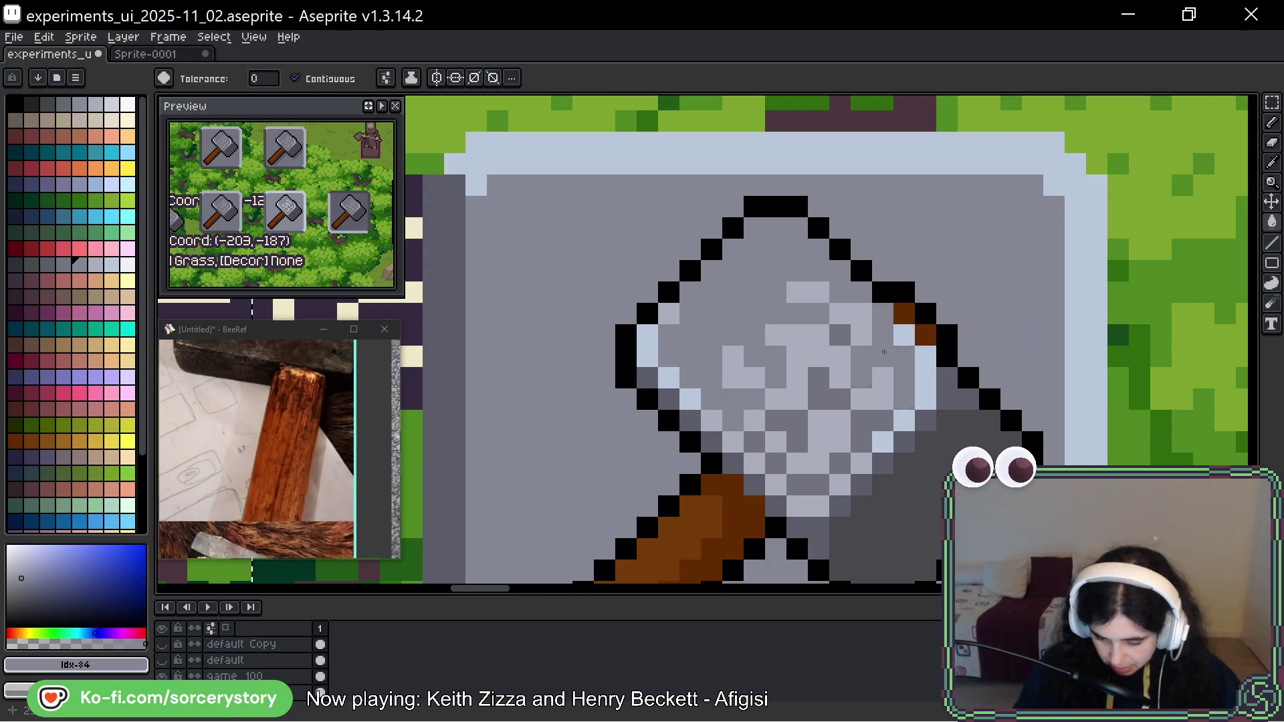
{"action": "left_click", "coordinate": [791, 428]}
{"action": "left_click", "coordinate": [751, 440]}
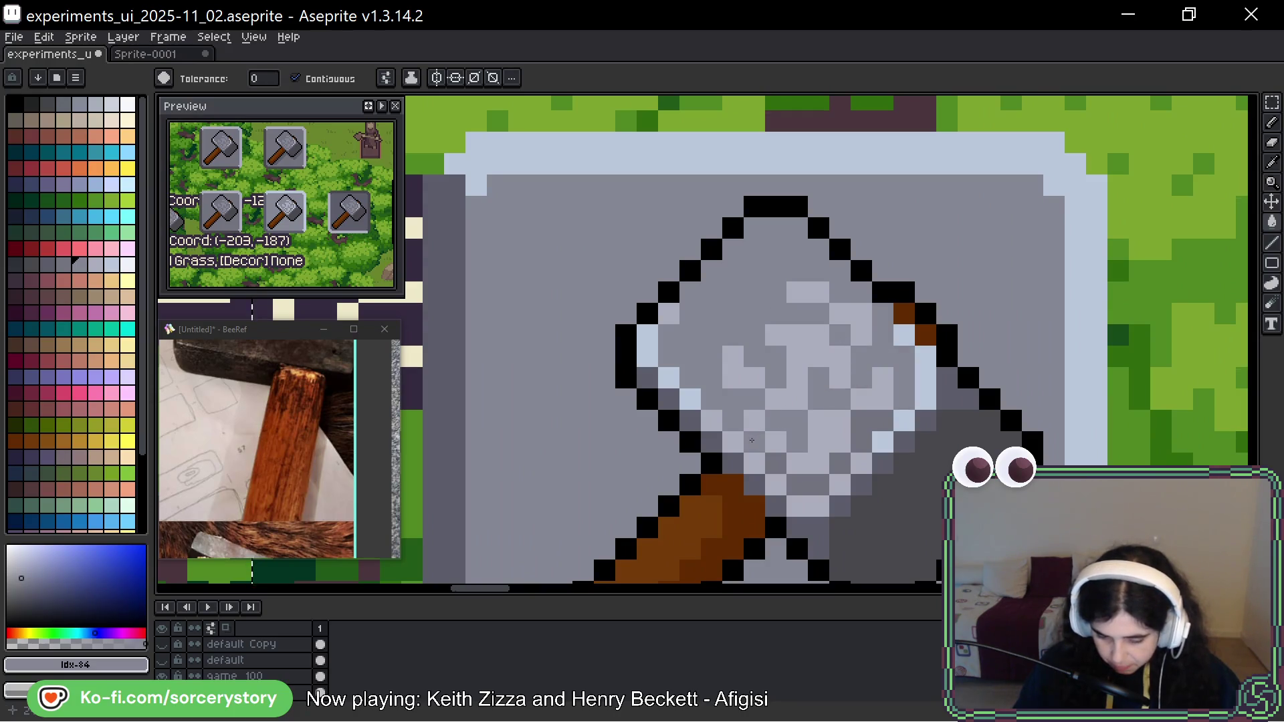
{"action": "left_click", "coordinate": [799, 483]}
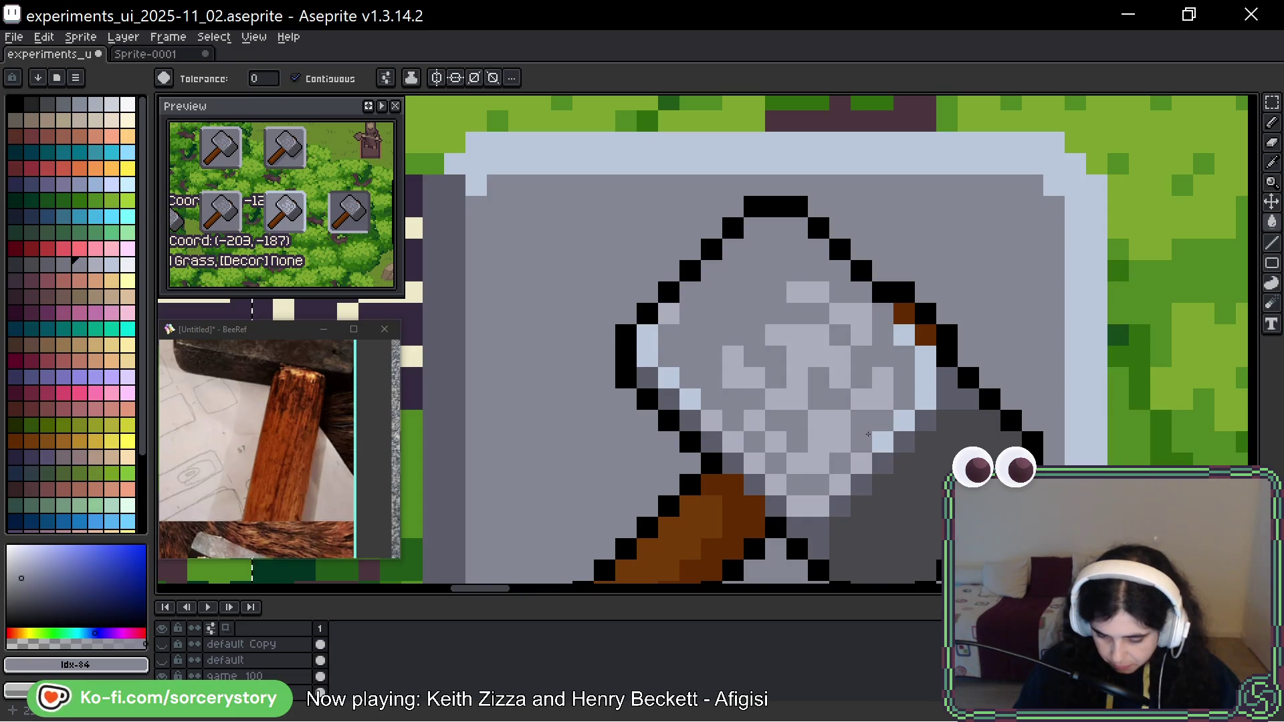
{"action": "key", "text": "i"}
{"action": "left_click", "coordinate": [951, 395]}
Turn the remaining dark-grey blocks on the head light grey, discarding a trial darker fill.
{"action": "key", "text": "g"}
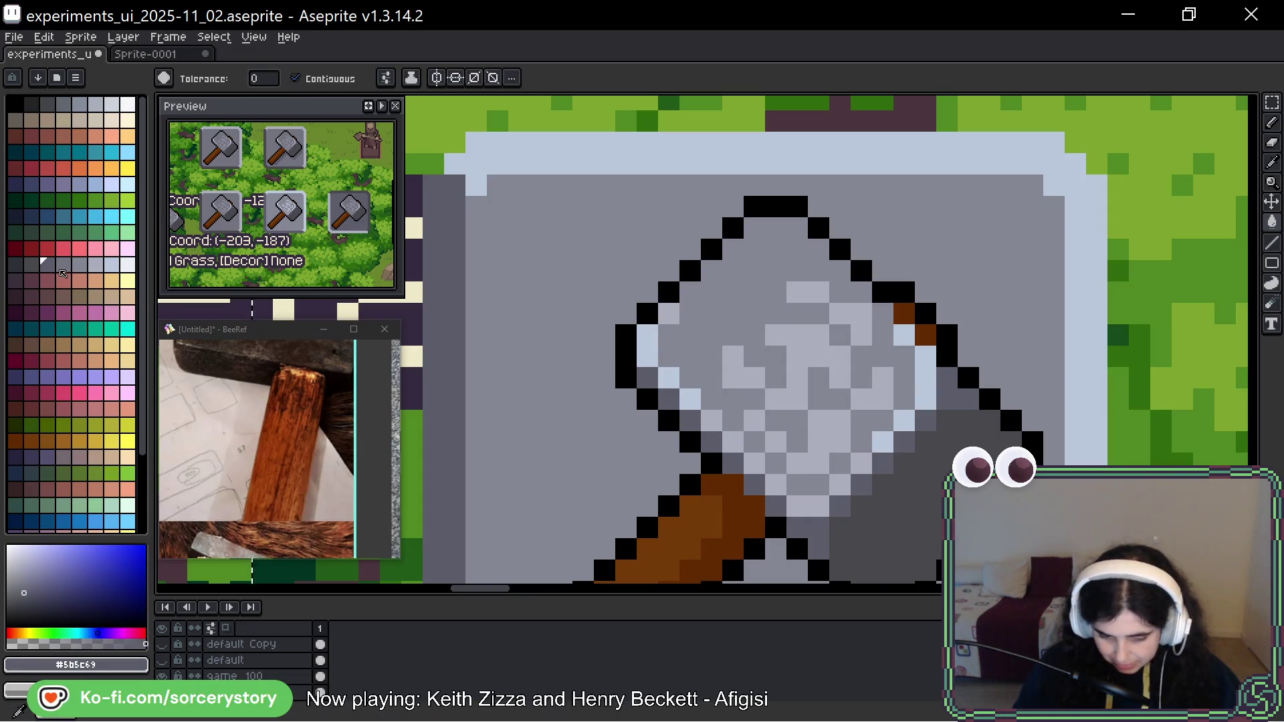
{"action": "left_click", "coordinate": [61, 268]}
{"action": "left_click", "coordinate": [928, 423]}
{"action": "left_click", "coordinate": [904, 447]}
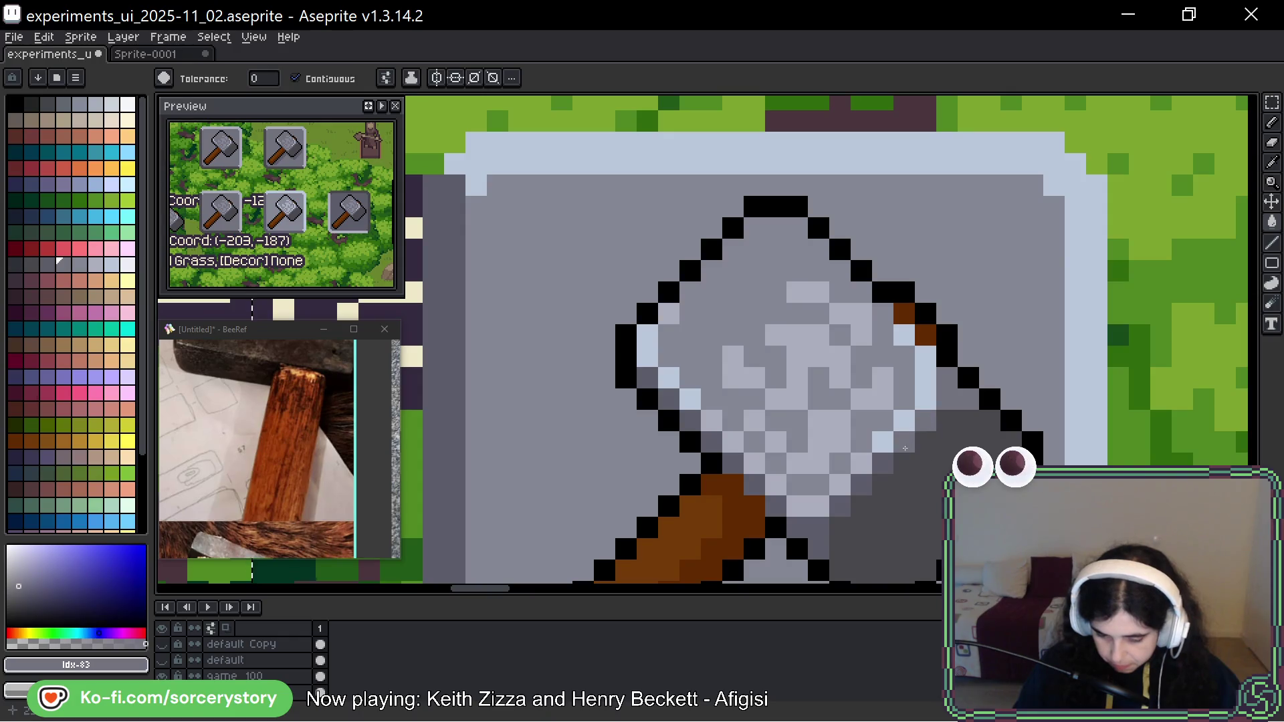
{"action": "left_click", "coordinate": [862, 484]}
{"action": "left_click", "coordinate": [814, 530]}
{"action": "left_click", "coordinate": [754, 484]}
{"action": "left_click", "coordinate": [733, 466]}
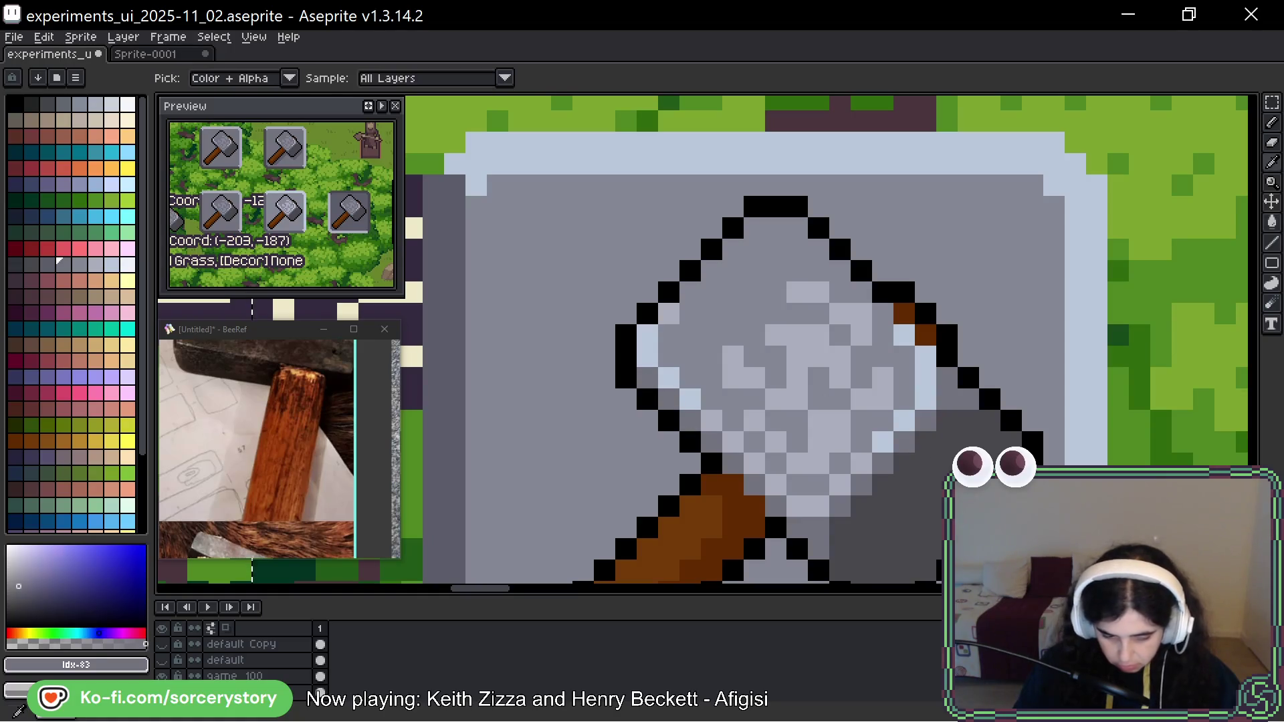
{"action": "left_click", "coordinate": [46, 264]}
{"action": "left_click", "coordinate": [669, 442]}
{"action": "key", "text": "ctrl+z"}
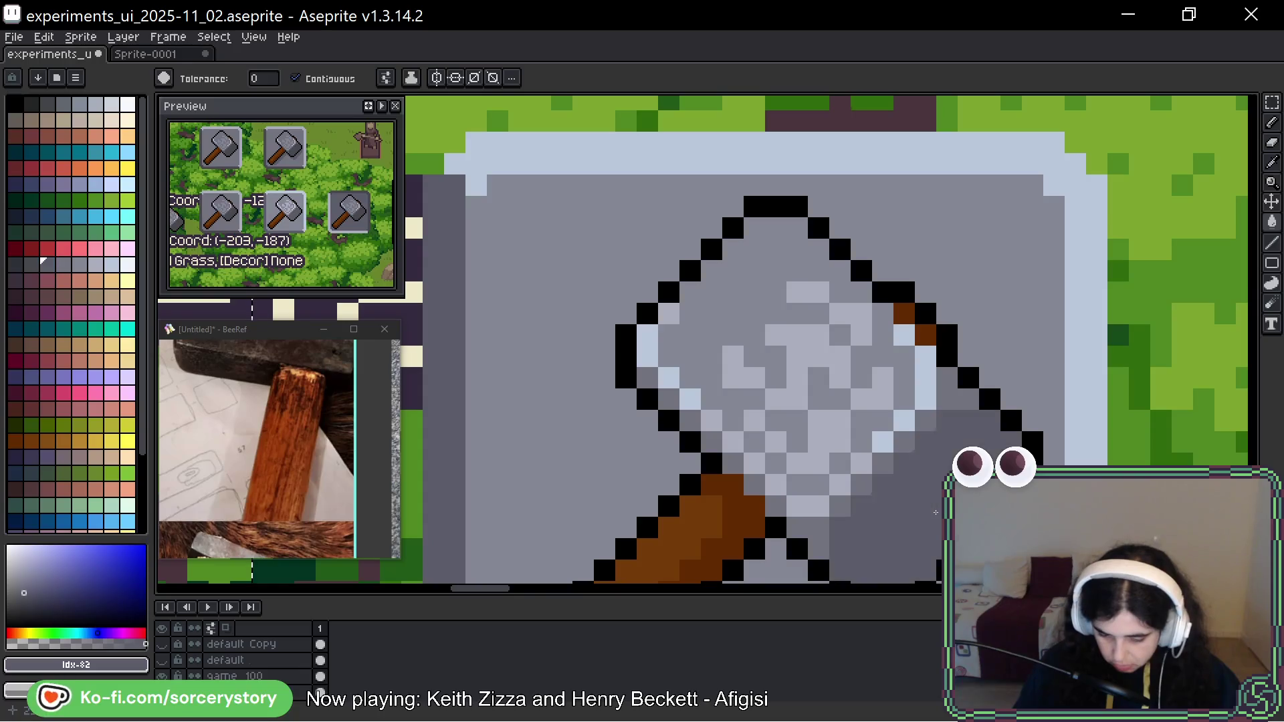
{"action": "scroll", "coordinate": [726, 452], "scroll_direction": "down", "scroll_amount": 5}
{"action": "left_click_drag", "start_coordinate": [1024, 480], "coordinate": [893, 373]}
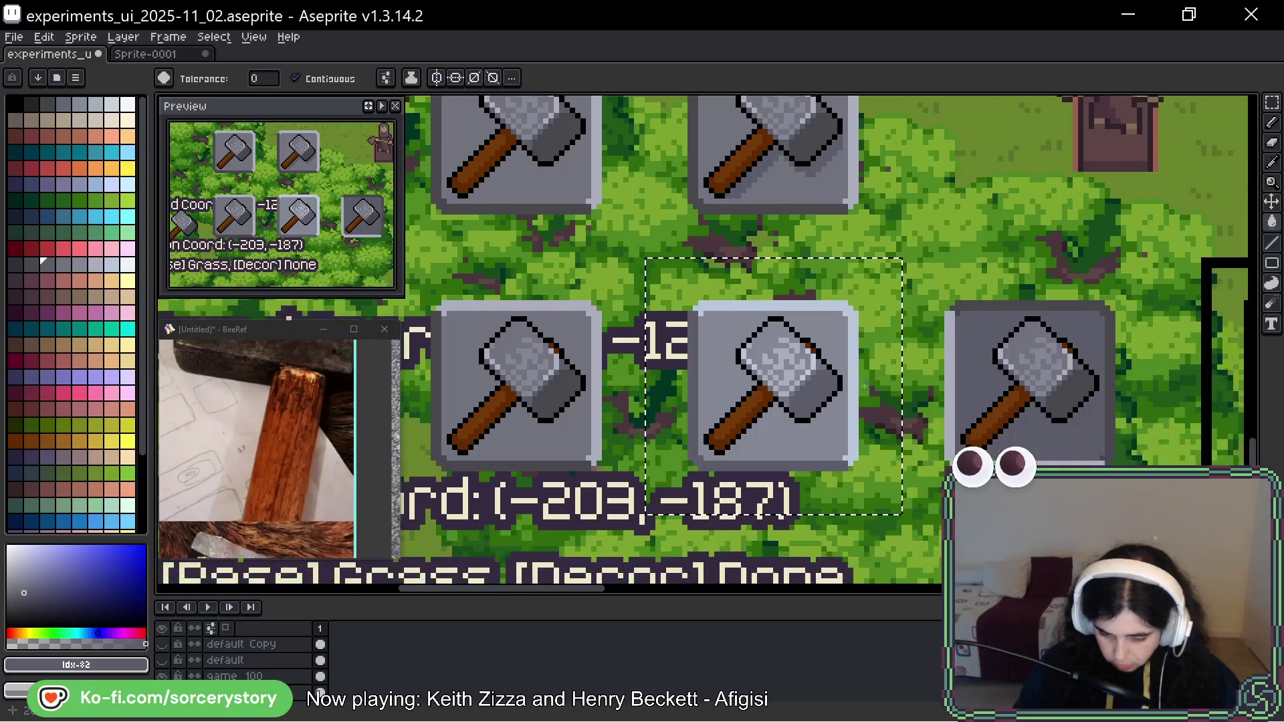
Refill the hammer handle's middle stripe lighter brown and its side stripe darker brown.
{"action": "scroll", "coordinate": [870, 414], "scroll_direction": "down", "scroll_amount": 5}
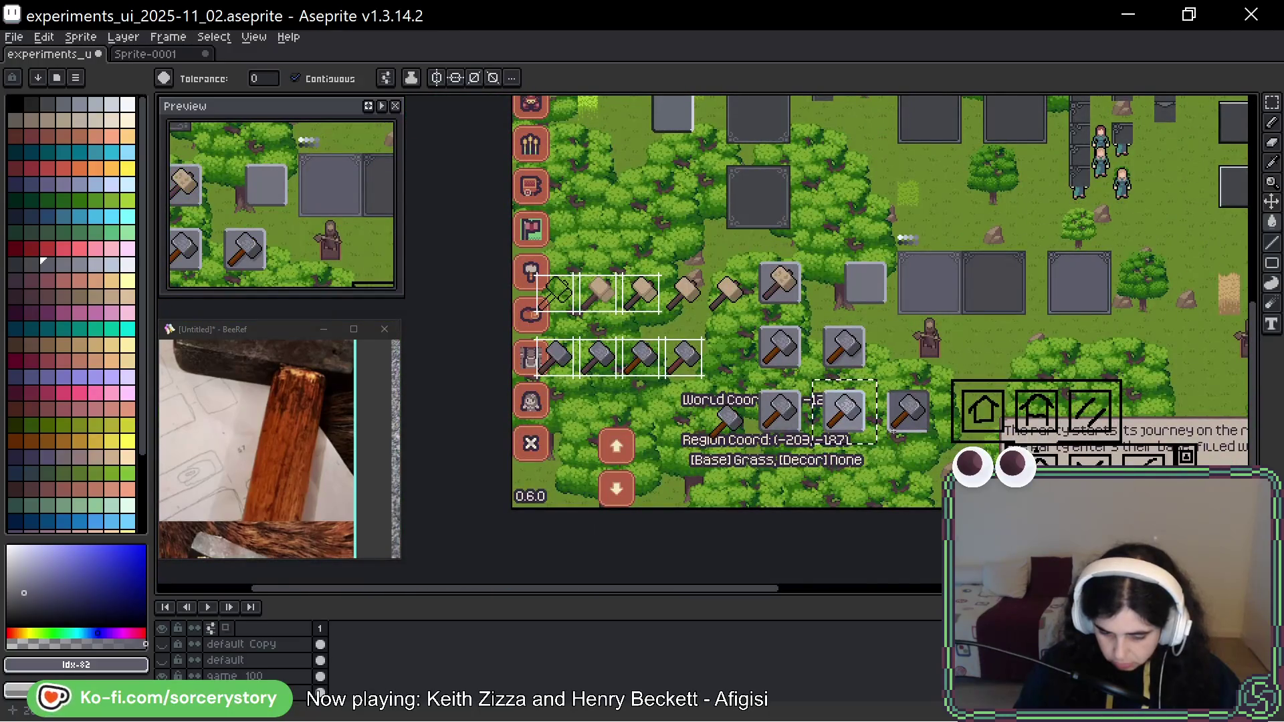
{"action": "scroll", "coordinate": [863, 418], "scroll_direction": "up", "scroll_amount": 5}
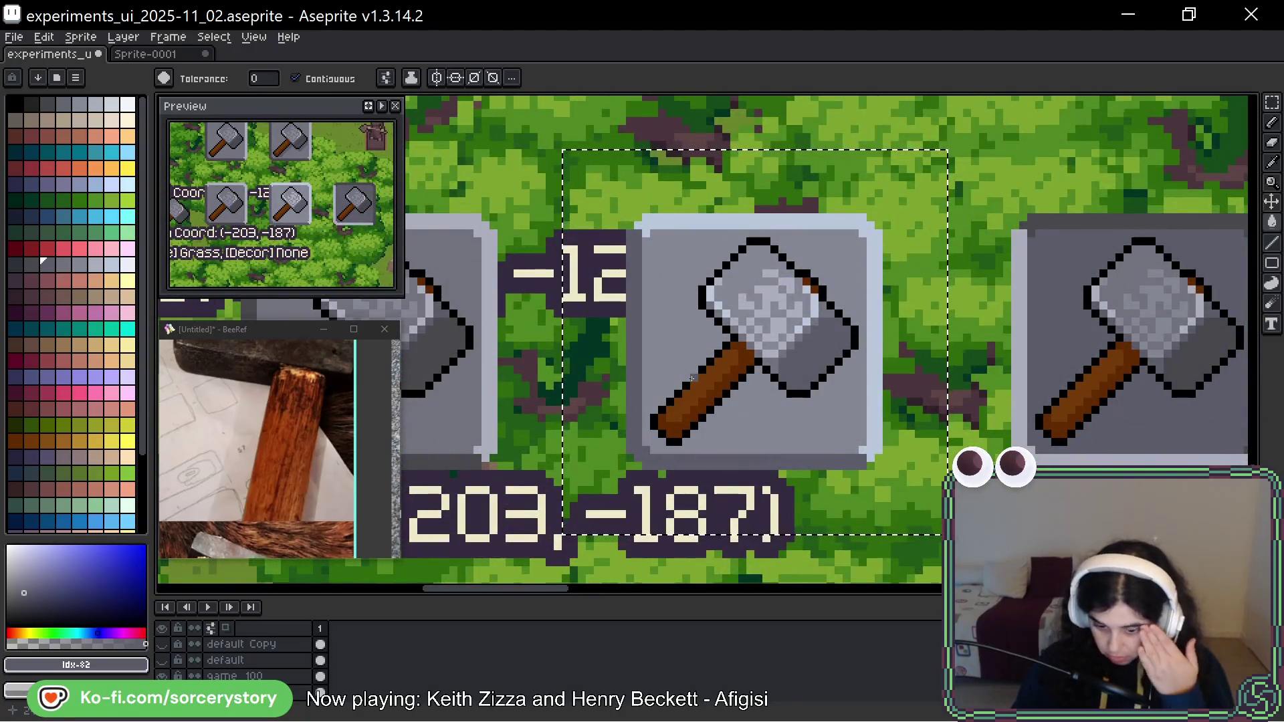
{"action": "scroll", "coordinate": [808, 375], "scroll_direction": "up", "scroll_amount": 4}
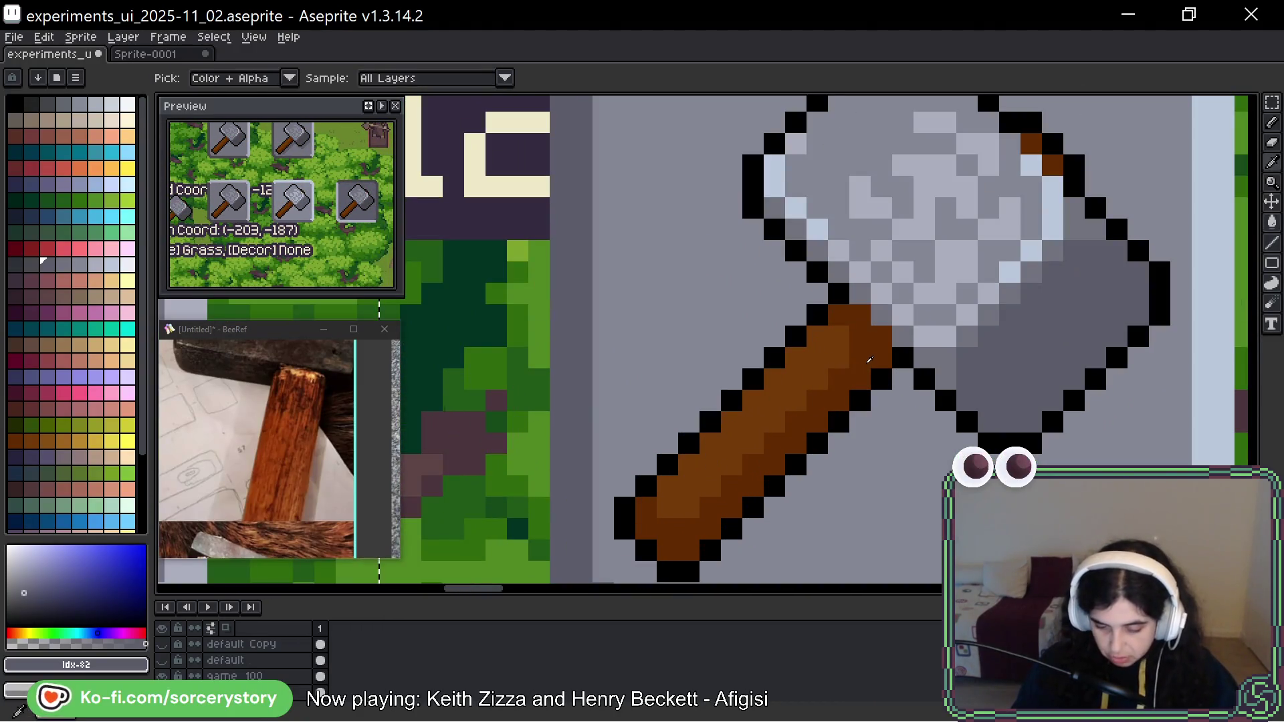
{"action": "left_click", "coordinate": [30, 441]}
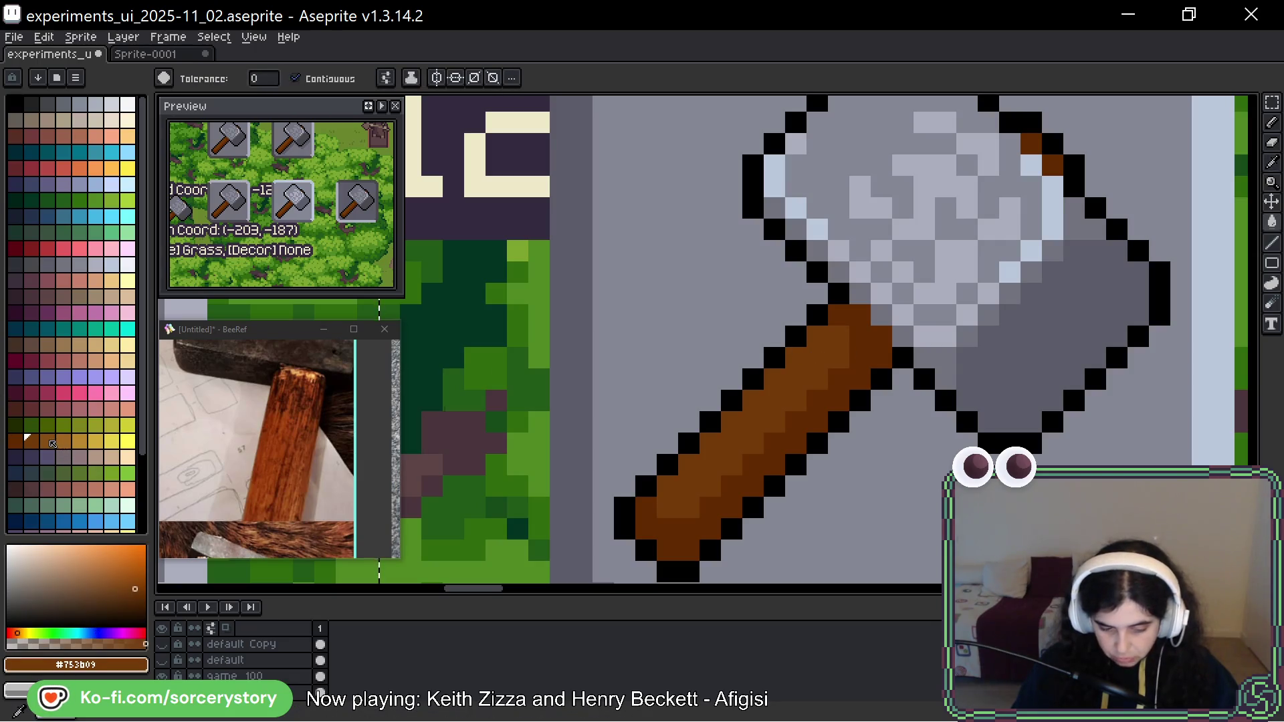
{"action": "left_click", "coordinate": [46, 441]}
{"action": "left_click", "coordinate": [810, 363]}
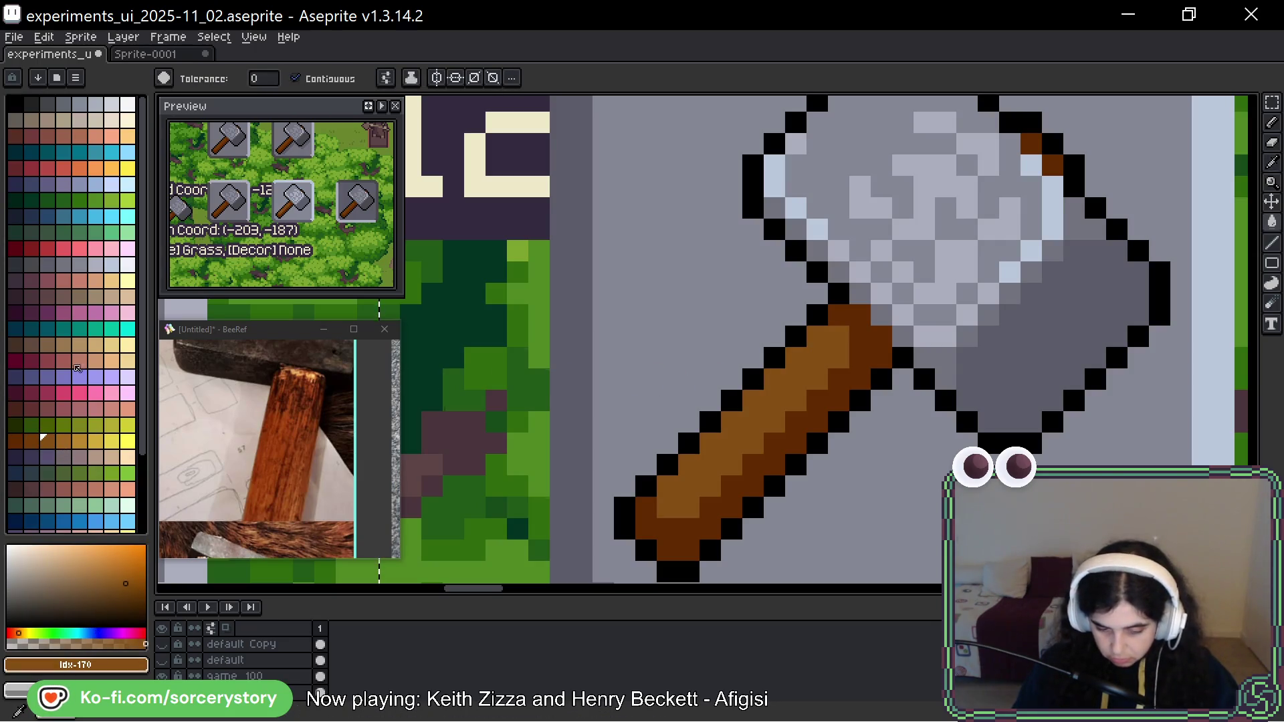
{"action": "left_click", "coordinate": [31, 442]}
{"action": "left_click", "coordinate": [865, 357]}
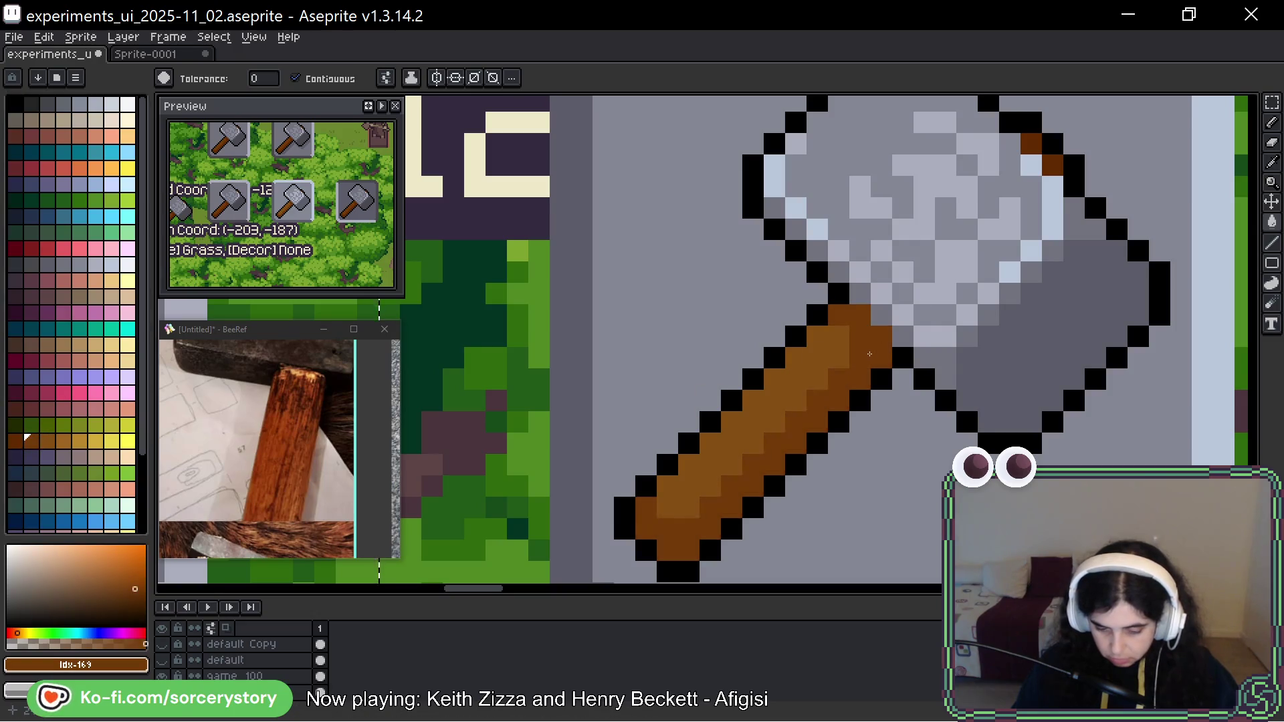
{"action": "scroll", "coordinate": [1049, 275], "scroll_direction": "down", "scroll_amount": 5}
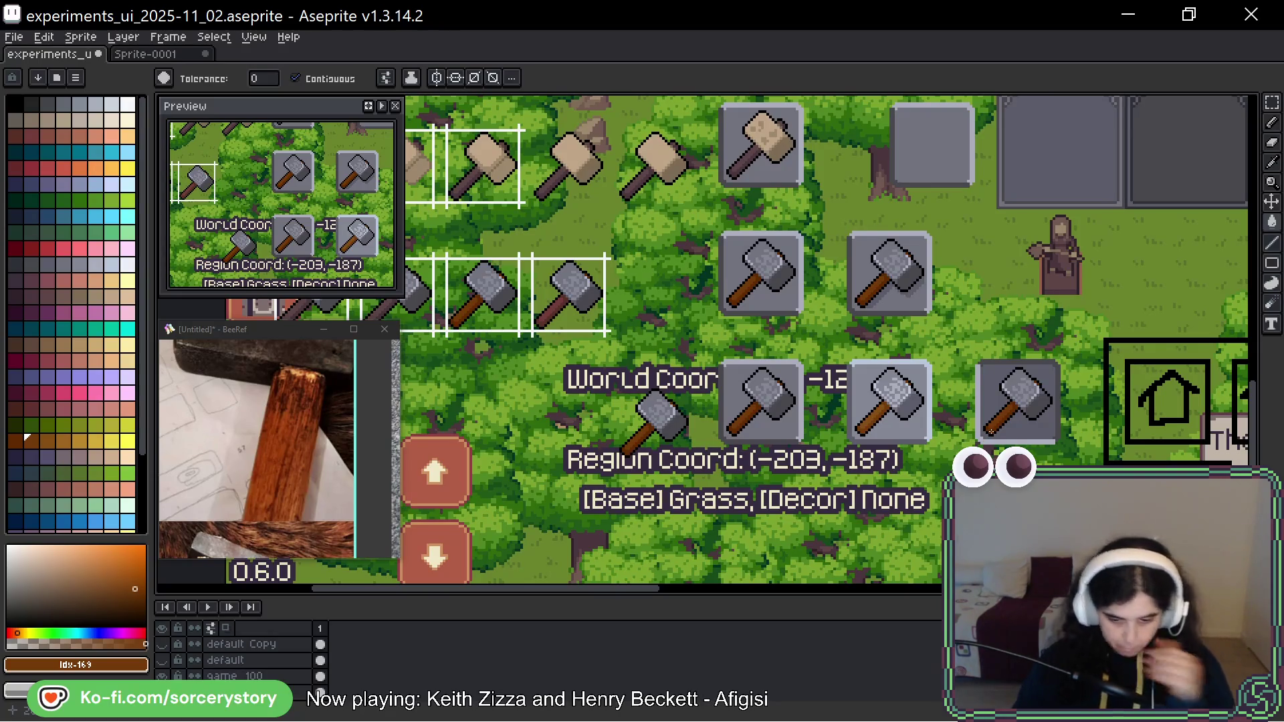
{"action": "scroll", "coordinate": [1025, 412], "scroll_direction": "up", "scroll_amount": 4}
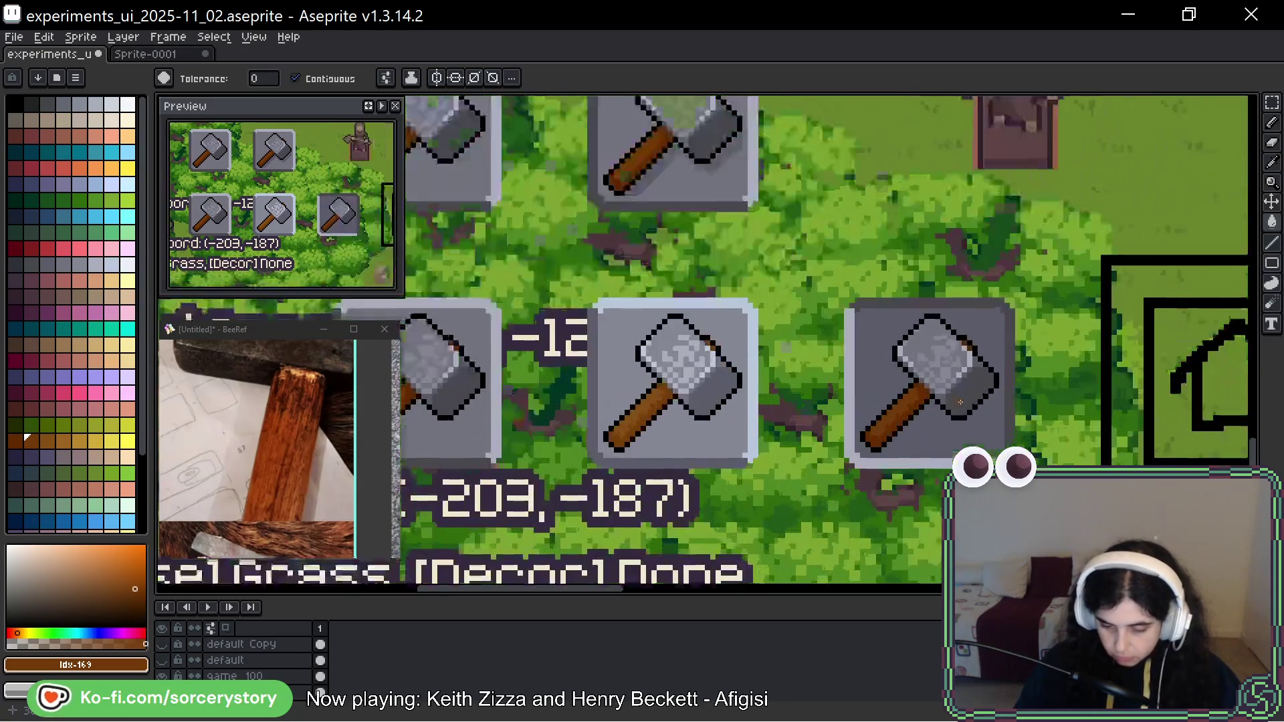
Select the right hammer tile and sample the blade's dark grey #43474d.
{"action": "key", "text": "m"}
{"action": "scroll", "coordinate": [923, 401], "scroll_direction": "up", "scroll_amount": 2}
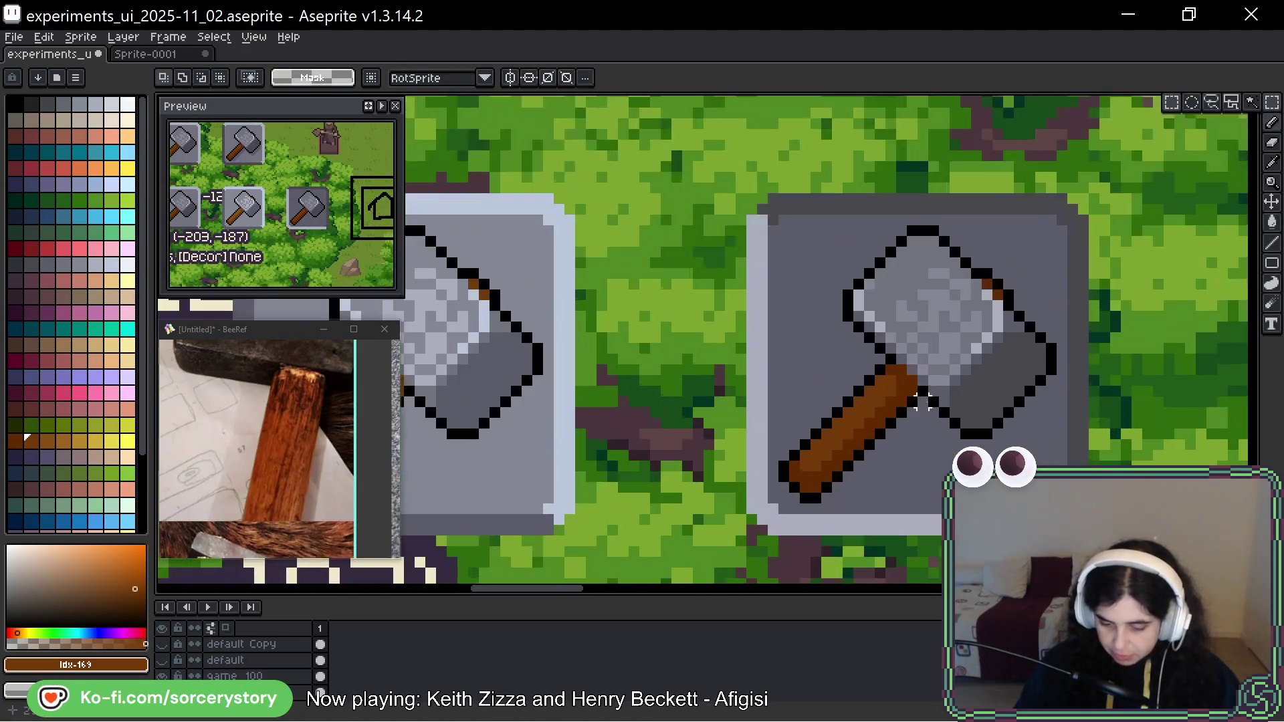
{"action": "mouse_move", "coordinate": [1177, 105]}
{"action": "left_mouse_down"}
{"action": "mouse_move", "coordinate": [663, 602]}
{"action": "mouse_move", "coordinate": [658, 623]}
{"action": "left_mouse_up"}
{"action": "scroll", "coordinate": [995, 337], "scroll_direction": "up", "scroll_amount": 1}
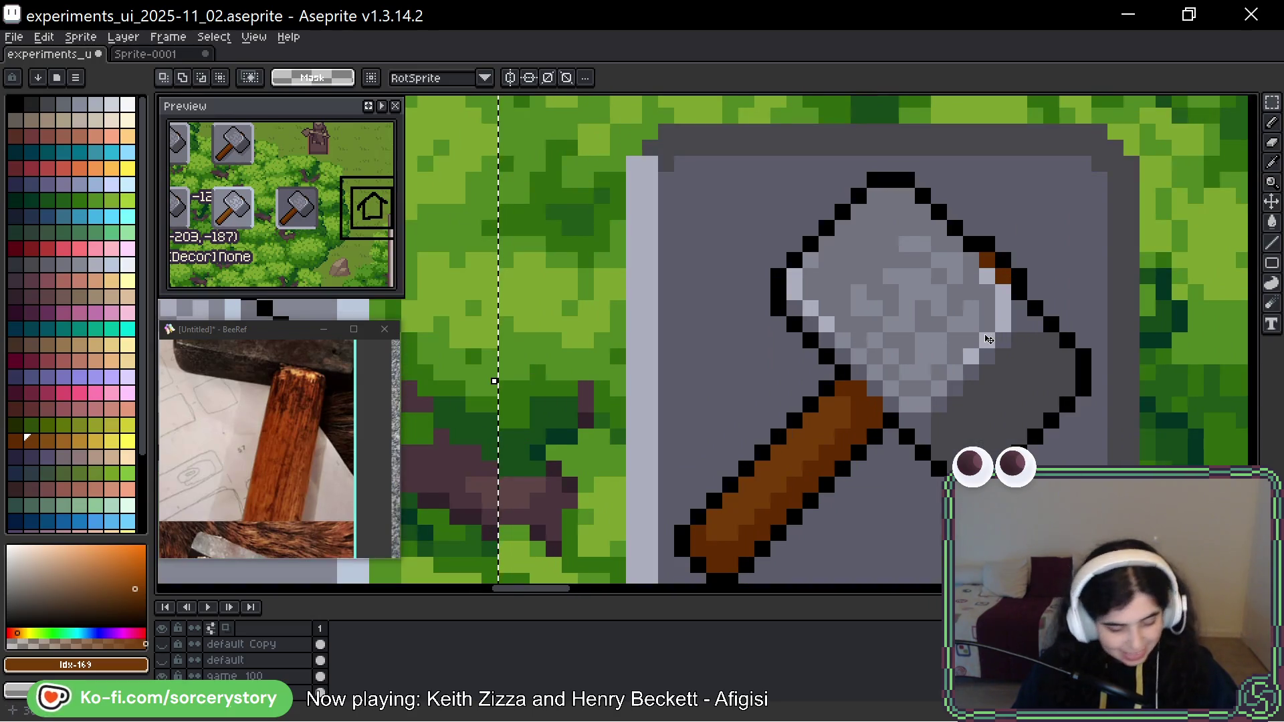
{"action": "key", "text": "i"}
{"action": "left_click", "coordinate": [1034, 379]}
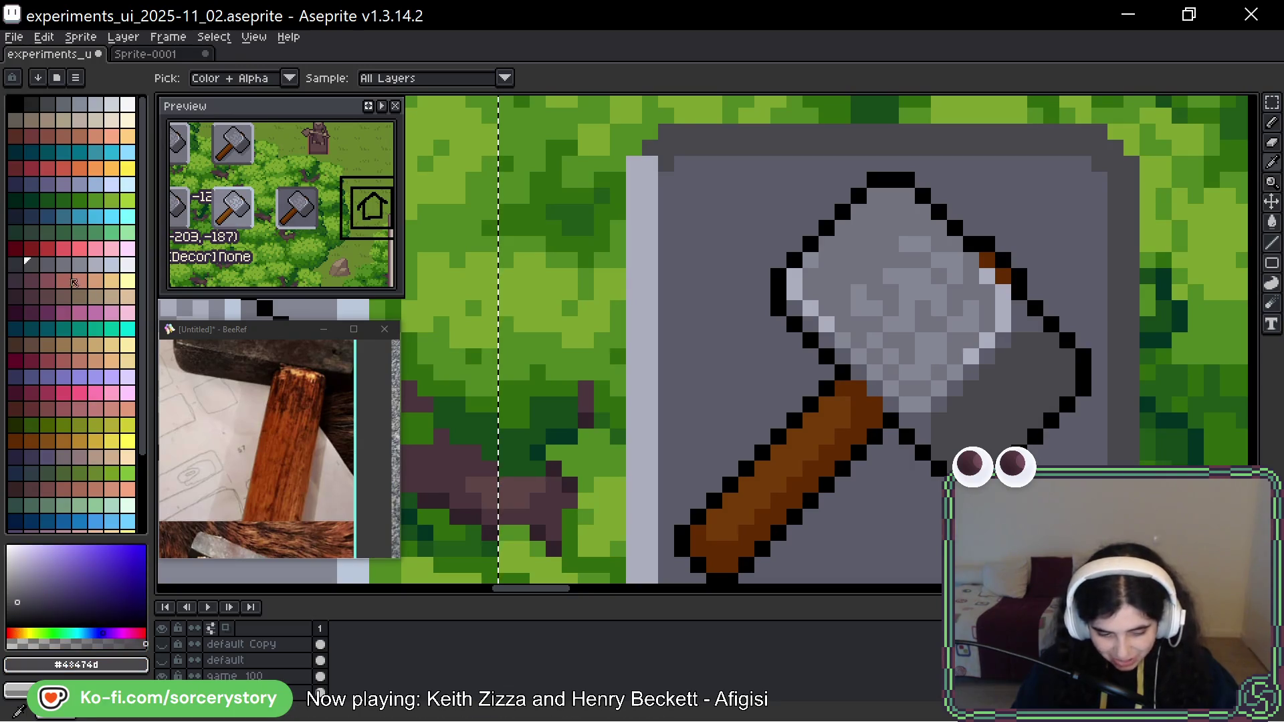
Bucket-fill the first blade pixels and the blade's lower-right area with dark grey.
{"action": "key", "text": "g"}
{"action": "left_click", "coordinate": [991, 401]}
{"action": "left_click", "coordinate": [996, 399]}
{"action": "left_click_drag", "start_coordinate": [996, 399], "coordinate": [714, 450]}
Sample the mid grey #5b5c69, then darken pixels along the blade's diagonal edge with a dark palette grey.
{"action": "key", "text": "i"}
{"action": "left_click", "coordinate": [482, 352]}
{"action": "left_click", "coordinate": [26, 262]}
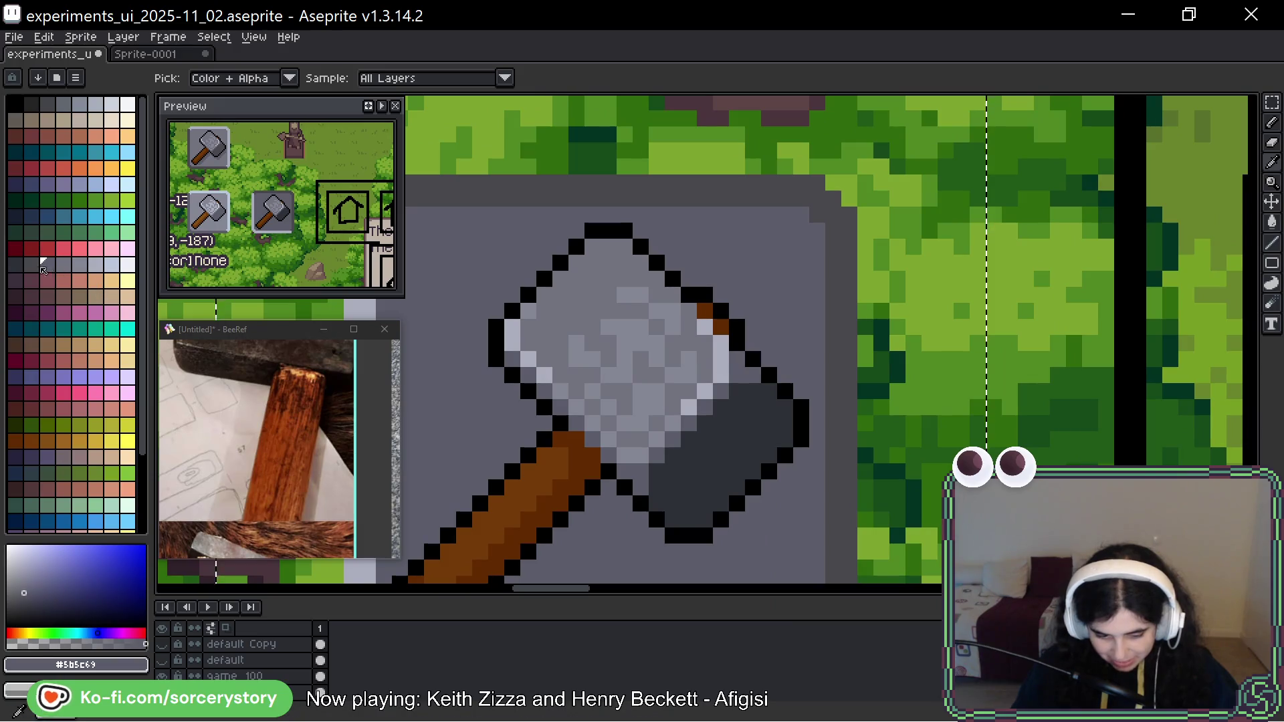
{"action": "key", "text": "g"}
{"action": "scroll", "coordinate": [746, 439], "scroll_direction": "up", "scroll_amount": 1}
{"action": "left_click", "coordinate": [752, 312]}
{"action": "left_click", "coordinate": [696, 343]}
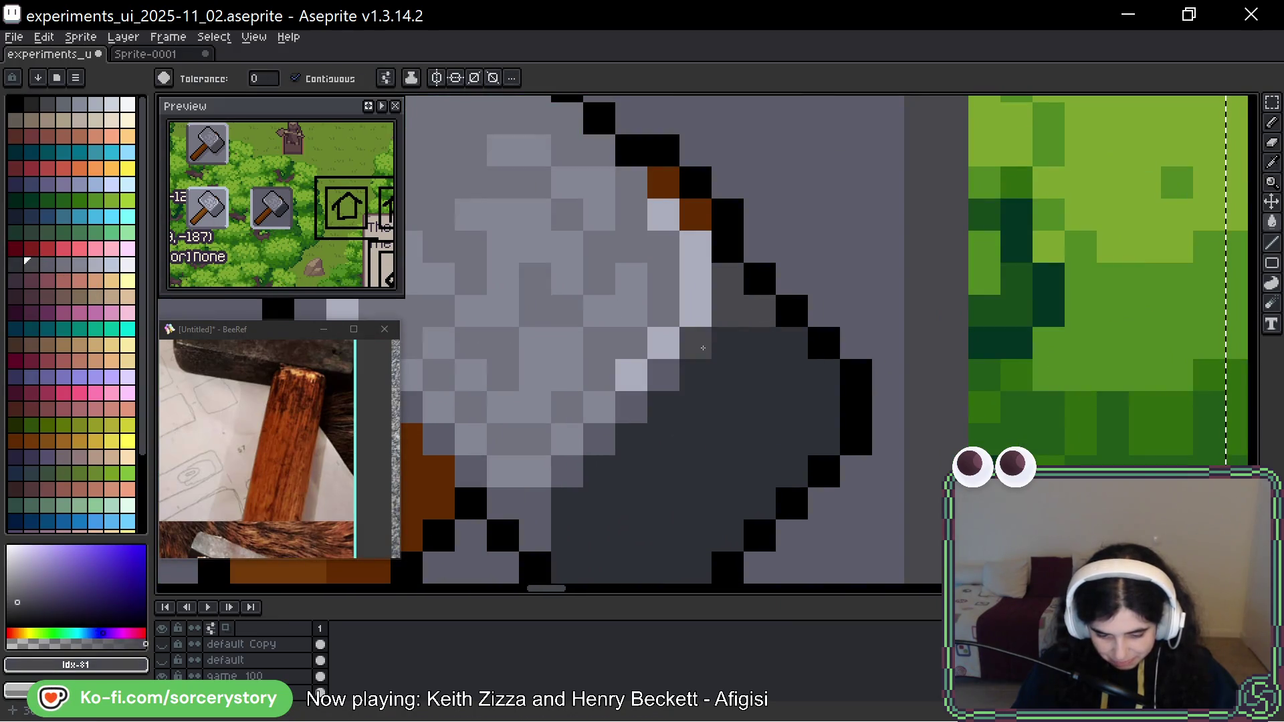
{"action": "left_click", "coordinate": [664, 375]}
{"action": "left_click", "coordinate": [632, 408]}
{"action": "left_click", "coordinate": [600, 440]}
{"action": "left_click", "coordinate": [535, 503]}
{"action": "left_click", "coordinate": [502, 536]}
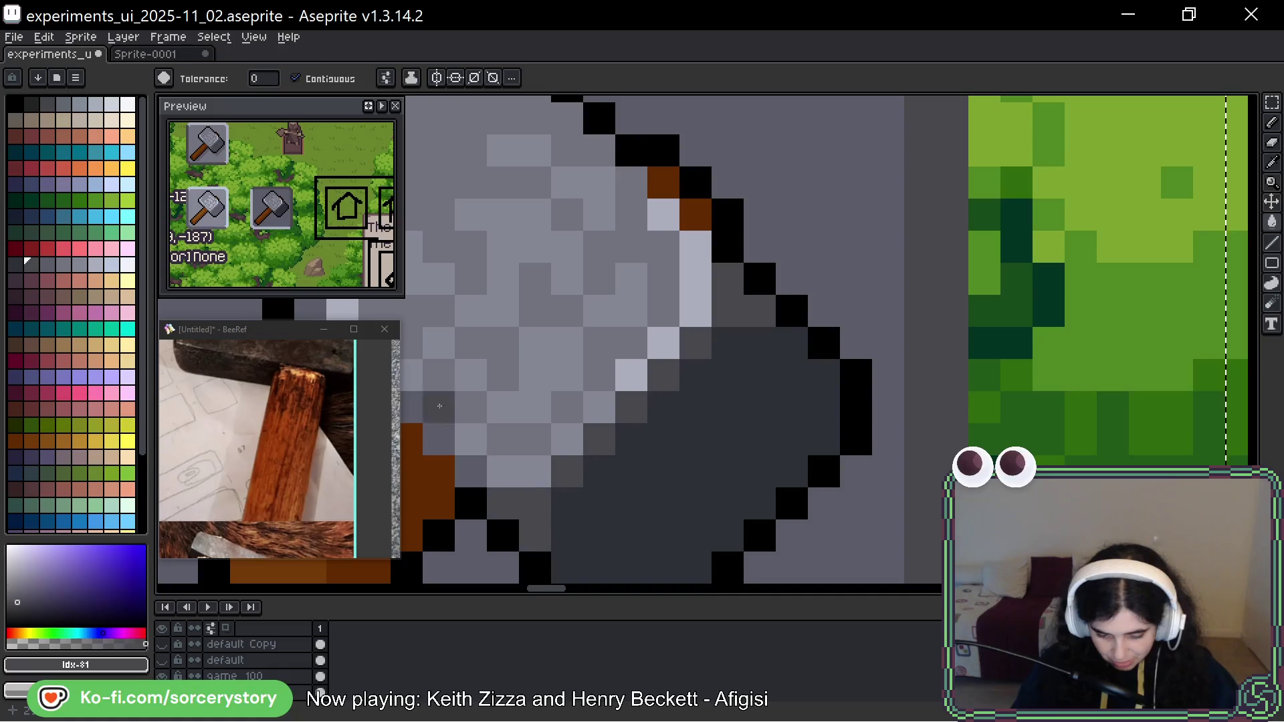
Darken five pixels along the blade's left edge.
{"action": "left_click_drag", "start_coordinate": [444, 438], "coordinate": [809, 507]}
{"action": "left_click", "coordinate": [773, 475]}
{"action": "left_click", "coordinate": [740, 443]}
{"action": "left_click", "coordinate": [708, 411]}
{"action": "left_click", "coordinate": [676, 379]}
{"action": "left_click", "coordinate": [648, 354]}
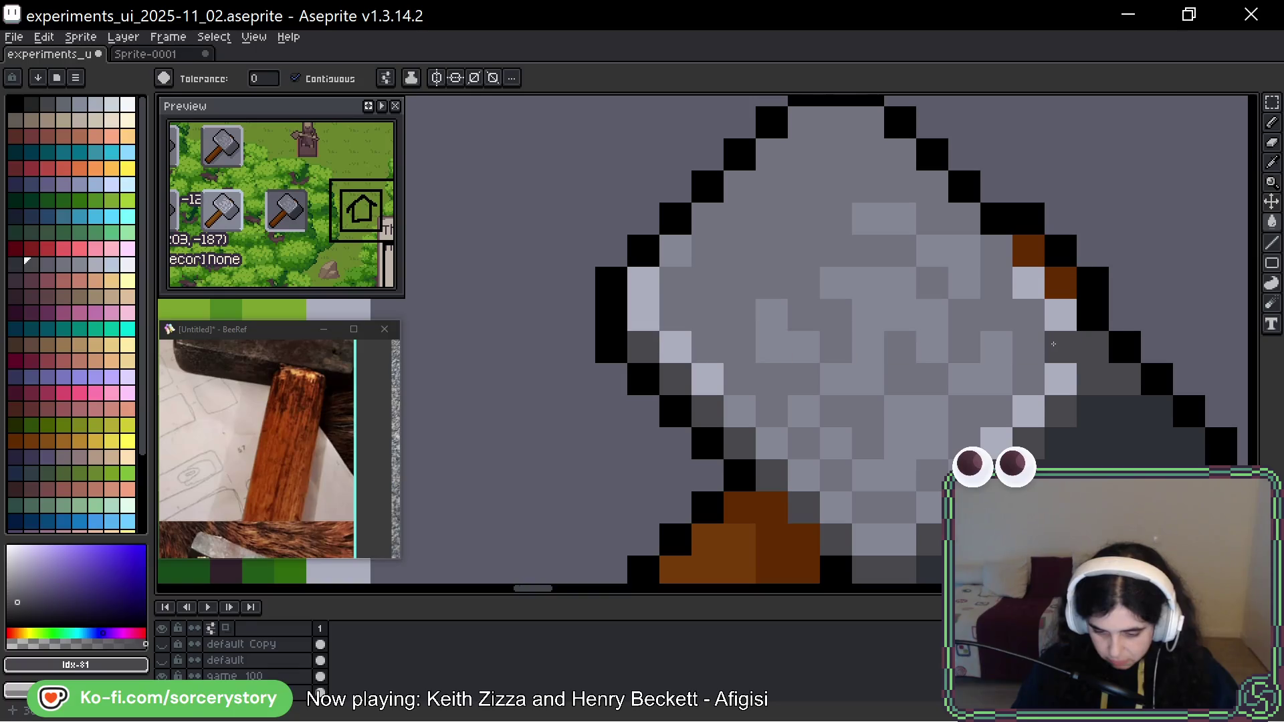
Switch to a slightly different grey and darken the upper medium-grey region and single blade pixels.
{"action": "left_click_drag", "start_coordinate": [1037, 347], "coordinate": [895, 347]}
{"action": "left_click", "coordinate": [822, 472]}
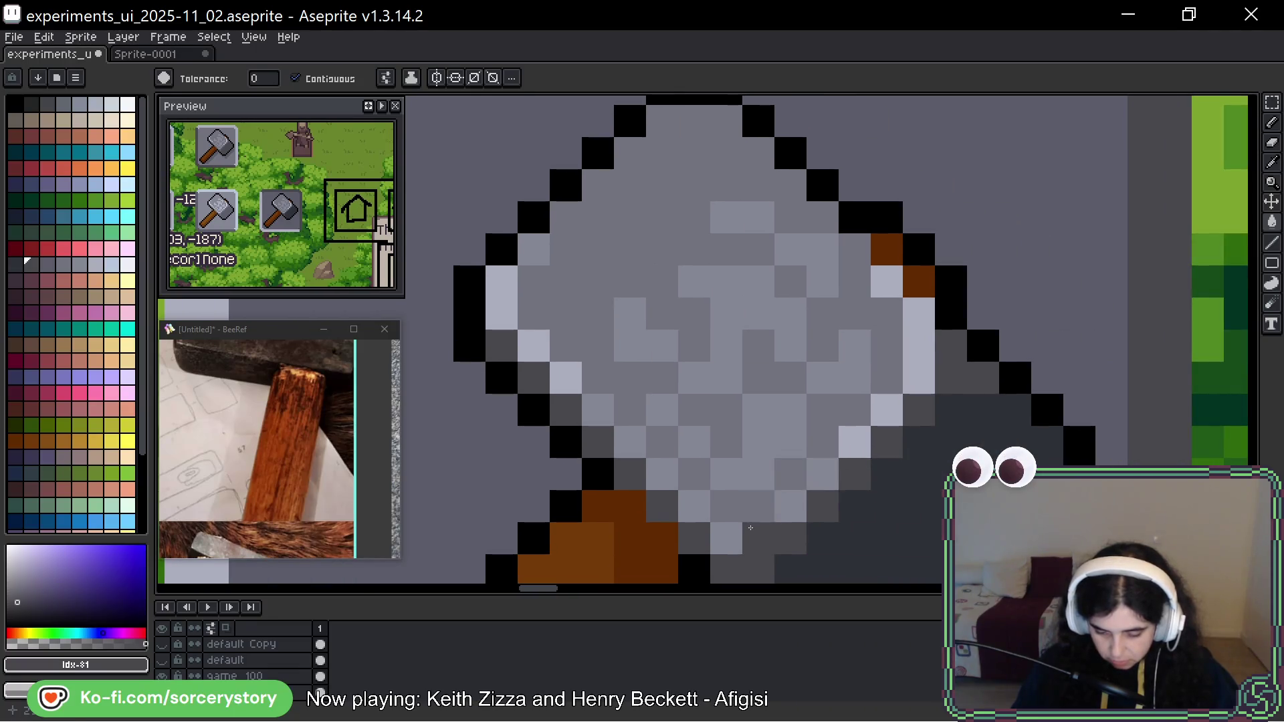
{"action": "left_click", "coordinate": [47, 264]}
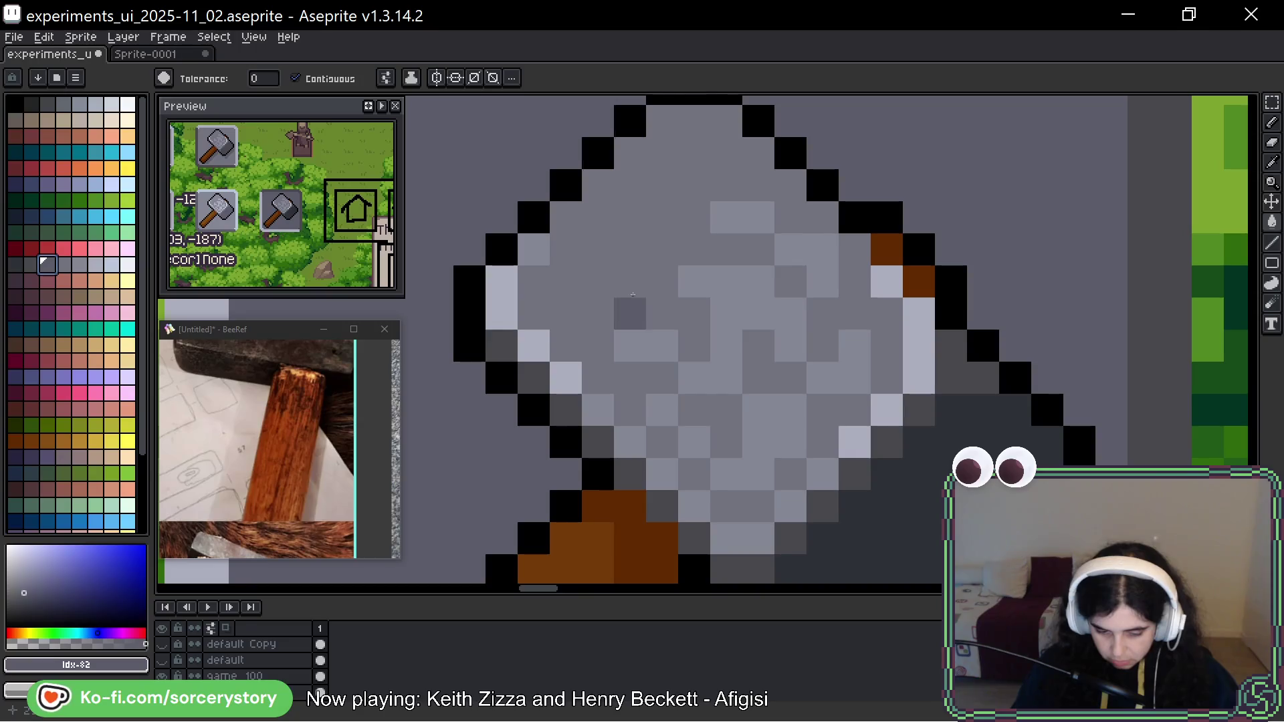
{"action": "left_click", "coordinate": [630, 284]}
{"action": "left_click", "coordinate": [727, 409]}
{"action": "left_click", "coordinate": [694, 441]}
{"action": "left_click", "coordinate": [672, 438]}
{"action": "left_click", "coordinate": [694, 473]}
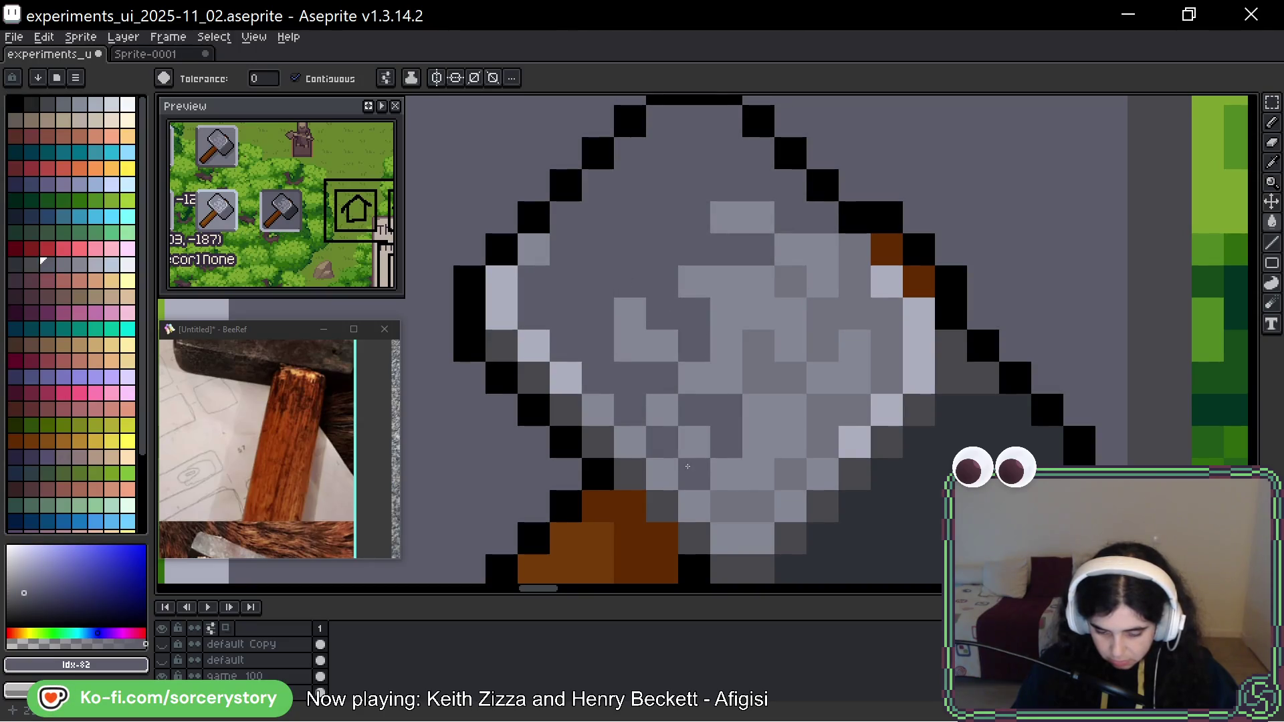
{"action": "left_click", "coordinate": [726, 505]}
{"action": "left_click", "coordinate": [742, 508]}
Darken several pixels on the blade's right side, undoing the last one.
{"action": "left_click", "coordinate": [855, 409]}
{"action": "left_click", "coordinate": [822, 425]}
{"action": "left_click", "coordinate": [791, 378]}
{"action": "left_click", "coordinate": [758, 345]}
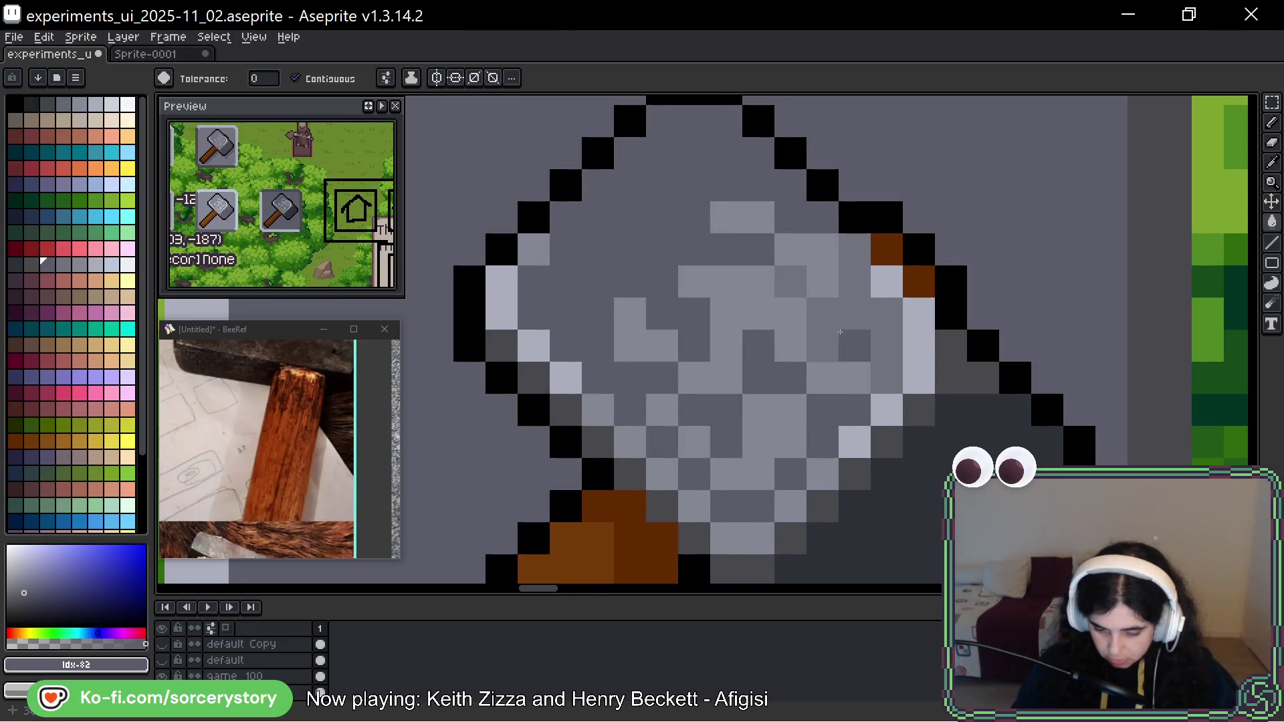
{"action": "left_click", "coordinate": [839, 378]}
{"action": "left_click", "coordinate": [855, 313]}
{"action": "key", "text": "ctrl+z"}
Sample a new grey from the blade and darken the light-grey patches across its upper face.
{"action": "left_click", "coordinate": [827, 305]}
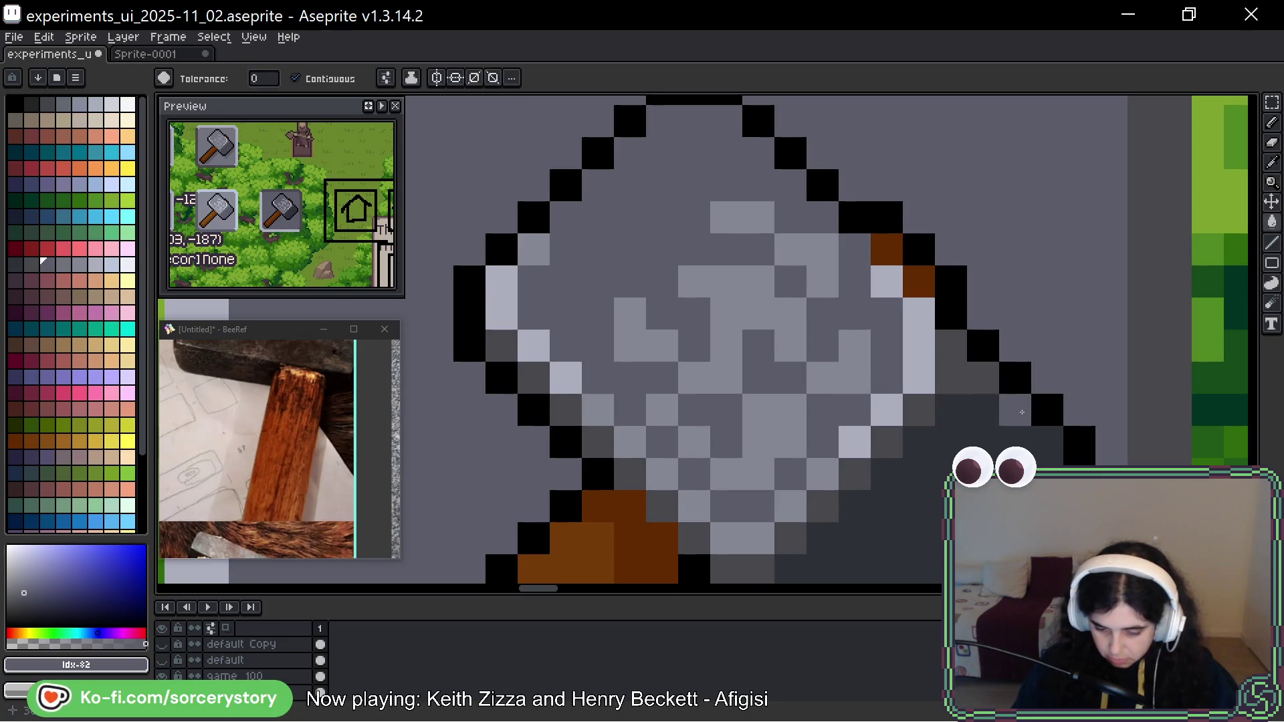
{"action": "left_click", "coordinate": [754, 295], "text": "alt"}
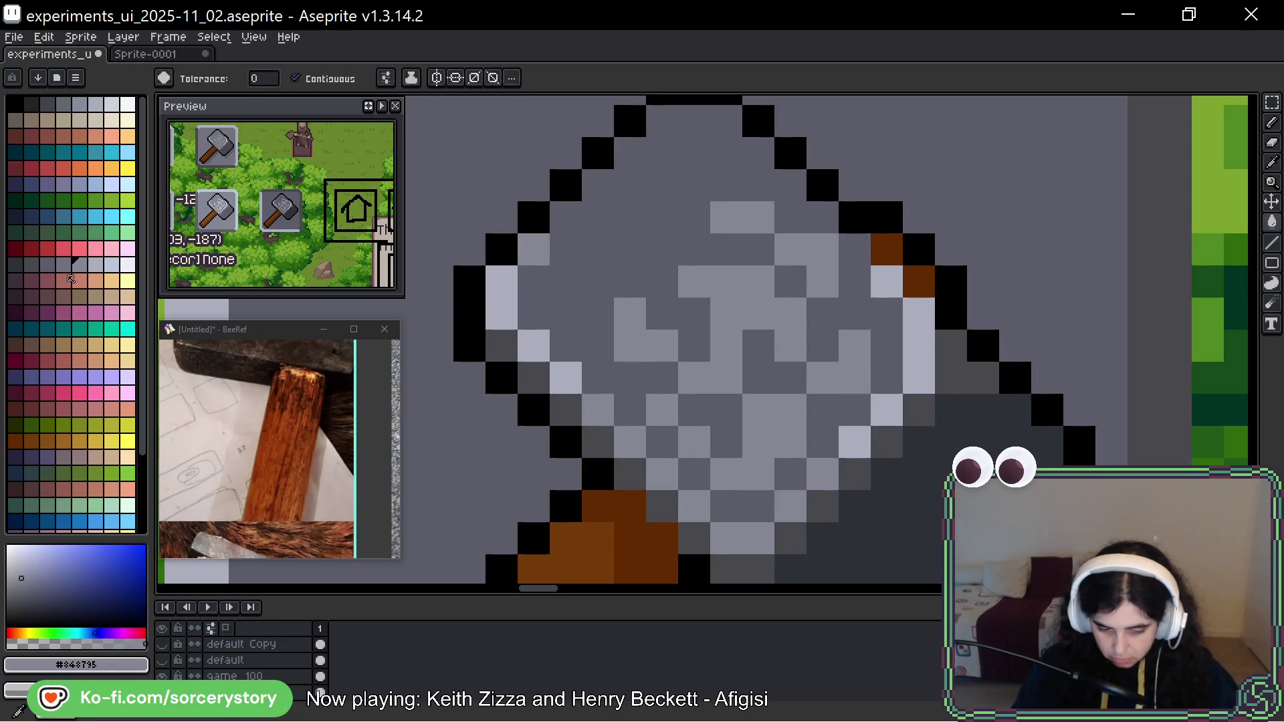
{"action": "left_click", "coordinate": [534, 346]}
{"action": "key", "text": "ctrl+z"}
{"action": "left_click", "coordinate": [630, 346]}
{"action": "left_click", "coordinate": [726, 313]}
{"action": "left_click", "coordinate": [742, 287]}
{"action": "left_click", "coordinate": [790, 249]}
{"action": "left_click", "coordinate": [822, 274]}
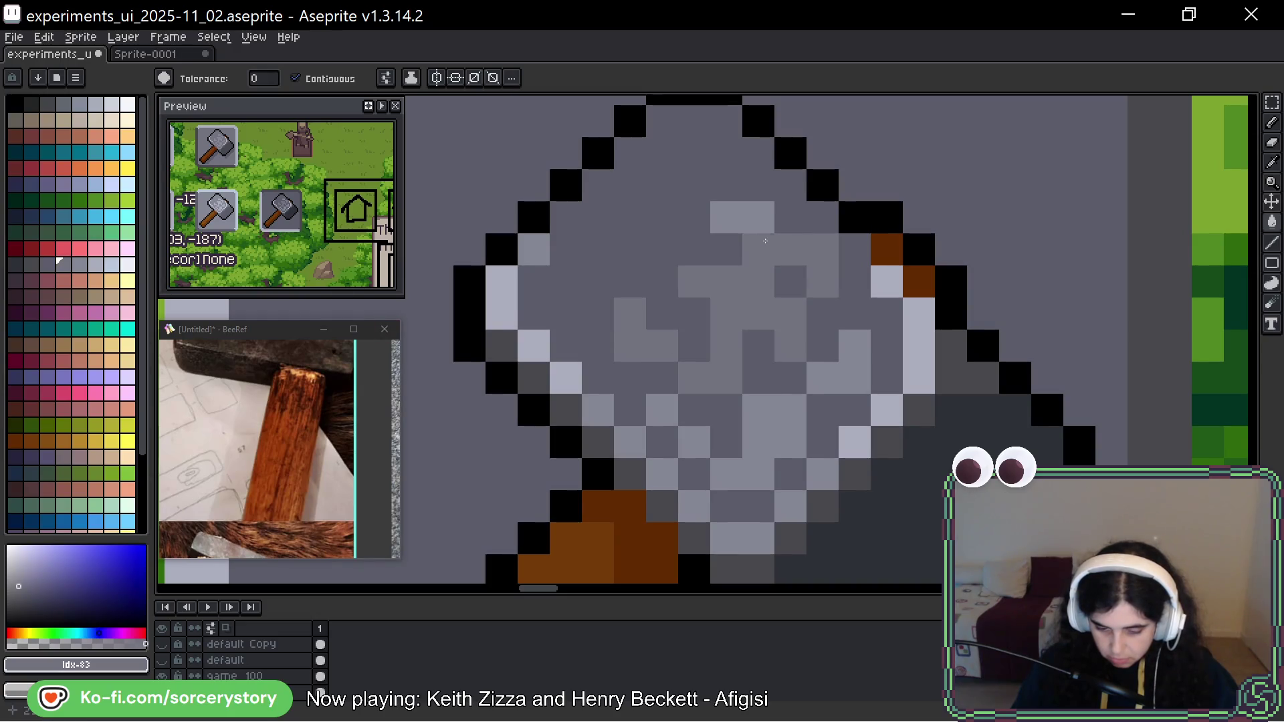
{"action": "left_click", "coordinate": [758, 217]}
{"action": "left_click", "coordinate": [726, 217]}
Mottle the blade's centre, lower-left and left side with varied grey pixels.
{"action": "left_click", "coordinate": [790, 410]}
{"action": "left_click", "coordinate": [791, 505]}
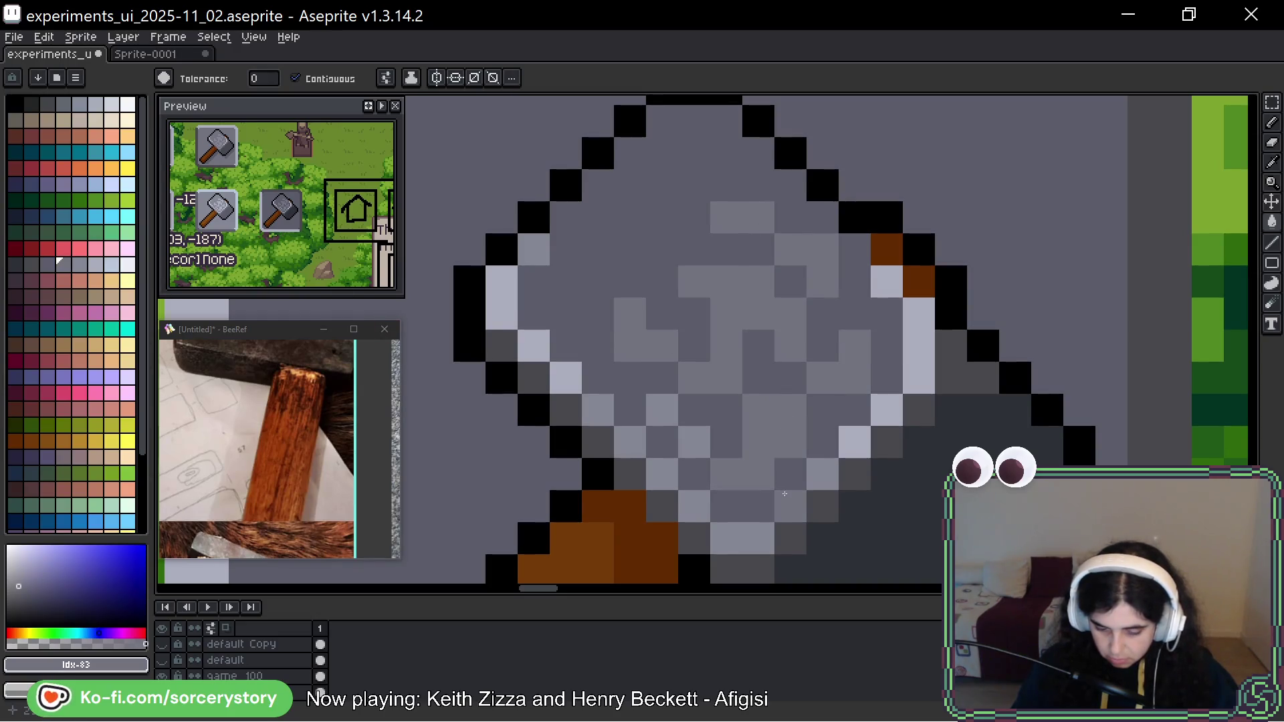
{"action": "left_click", "coordinate": [759, 507]}
{"action": "left_click", "coordinate": [726, 538]}
{"action": "left_click", "coordinate": [694, 505]}
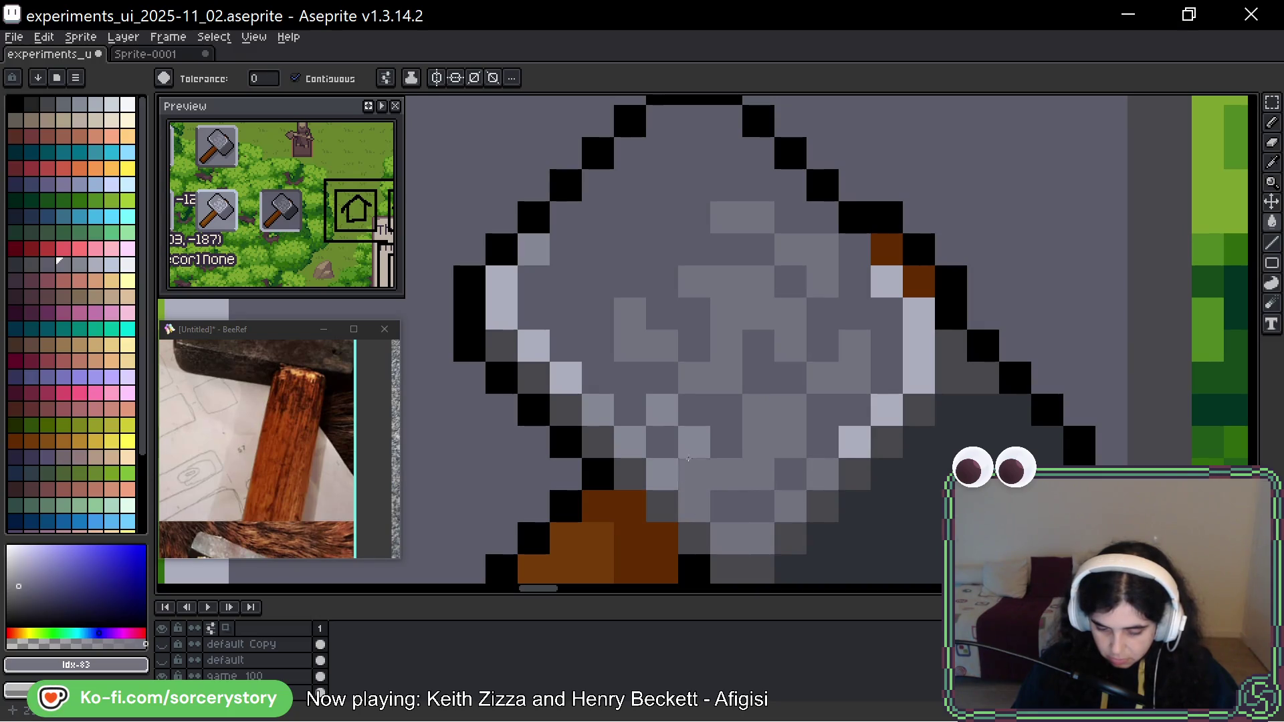
{"action": "left_click", "coordinate": [694, 473]}
{"action": "left_click", "coordinate": [662, 473]}
{"action": "left_click", "coordinate": [662, 441]}
{"action": "left_click", "coordinate": [662, 409]}
{"action": "left_click", "coordinate": [630, 441]}
{"action": "left_click", "coordinate": [630, 410]}
{"action": "left_click", "coordinate": [614, 409]}
{"action": "left_click", "coordinate": [566, 377]}
{"action": "key", "text": "ctrl+z"}
Sample the blade's light grey to tone down left-edge pixels and lighten a centre pixel.
{"action": "scroll", "coordinate": [794, 409], "scroll_direction": "down", "scroll_amount": 5}
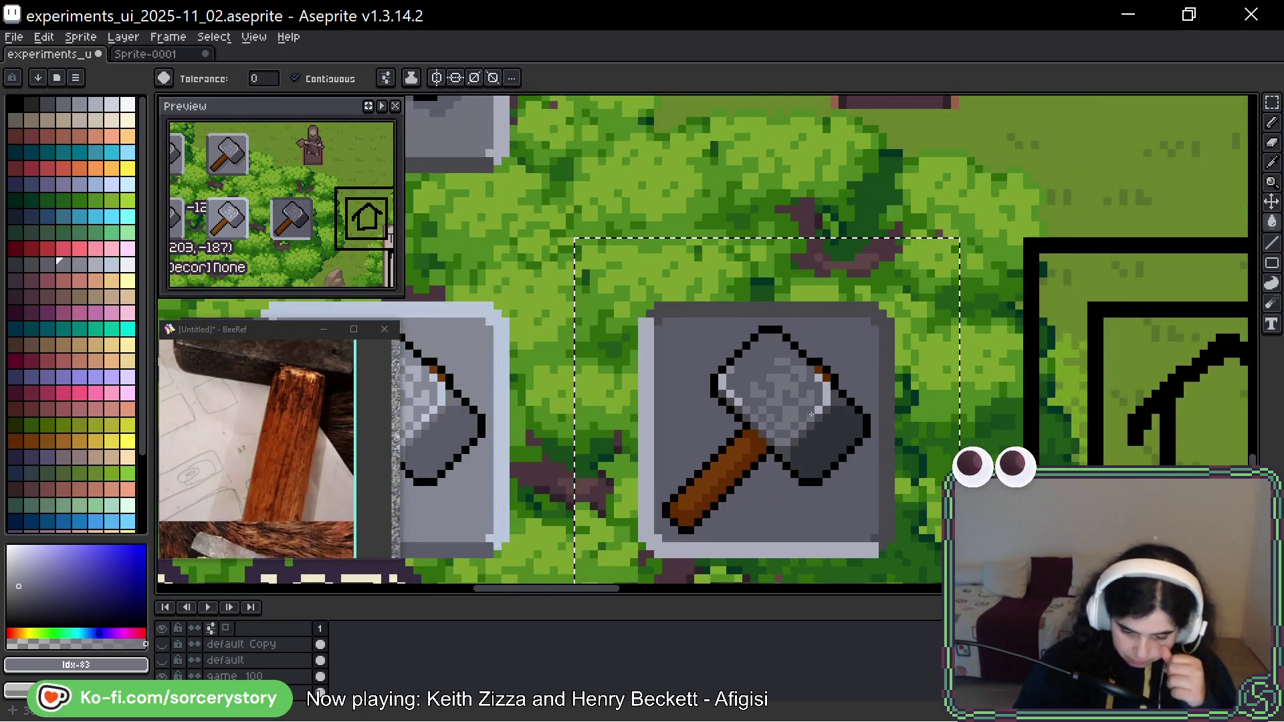
{"action": "scroll", "coordinate": [832, 413], "scroll_direction": "up", "scroll_amount": 2}
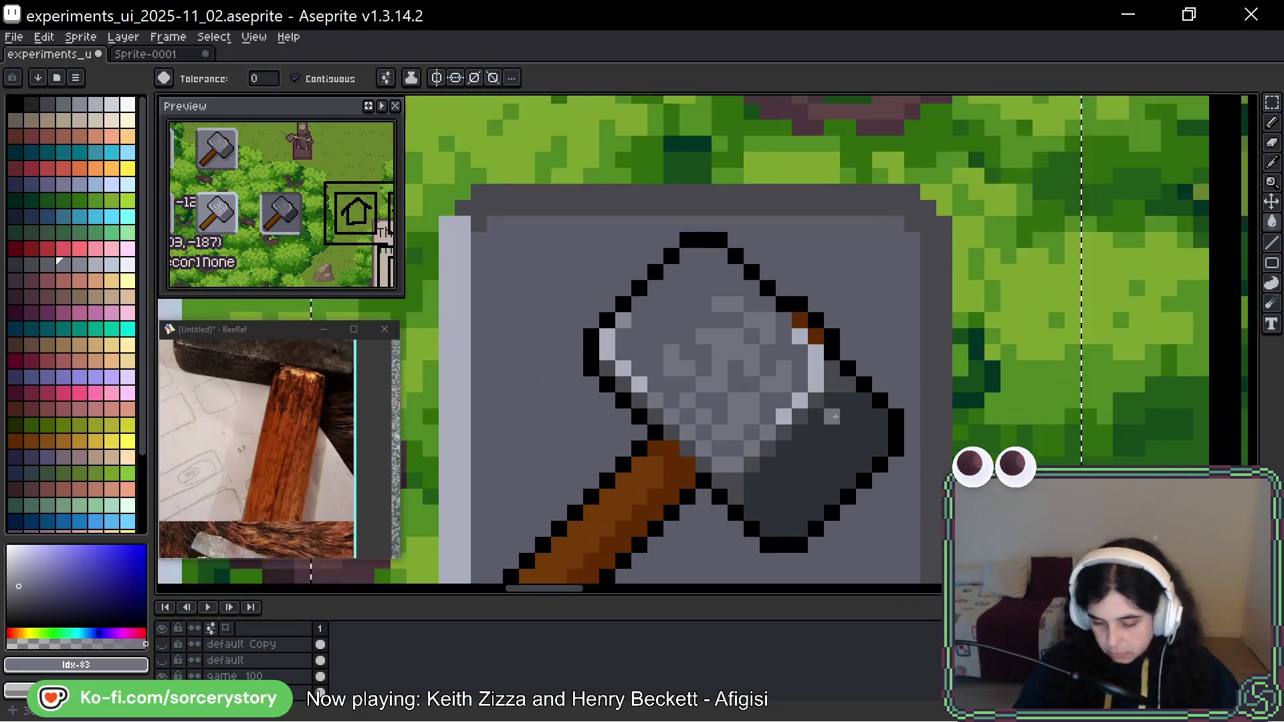
{"action": "left_click", "coordinate": [814, 380], "text": "alt"}
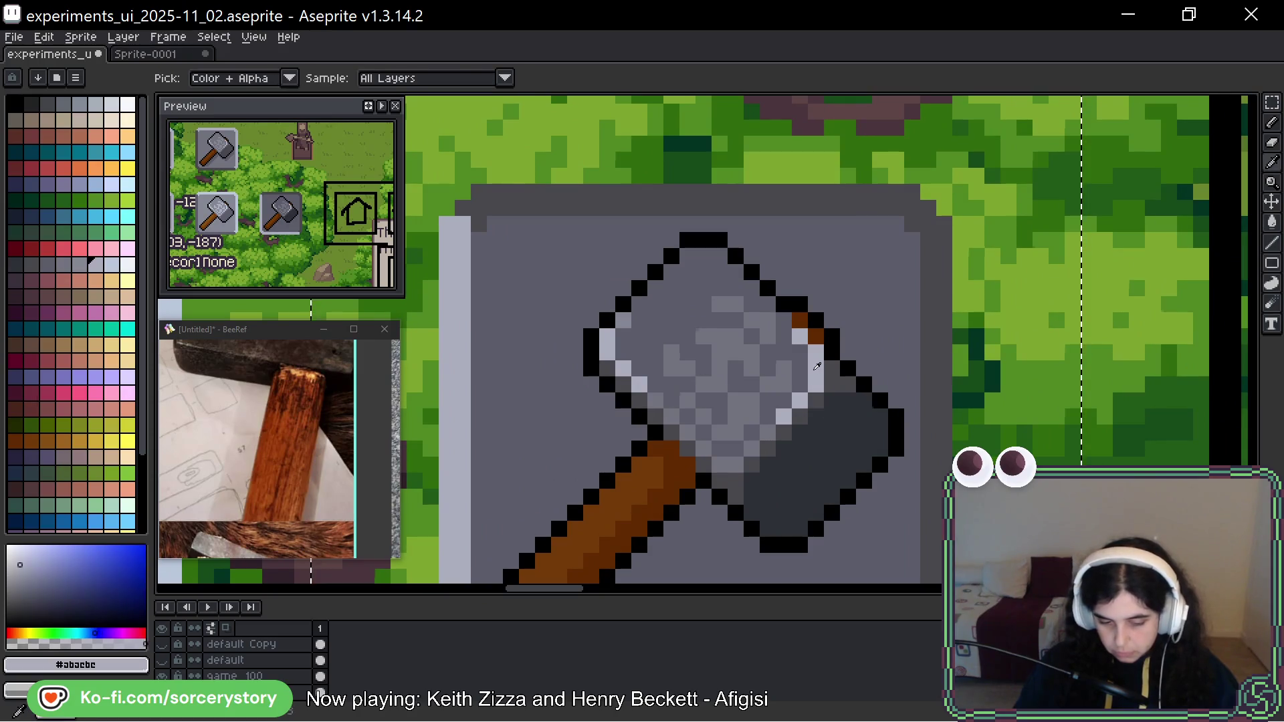
{"action": "scroll", "coordinate": [767, 352], "scroll_direction": "up", "scroll_amount": 1}
{"action": "scroll", "coordinate": [767, 352], "scroll_direction": "up", "scroll_amount": 1}
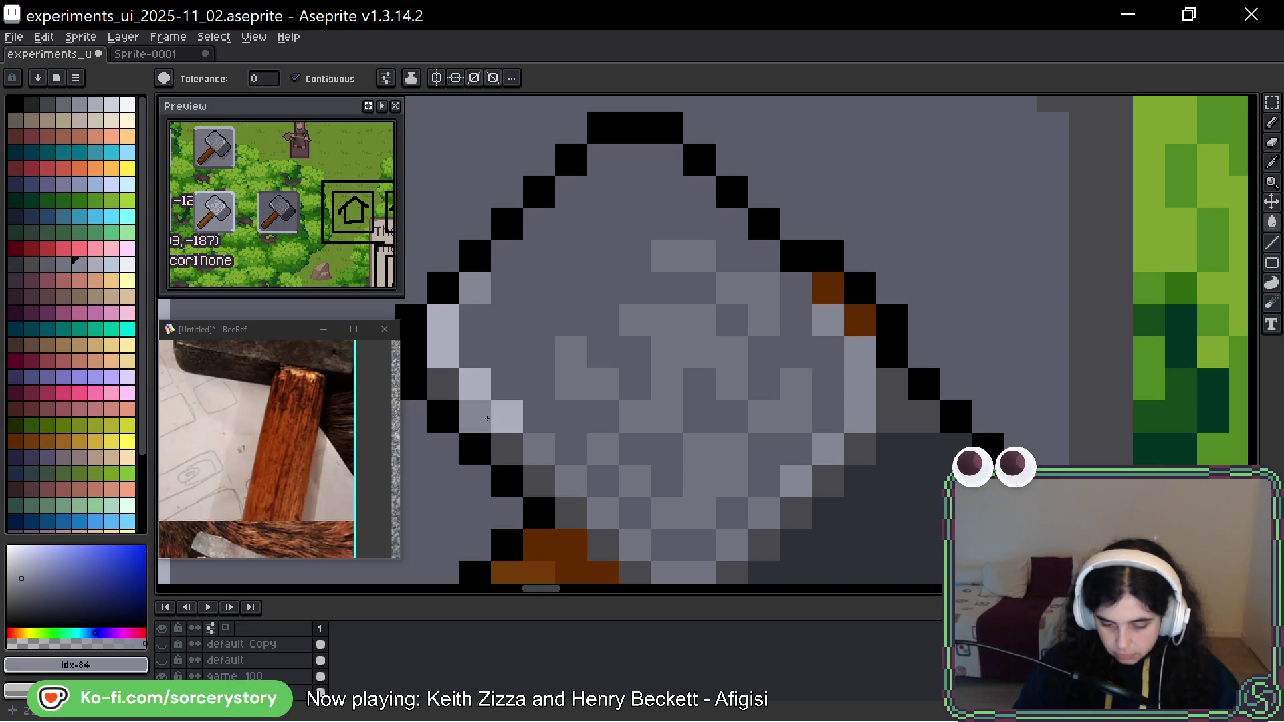
{"action": "left_click", "coordinate": [508, 417]}
{"action": "left_click", "coordinate": [475, 384]}
{"action": "left_click", "coordinate": [442, 353]}
{"action": "left_click", "coordinate": [442, 320]}
{"action": "left_click", "coordinate": [668, 320]}
Pick the handle's brown #622d00 as the current colour.
{"action": "scroll", "coordinate": [704, 341], "scroll_direction": "down", "scroll_amount": 4}
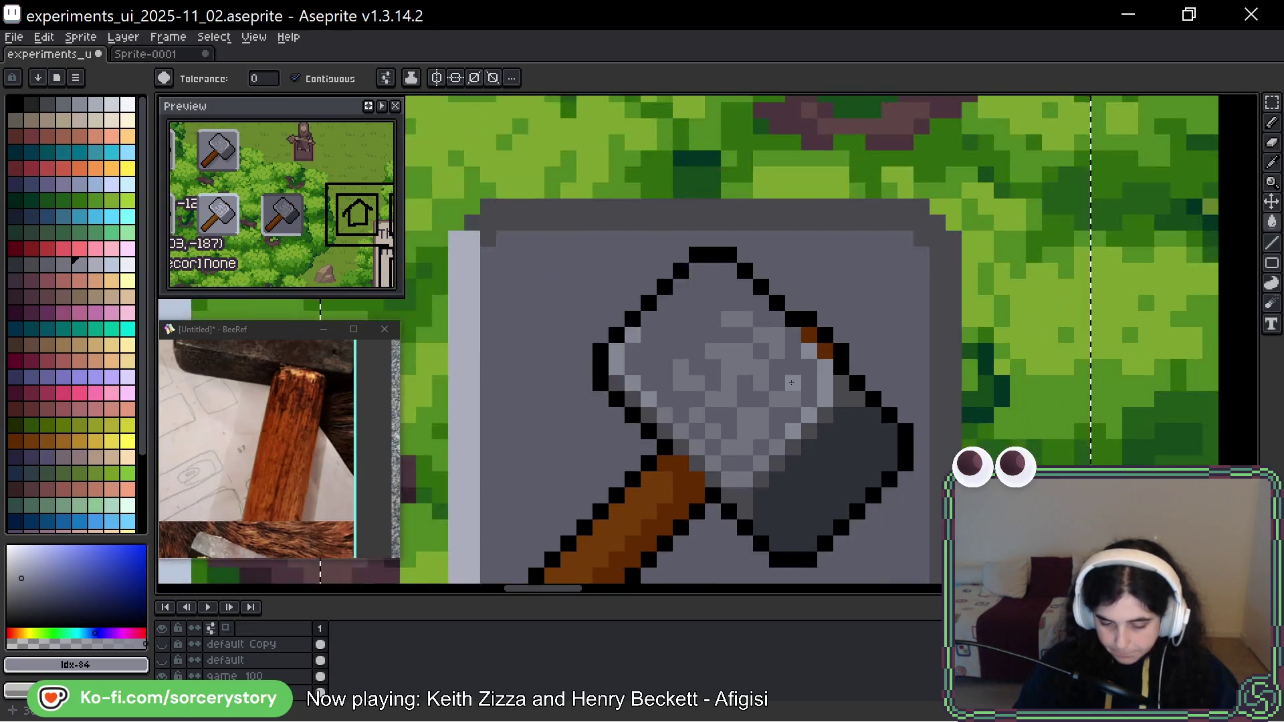
{"action": "scroll", "coordinate": [888, 416], "scroll_direction": "up", "scroll_amount": 4}
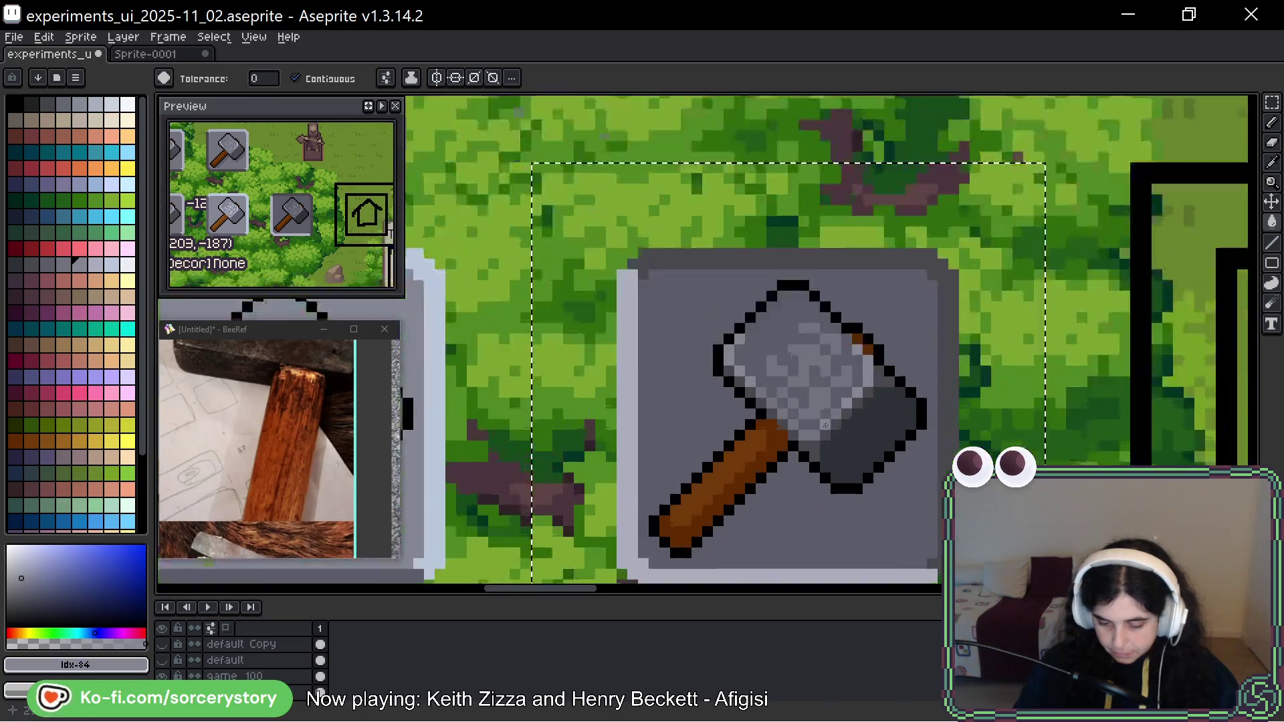
{"action": "left_click", "coordinate": [709, 441], "text": "alt"}
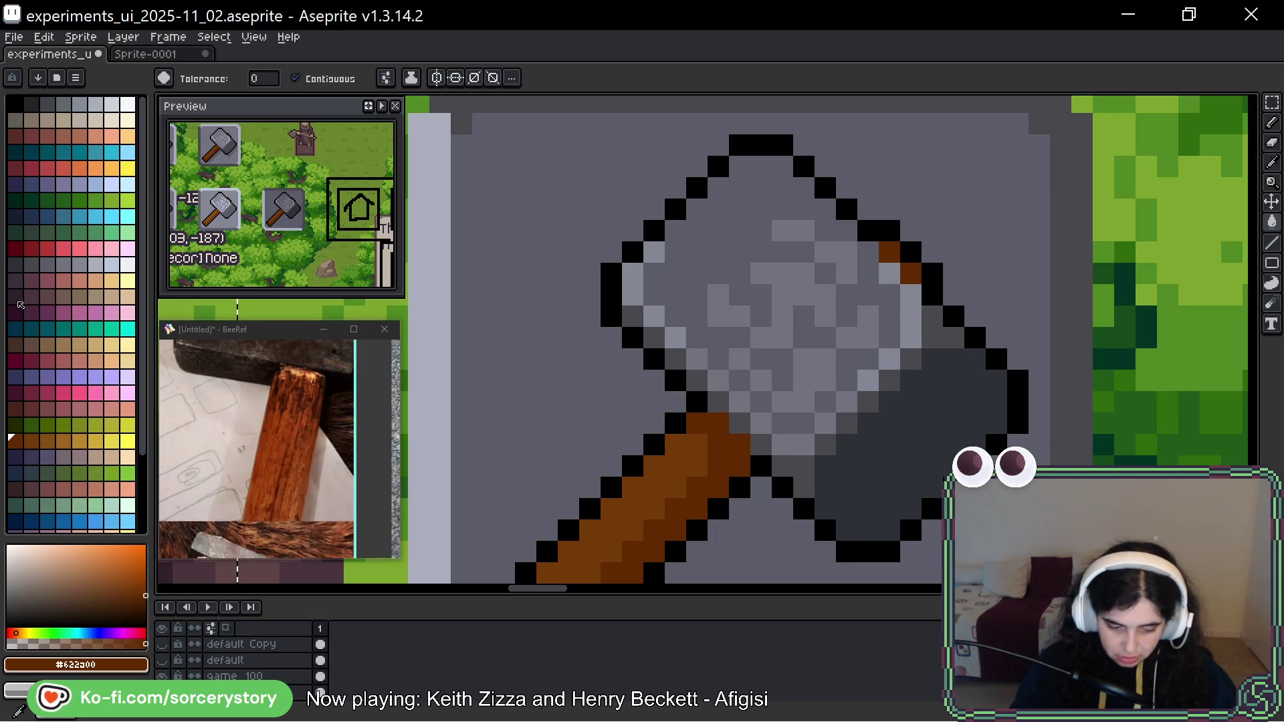
Fill the handle's shaded stripe with a maroon swatch, then retouch handle pixels with brown.
{"action": "scroll", "coordinate": [107, 424], "scroll_direction": "down", "scroll_amount": 3}
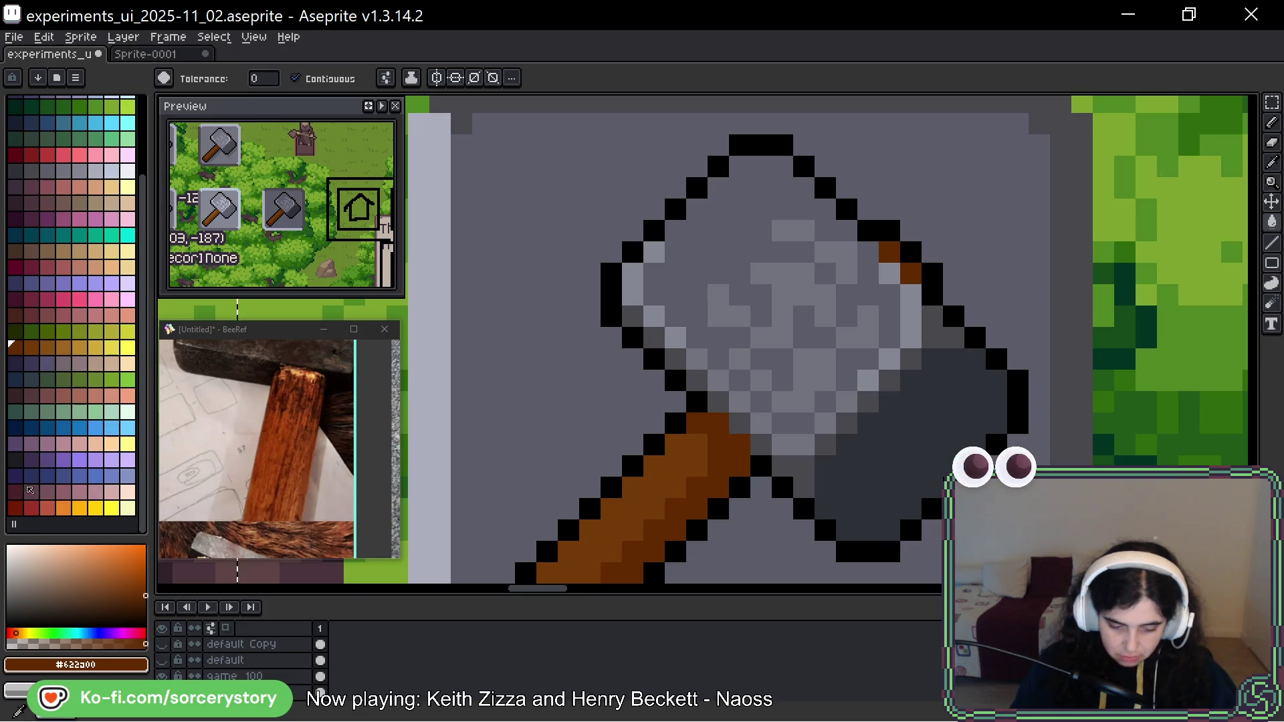
{"action": "left_click", "coordinate": [16, 491]}
{"action": "left_click", "coordinate": [698, 490]}
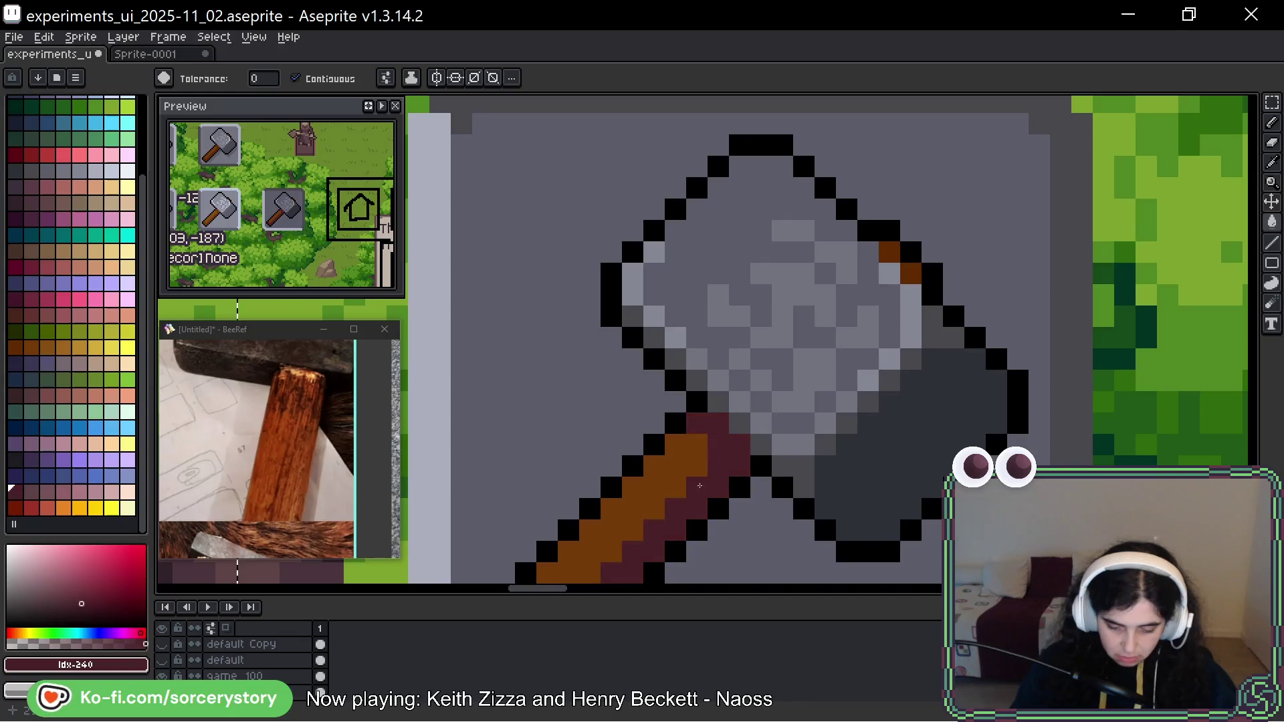
{"action": "left_click", "coordinate": [16, 348]}
{"action": "left_click", "coordinate": [590, 489]}
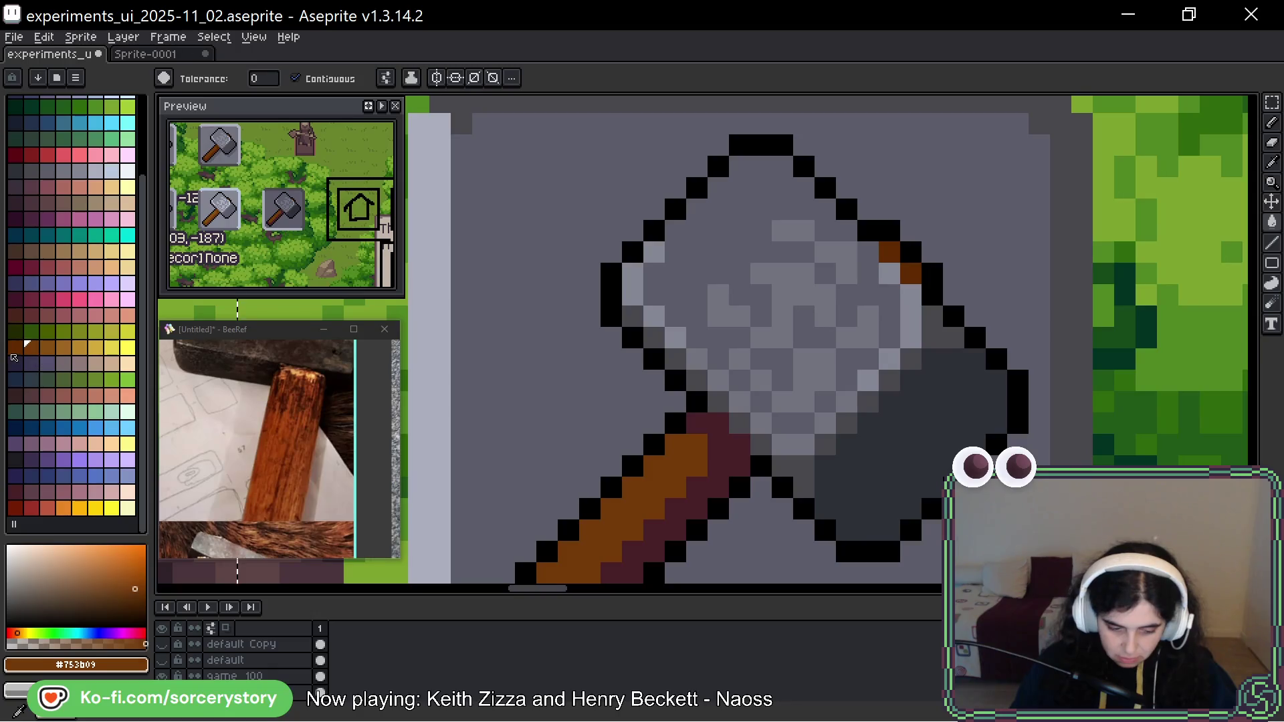
{"action": "left_click", "coordinate": [674, 489]}
{"action": "left_click", "coordinate": [674, 489]}
{"action": "scroll", "coordinate": [682, 484], "scroll_direction": "down", "scroll_amount": 4}
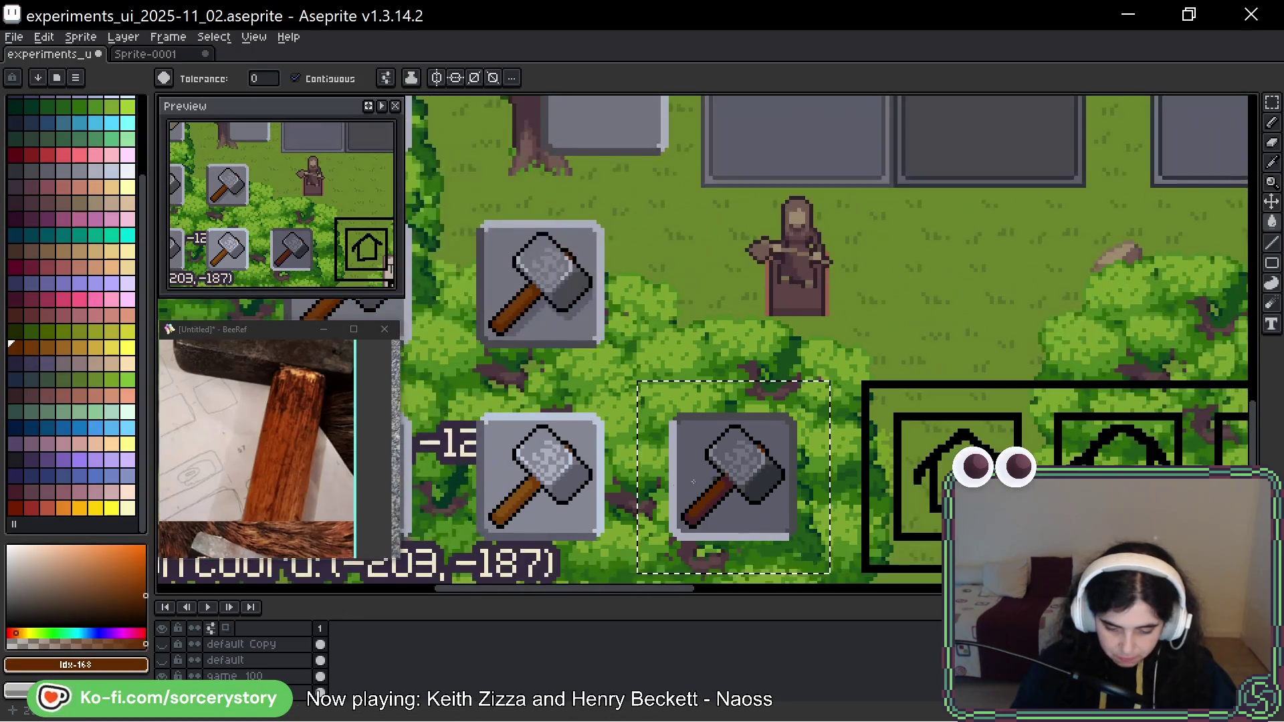
{"action": "left_click_drag", "start_coordinate": [693, 481], "coordinate": [940, 448]}
{"action": "key", "text": "ctrl+d"}
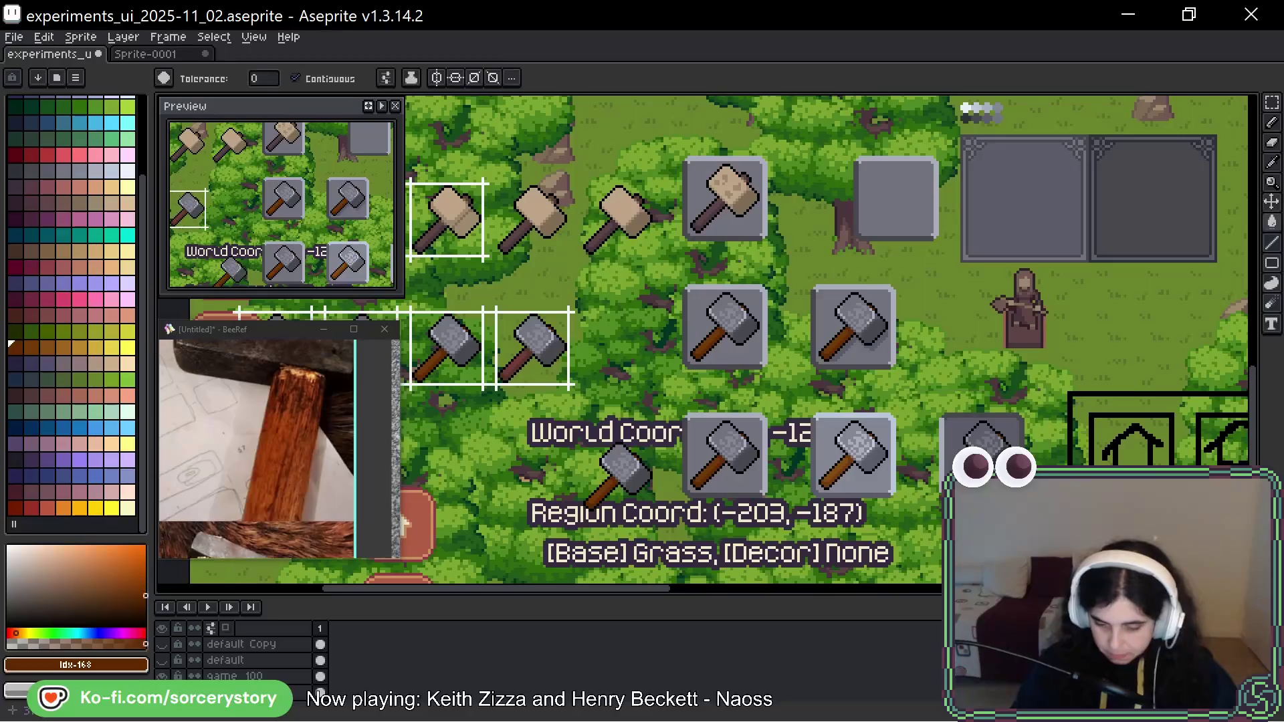
{"action": "left_click_drag", "start_coordinate": [1012, 502], "coordinate": [842, 462]}
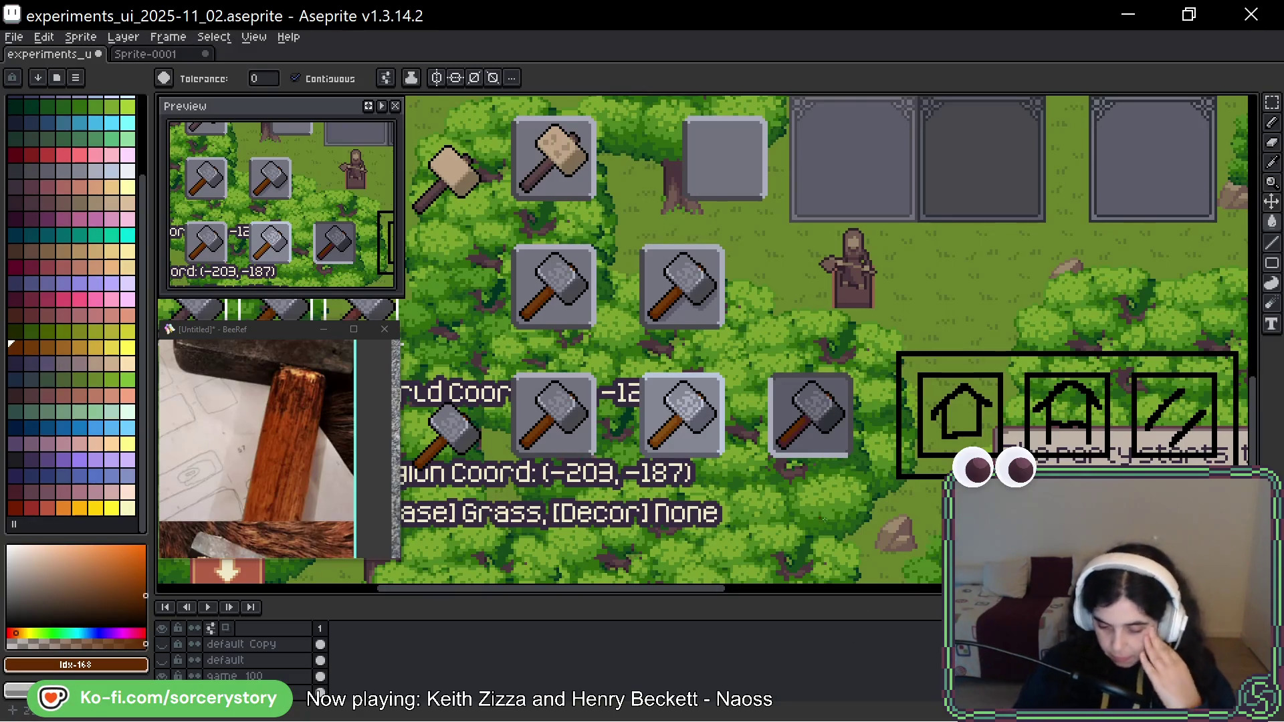
{"action": "left_click_drag", "start_coordinate": [727, 448], "coordinate": [801, 371]}
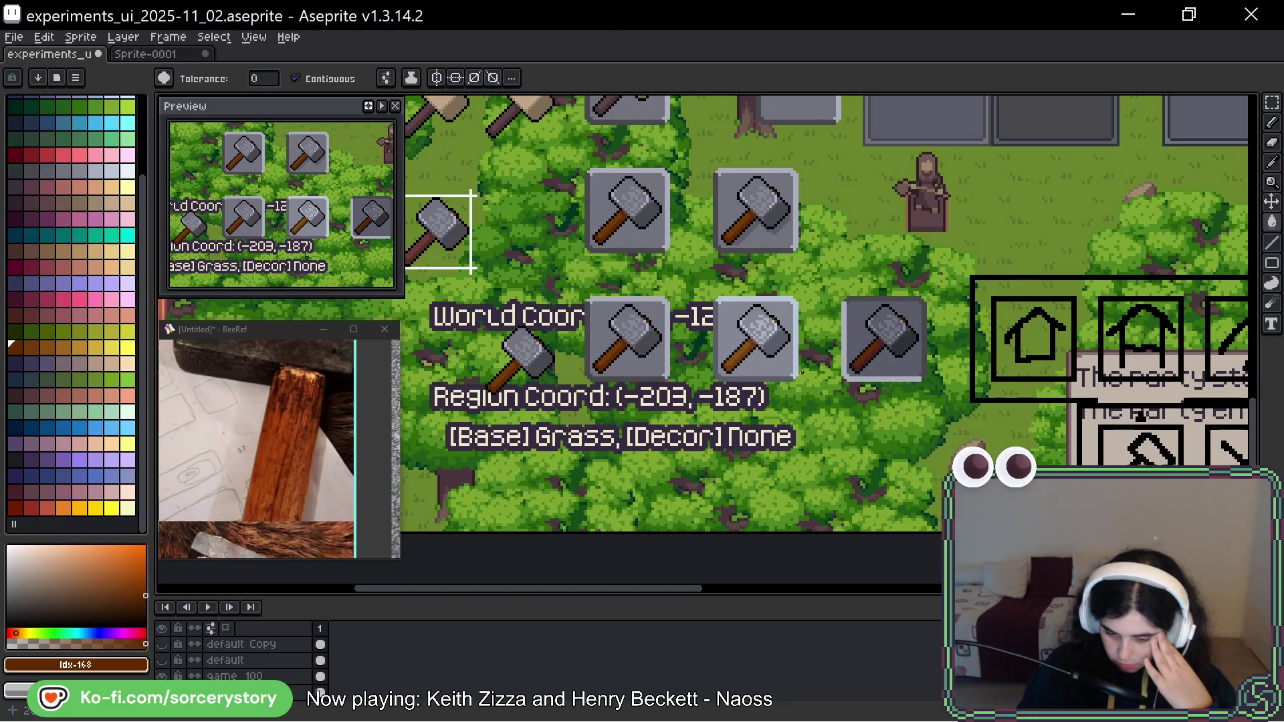
{"action": "left_click_drag", "start_coordinate": [702, 225], "coordinate": [1073, 373]}
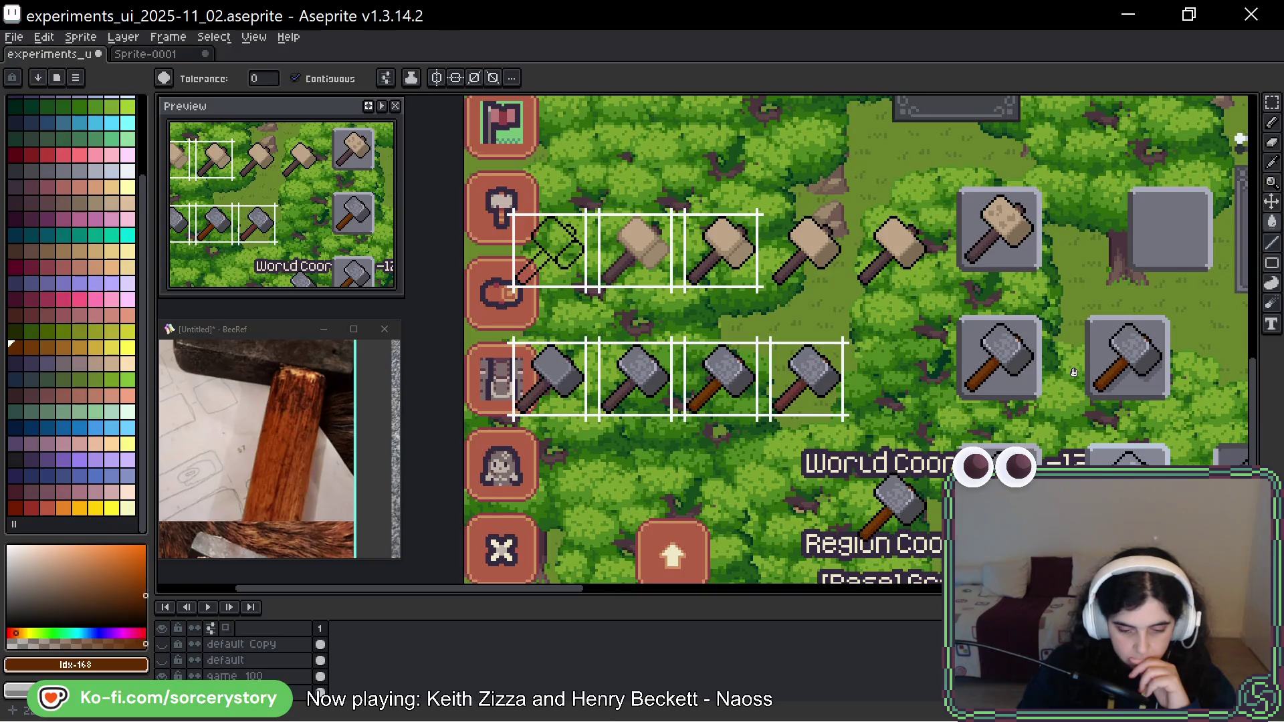
{"action": "left_click_drag", "start_coordinate": [1074, 372], "coordinate": [1075, 372]}
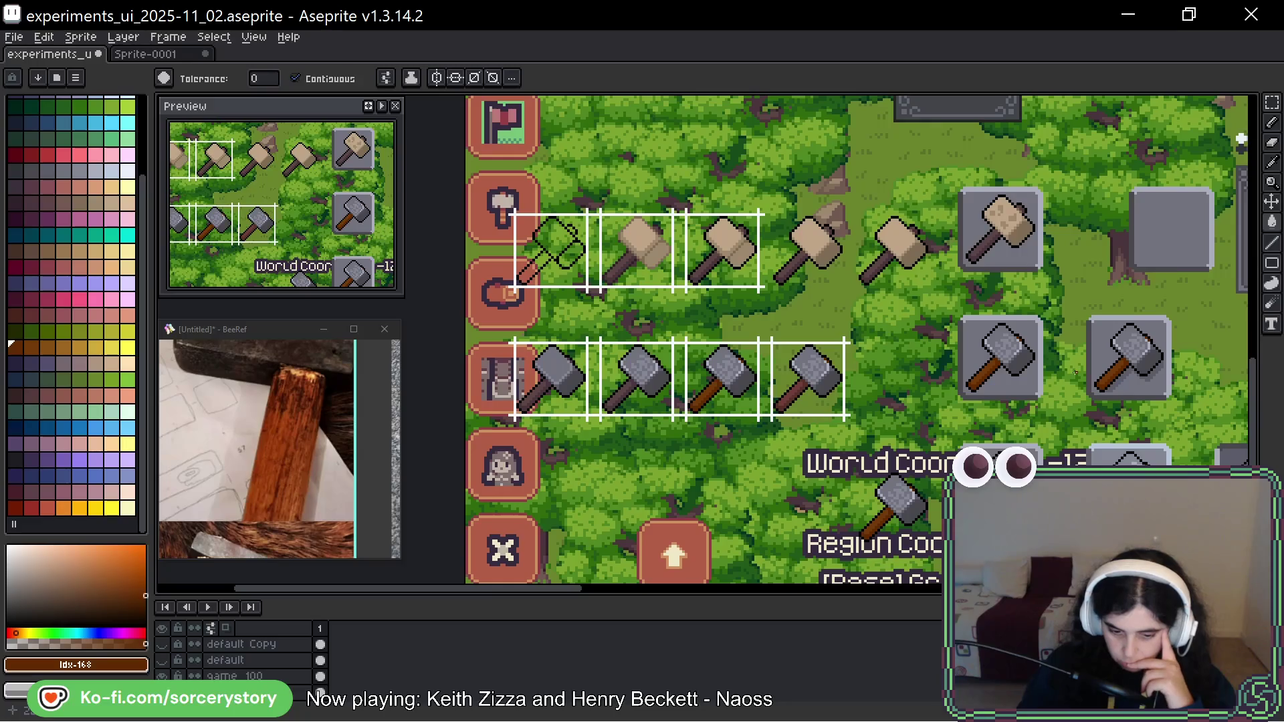
{"action": "mouse_move", "coordinate": [1075, 370]}
{"action": "left_mouse_down"}
{"action": "mouse_move", "coordinate": [1006, 331]}
{"action": "mouse_move", "coordinate": [805, 265]}
{"action": "left_mouse_up"}
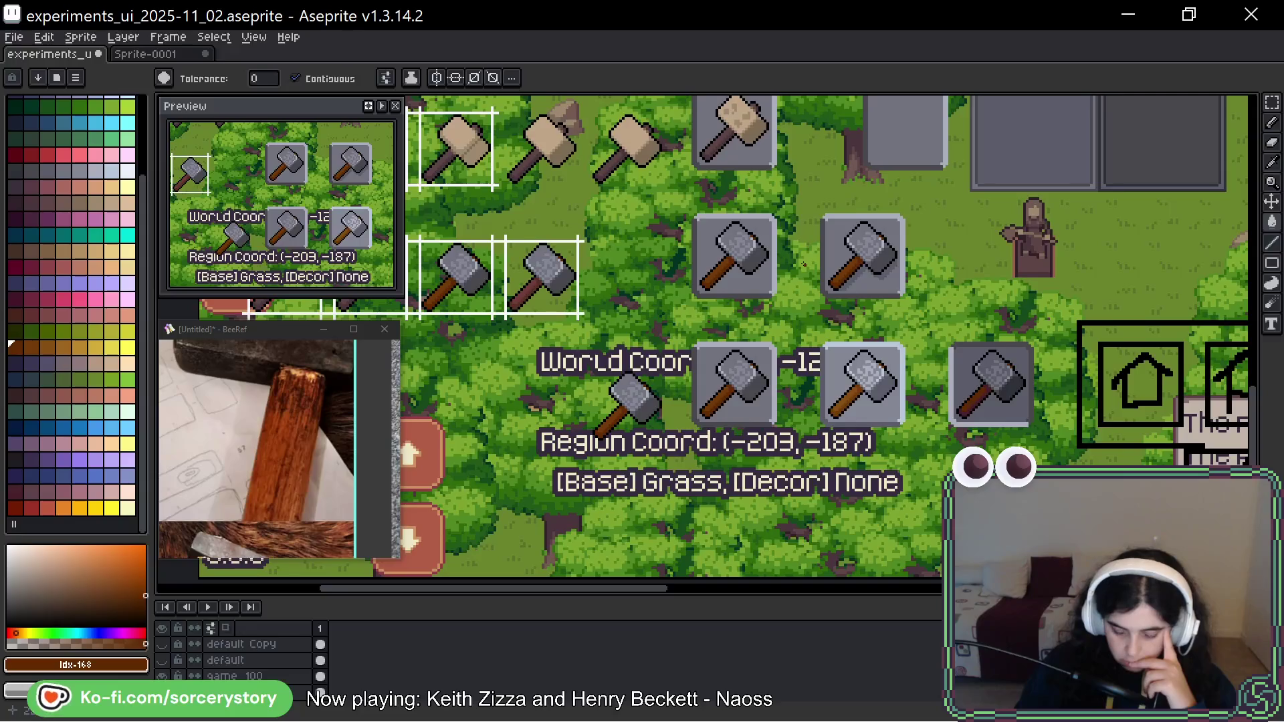
{"action": "mouse_move", "coordinate": [735, 232]}
{"action": "left_mouse_down"}
{"action": "mouse_move", "coordinate": [936, 310]}
{"action": "mouse_move", "coordinate": [700, 211]}
{"action": "left_mouse_up"}
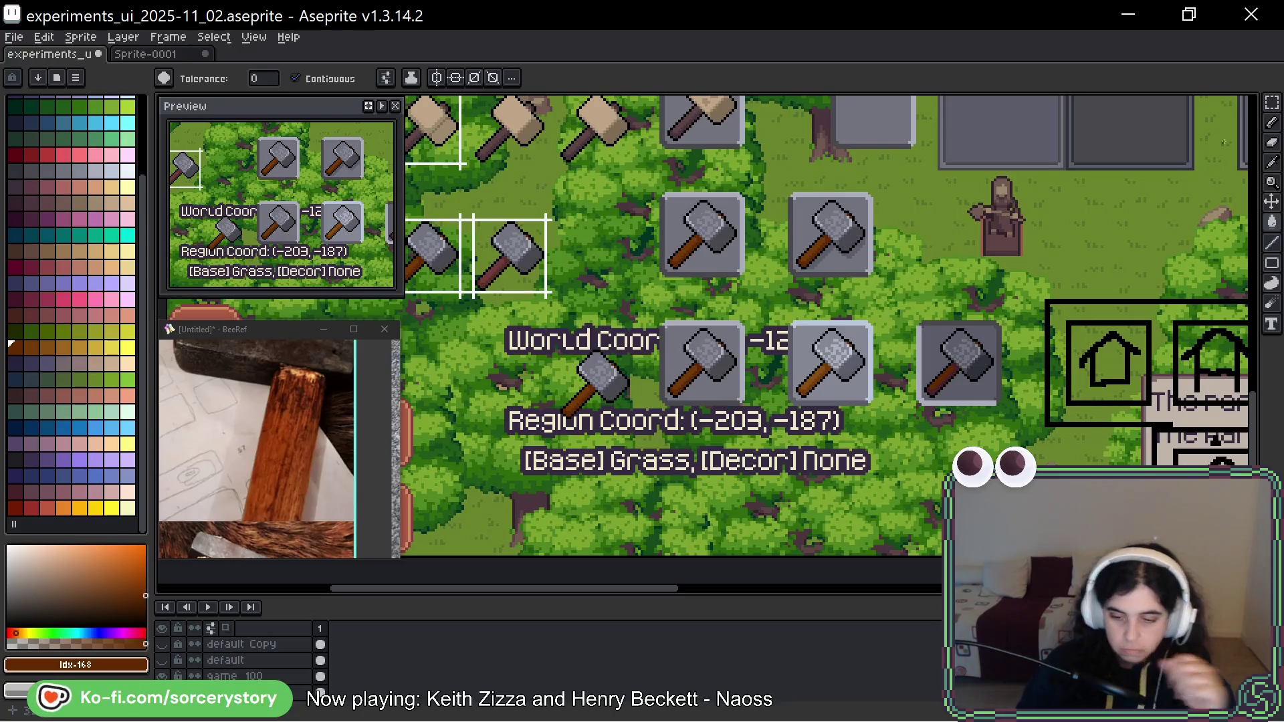
Marquee the grey hammer and drag a copy onto the [Base] Grass caption.
{"action": "key", "text": "m"}
{"action": "scroll", "coordinate": [712, 274], "scroll_direction": "up", "scroll_amount": 2}
{"action": "left_click_drag", "start_coordinate": [582, 245], "coordinate": [763, 423]}
{"action": "left_click_drag", "start_coordinate": [712, 329], "coordinate": [712, 503], "text": "ctrl"}
{"action": "scroll", "coordinate": [712, 502], "scroll_direction": "down", "scroll_amount": 3}
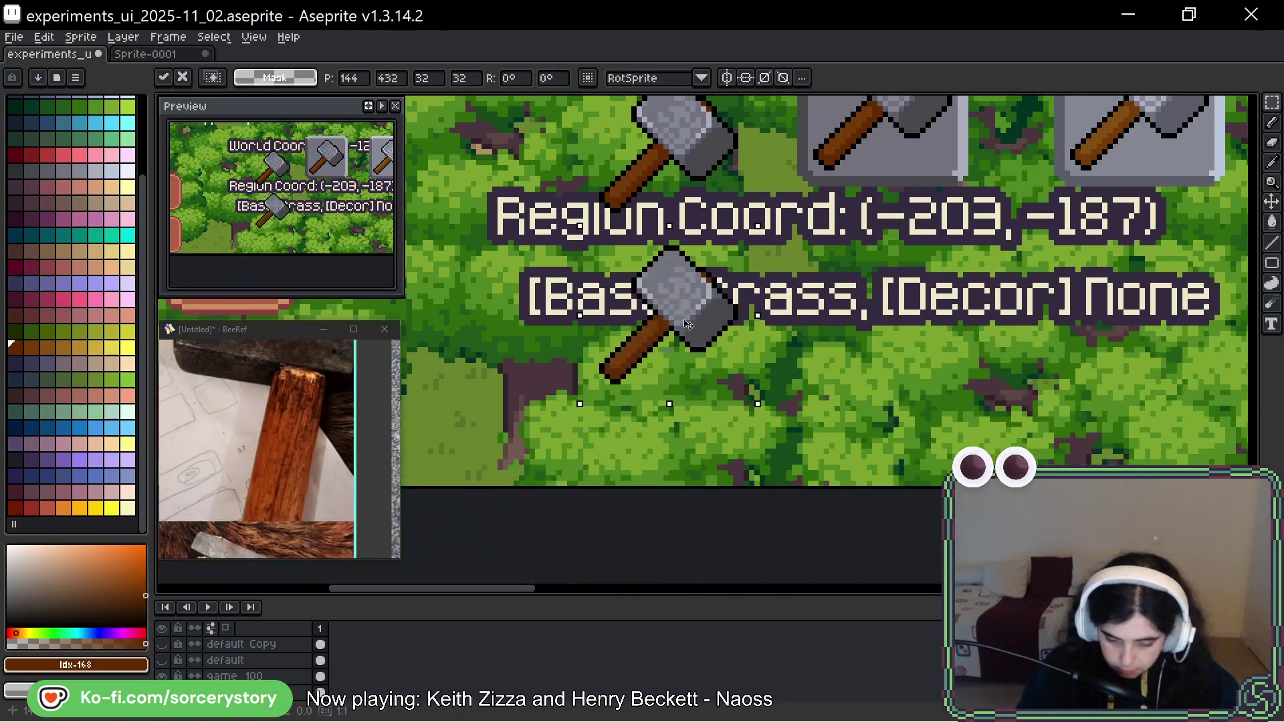
Pencil black over the brown pixels on the copied head's top-right and right edges.
{"action": "key", "text": "b"}
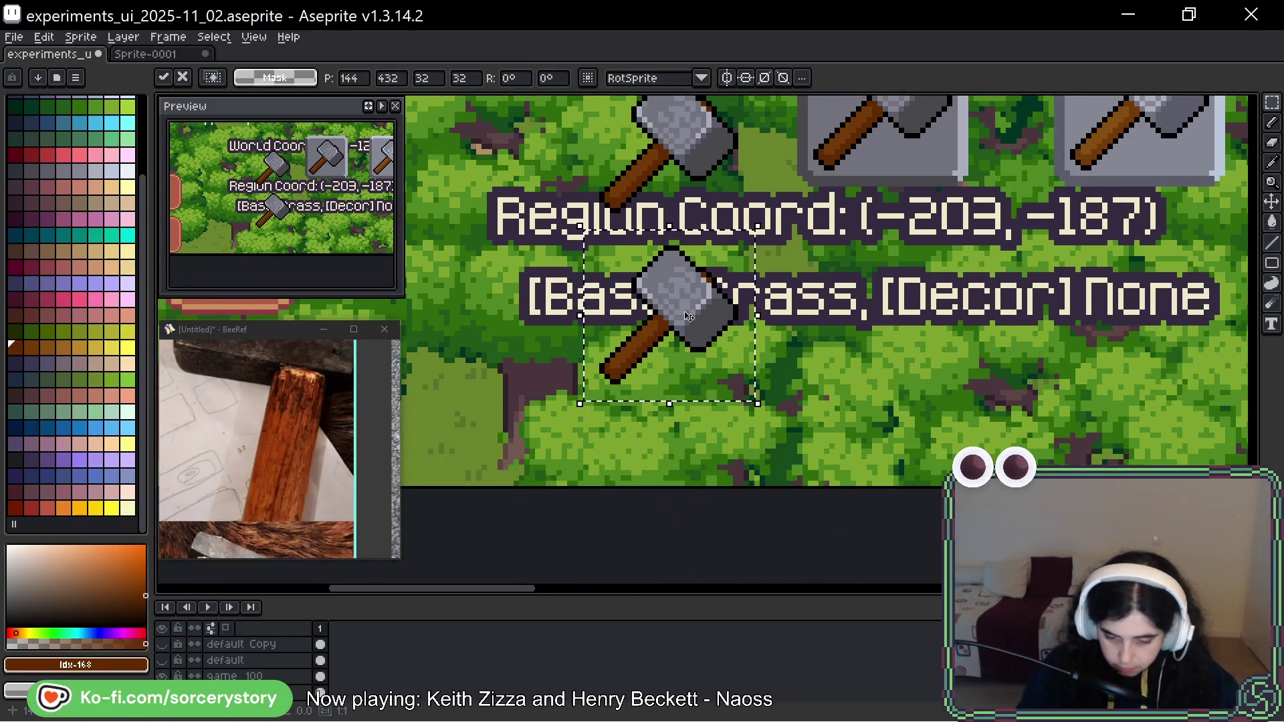
{"action": "scroll", "coordinate": [689, 301], "scroll_direction": "up", "scroll_amount": 3}
{"action": "left_click", "coordinate": [621, 407]}
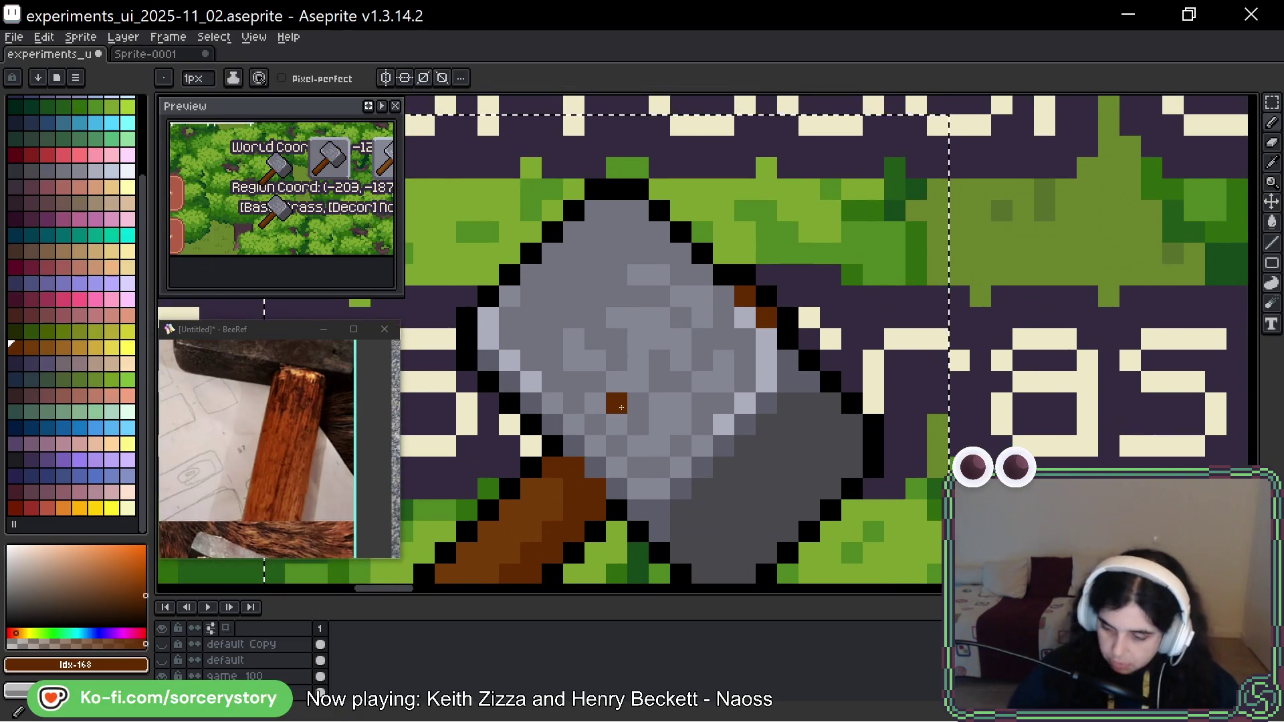
{"action": "key", "text": "ctrl+z"}
{"action": "left_click", "coordinate": [532, 463], "text": "alt"}
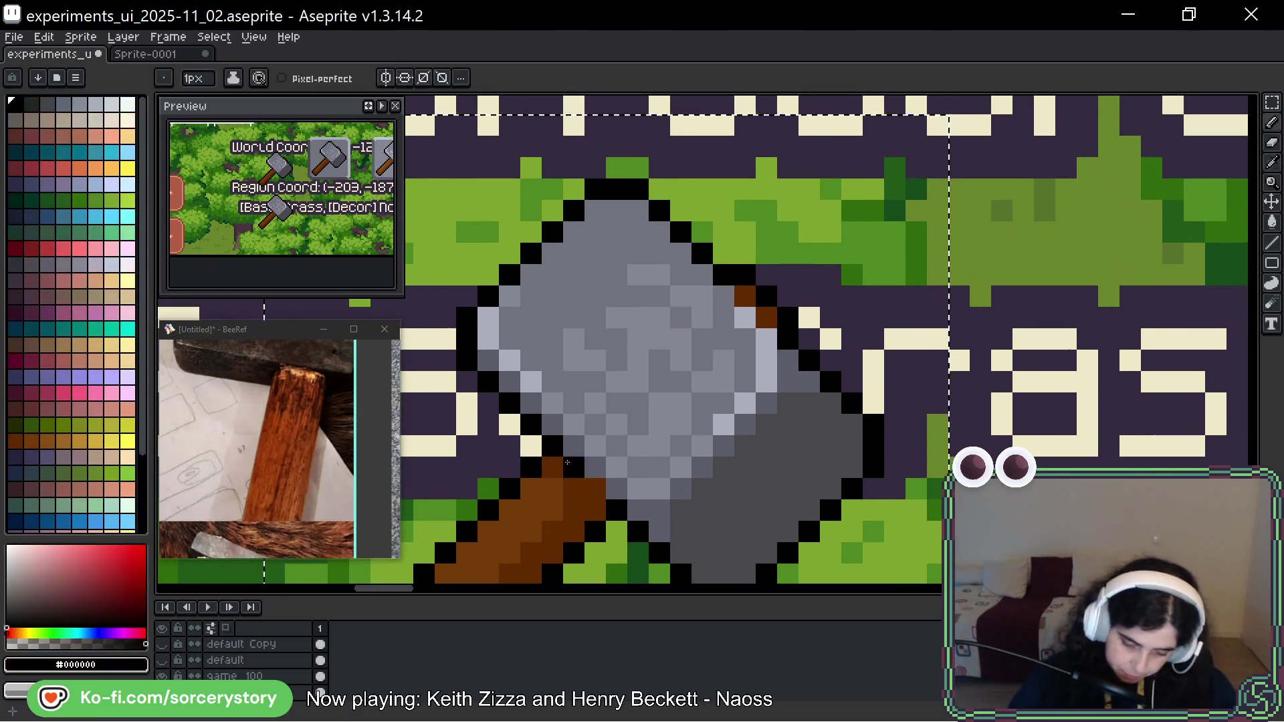
{"action": "left_click", "coordinate": [696, 355]}
{"action": "key", "text": "ctrl+z"}
{"action": "left_click", "coordinate": [745, 295]}
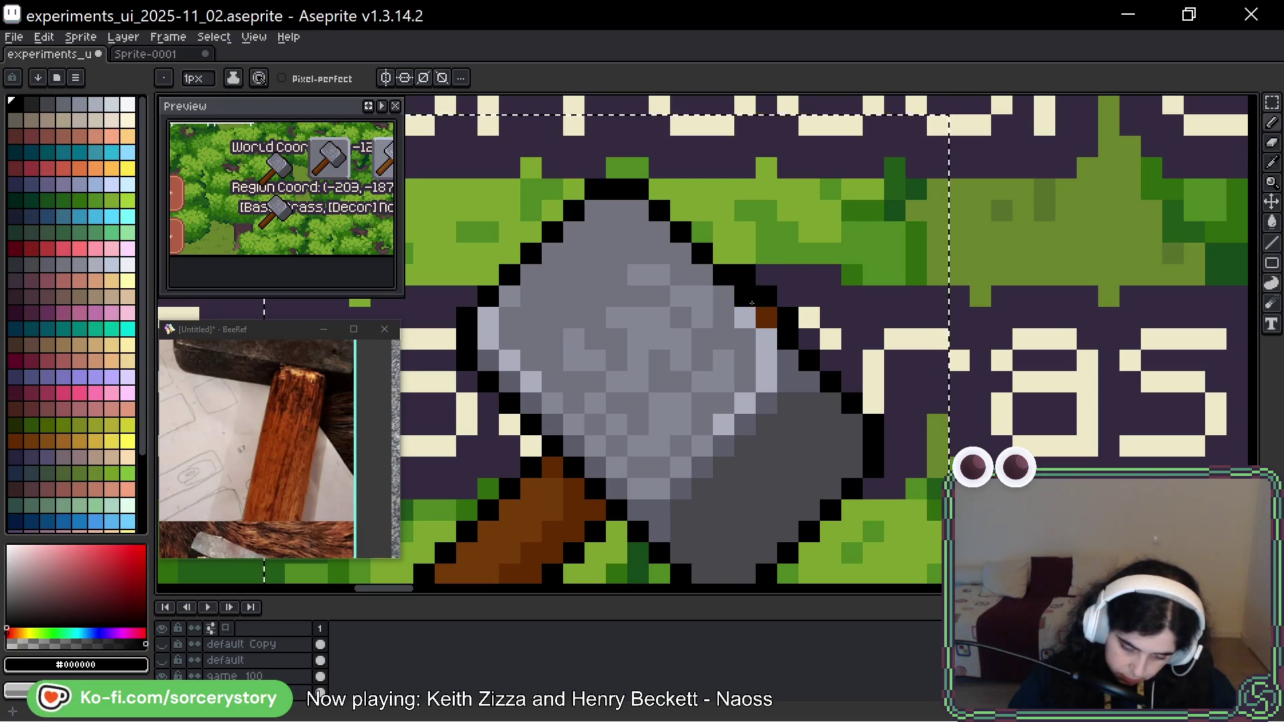
{"action": "left_click", "coordinate": [766, 314]}
{"action": "left_click_drag", "start_coordinate": [808, 338], "coordinate": [821, 344]}
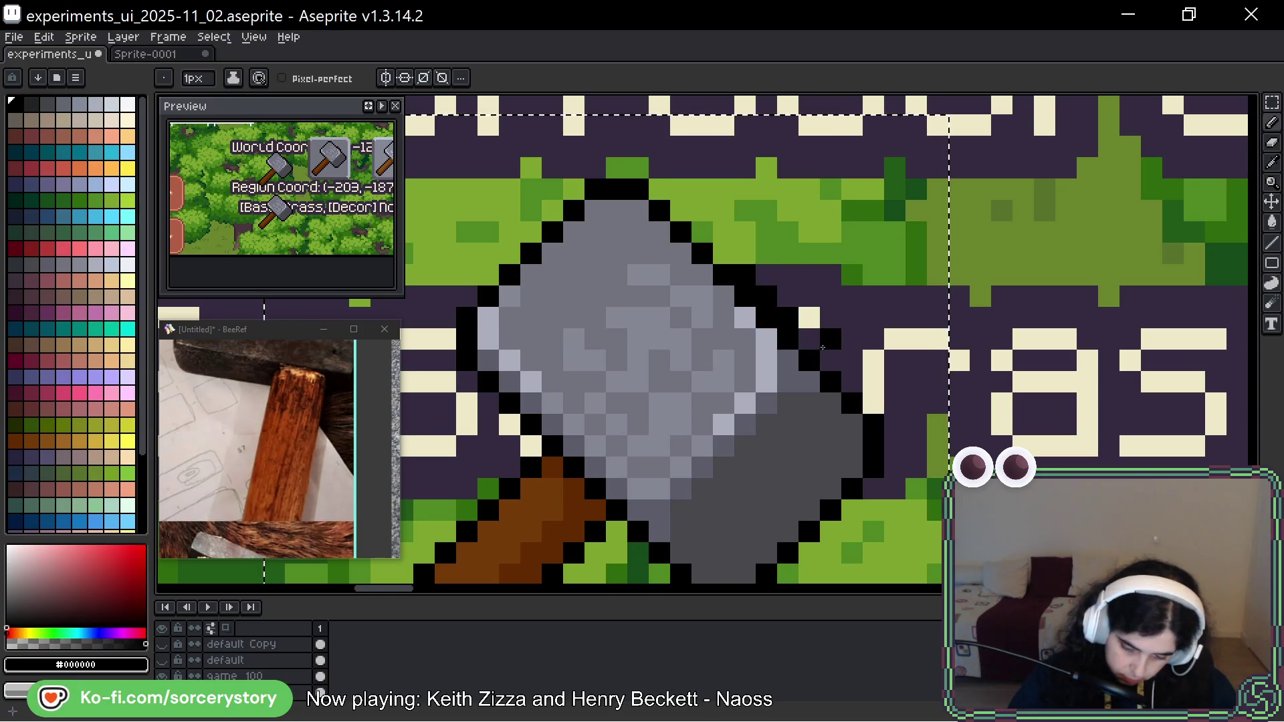
Draw a diagonal black outline down the head's top-right and match the corner pixels to the caption background.
{"action": "left_click", "coordinate": [745, 253]}
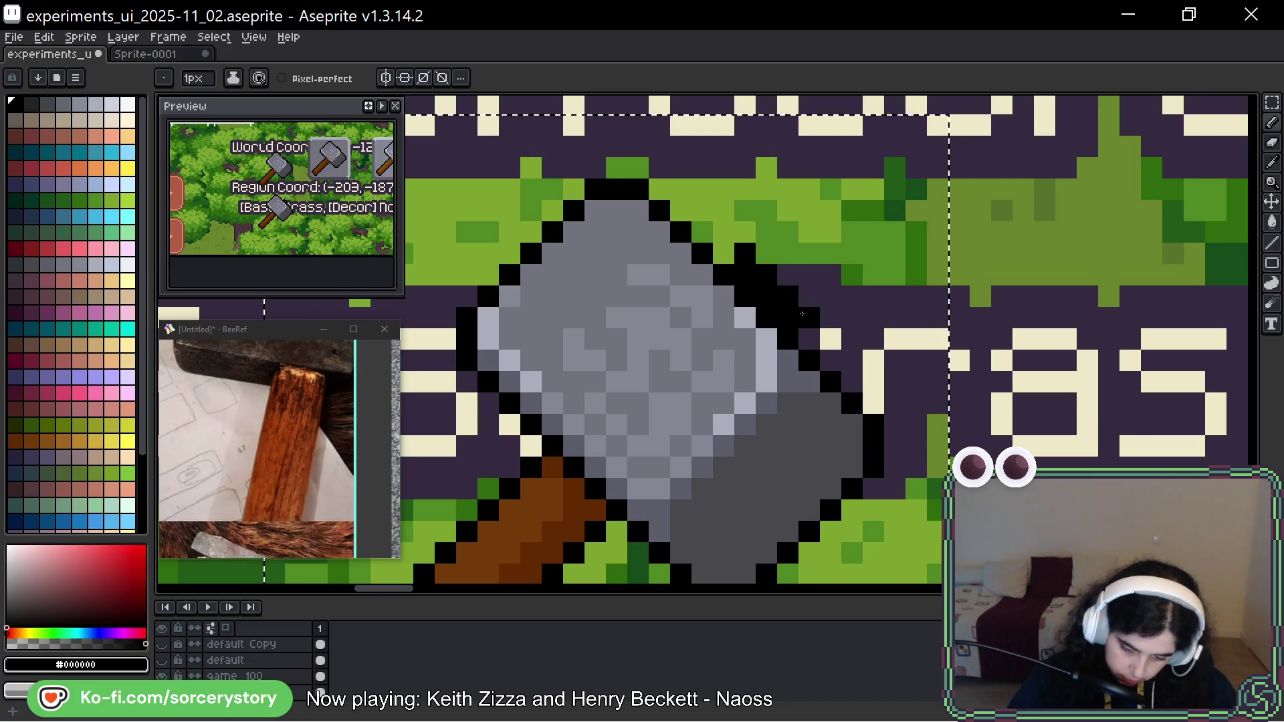
{"action": "left_click", "coordinate": [766, 253]}
{"action": "left_click", "coordinate": [788, 274]}
{"action": "left_click", "coordinate": [801, 296]}
{"action": "mouse_move", "coordinate": [801, 295]}
{"action": "left_mouse_down"}
{"action": "mouse_move", "coordinate": [756, 277]}
{"action": "mouse_move", "coordinate": [784, 312]}
{"action": "left_mouse_up"}
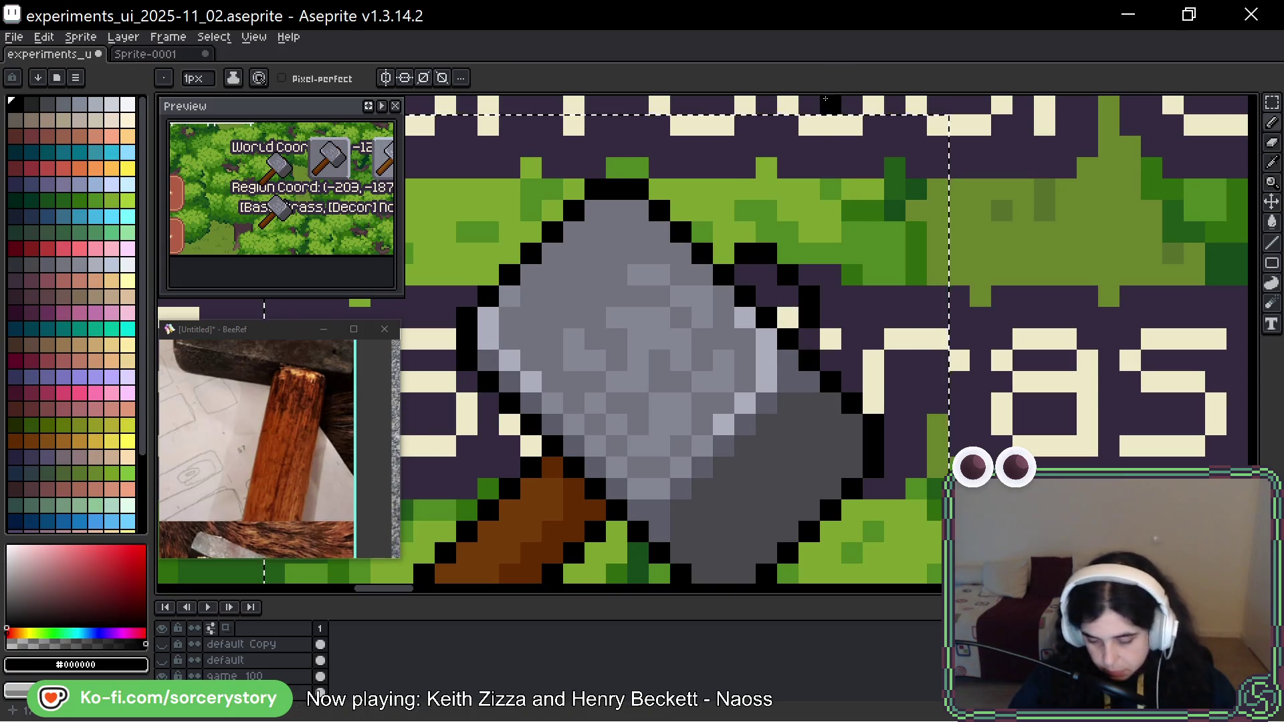
{"action": "mouse_move", "coordinate": [680, 531]}
{"action": "left_mouse_down"}
{"action": "mouse_move", "coordinate": [777, 437]}
{"action": "mouse_move", "coordinate": [836, 337]}
{"action": "mouse_move", "coordinate": [850, 446]}
{"action": "mouse_move", "coordinate": [834, 476]}
{"action": "left_mouse_up"}
{"action": "scroll", "coordinate": [920, 310], "scroll_direction": "down", "scroll_amount": 3}
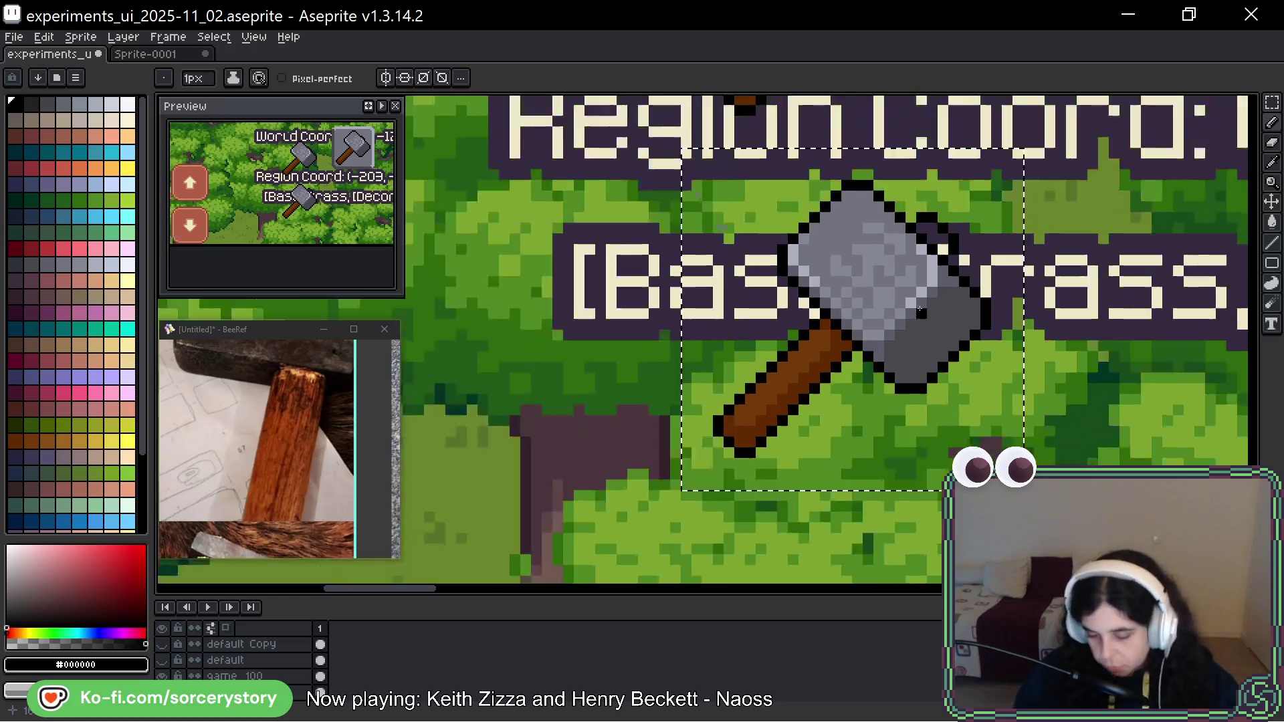
Sample the hammer head's dark grey #43474d with the eyedropper, then return to the Paint Bucket.
{"action": "scroll", "coordinate": [920, 310], "scroll_direction": "down", "scroll_amount": 2}
{"action": "scroll", "coordinate": [737, 271], "scroll_direction": "up", "scroll_amount": 3}
{"action": "key", "text": "i"}
{"action": "left_click", "coordinate": [737, 270]}
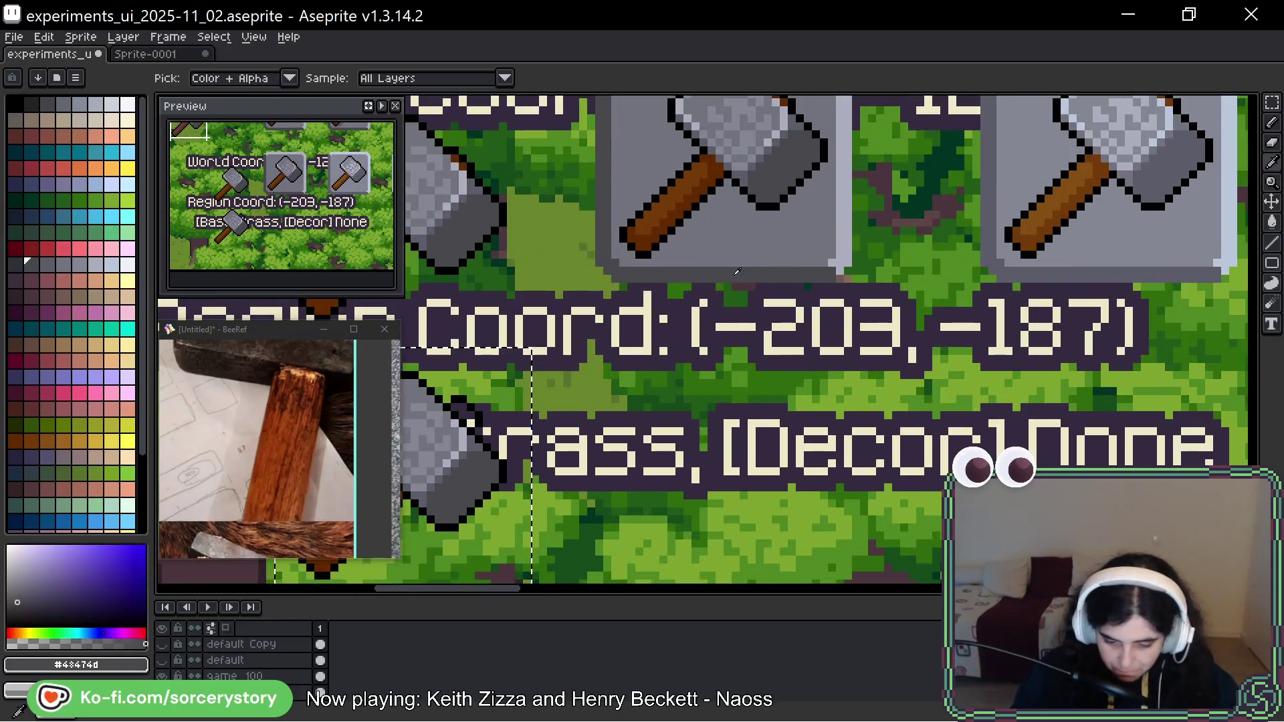
{"action": "scroll", "coordinate": [860, 383], "scroll_direction": "down", "scroll_amount": 2}
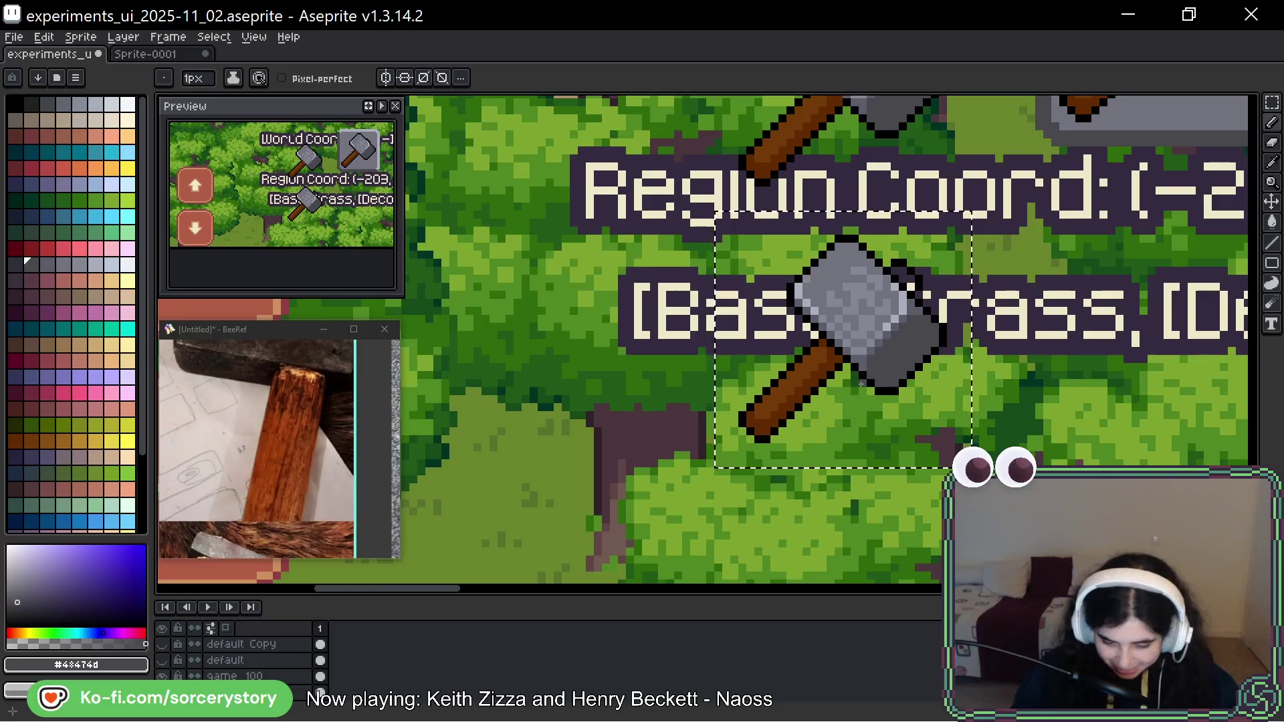
{"action": "scroll", "coordinate": [861, 383], "scroll_direction": "up", "scroll_amount": 4}
{"action": "key", "text": "g"}
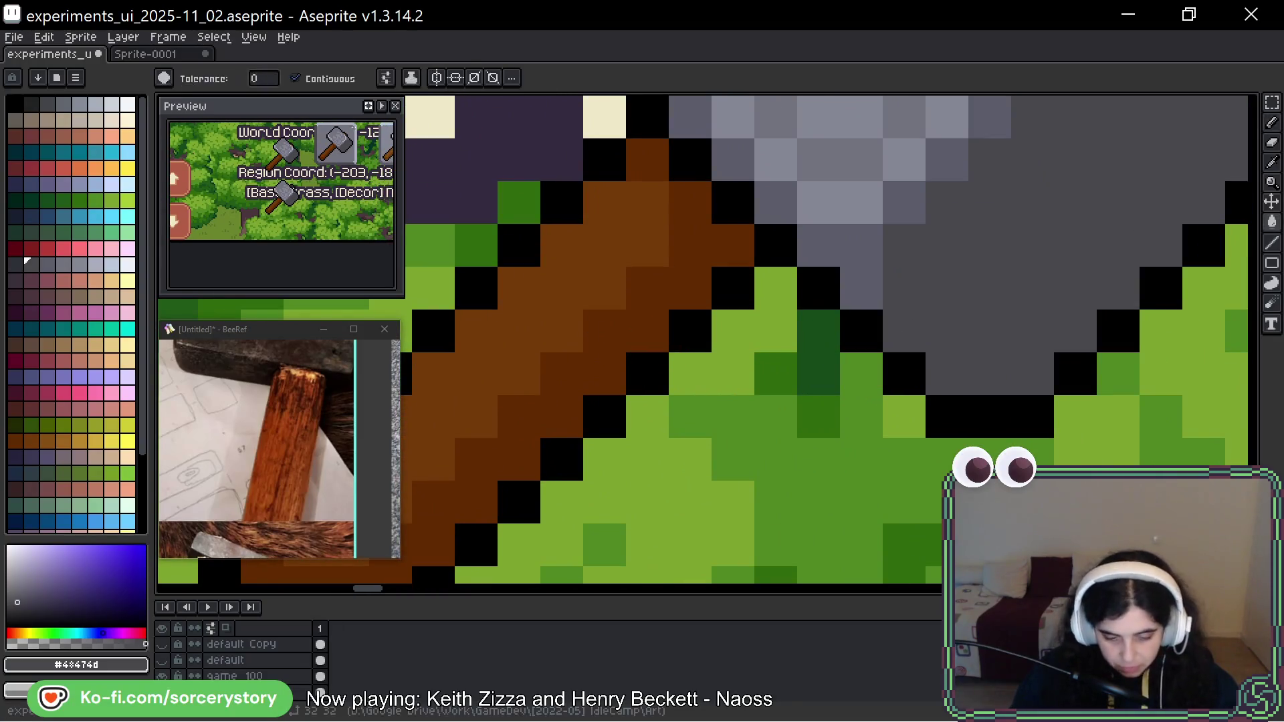
{"action": "scroll", "coordinate": [755, 216], "scroll_direction": "down", "scroll_amount": 3}
{"action": "left_click", "coordinate": [755, 215]}
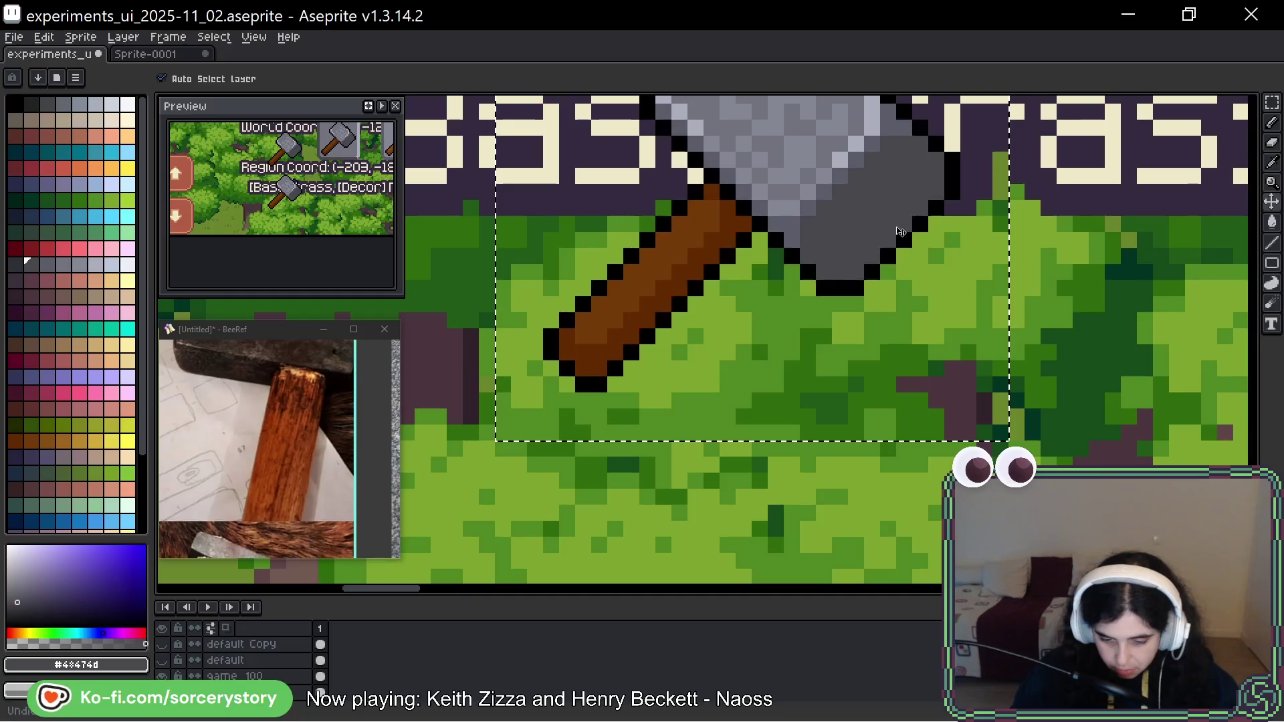
Fill the copied hammer's lower head with blue, then refill it with a darker blue swatch.
{"action": "left_click", "coordinate": [63, 216]}
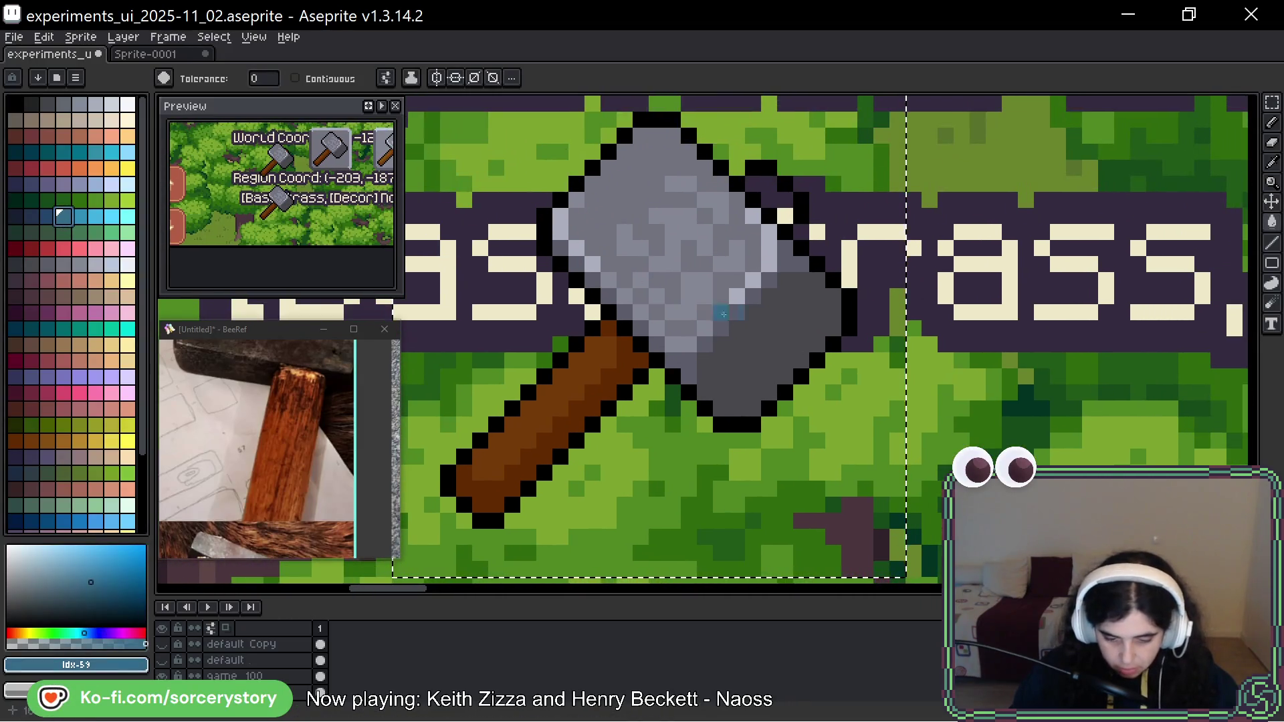
{"action": "left_click", "coordinate": [721, 312]}
{"action": "left_click", "coordinate": [43, 216]}
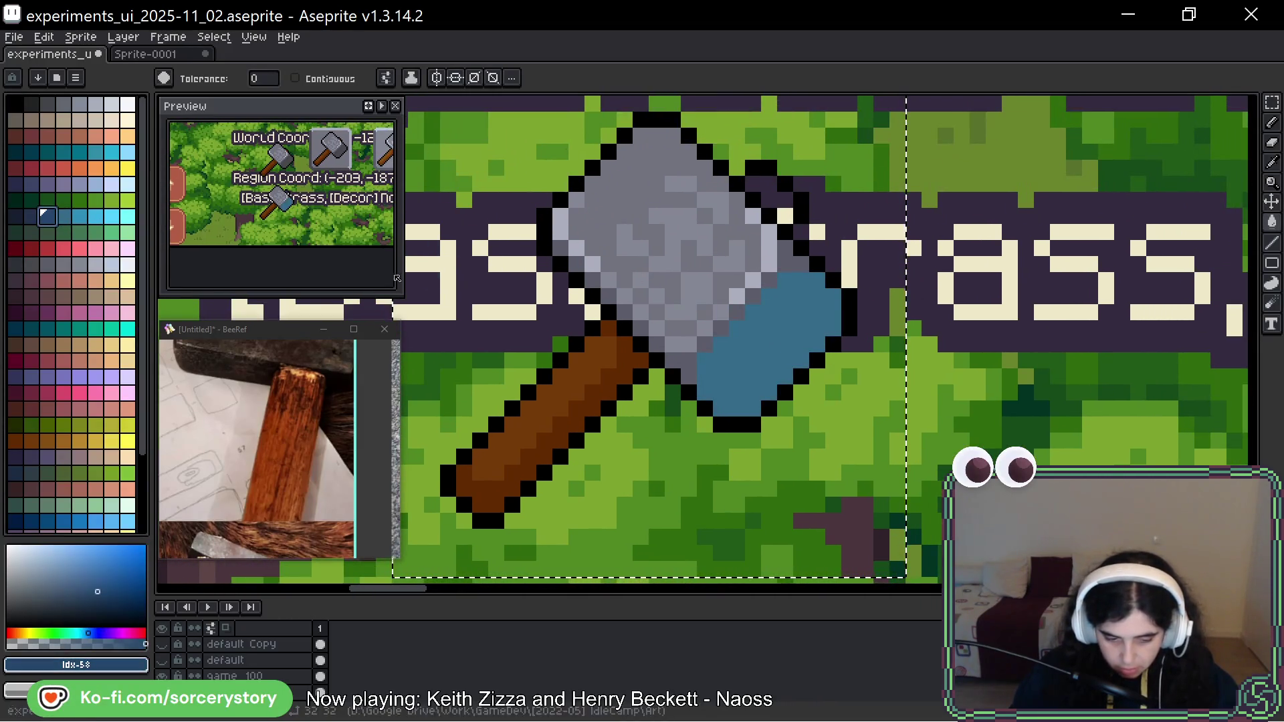
{"action": "left_click", "coordinate": [705, 328]}
Fill the grey upper head and remaining grey diagonal pixels with the lighter blue swatch.
{"action": "left_click", "coordinate": [62, 216]}
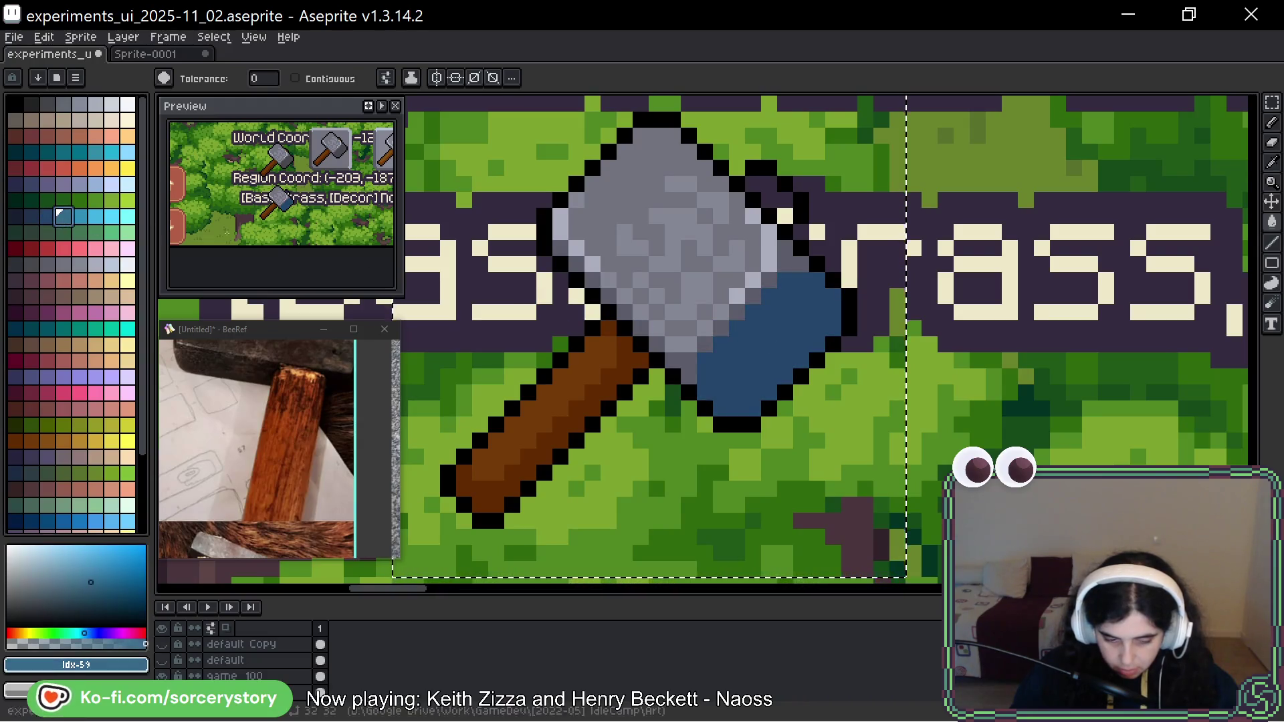
{"action": "left_click", "coordinate": [579, 246]}
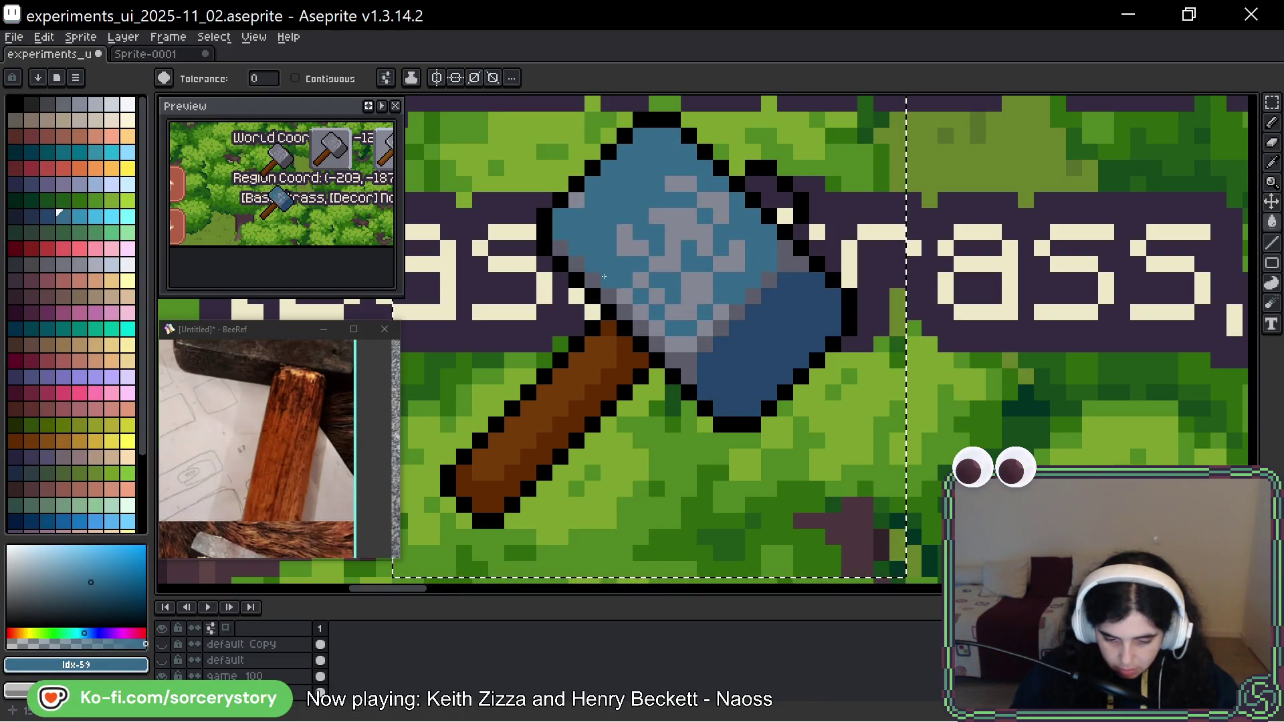
{"action": "left_click", "coordinate": [629, 291]}
{"action": "left_click", "coordinate": [608, 293]}
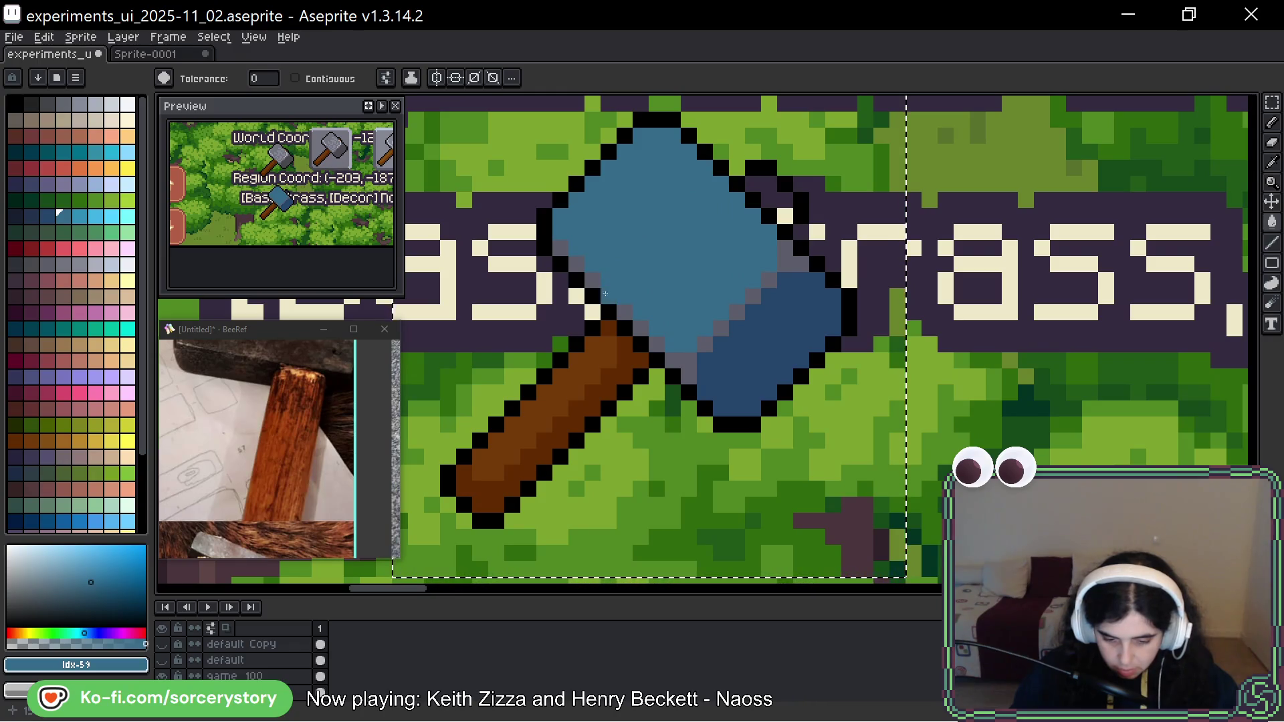
{"action": "scroll", "coordinate": [789, 296], "scroll_direction": "down", "scroll_amount": 3}
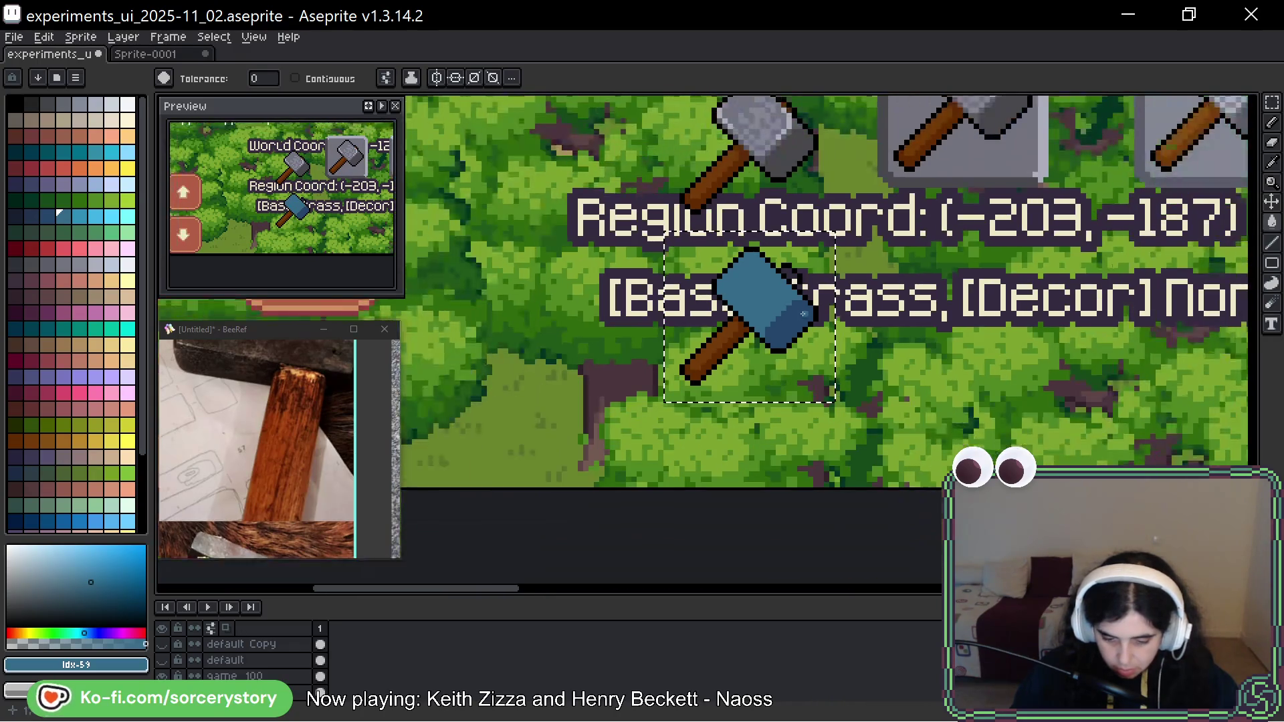
{"action": "scroll", "coordinate": [841, 327], "scroll_direction": "up", "scroll_amount": 2}
{"action": "scroll", "coordinate": [841, 327], "scroll_direction": "up", "scroll_amount": 1}
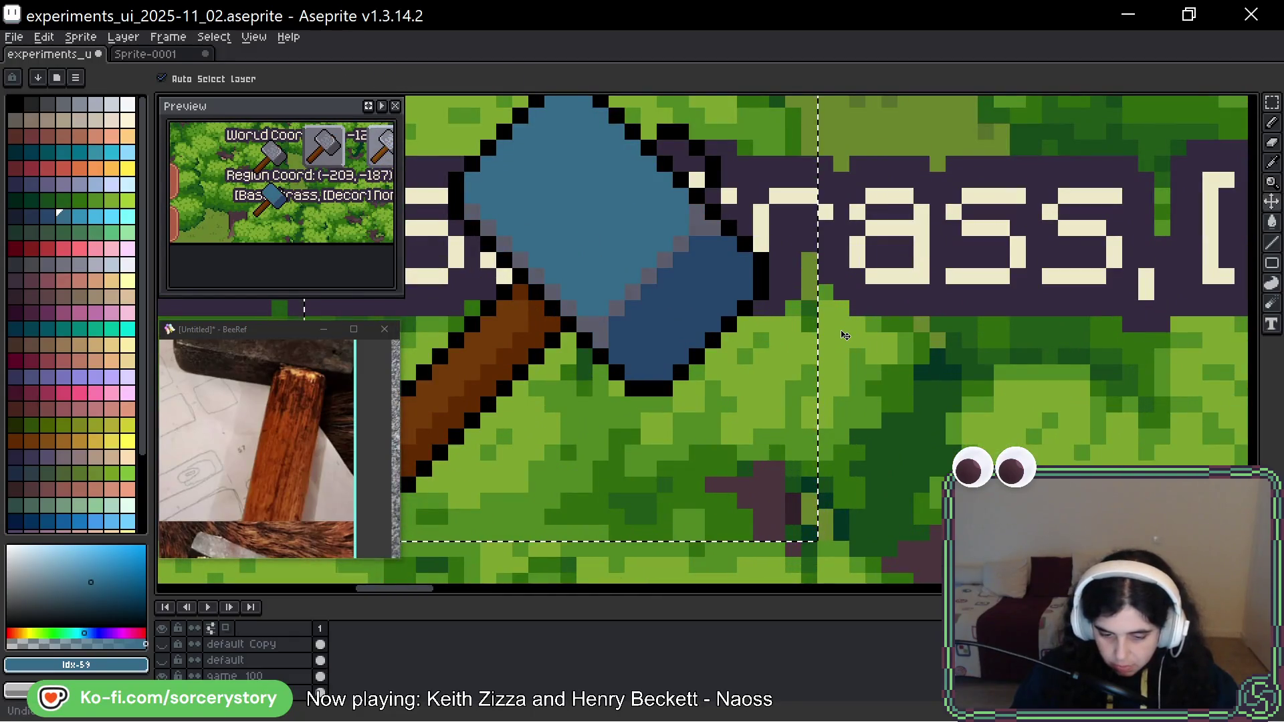
{"action": "key", "text": "g"}
{"action": "scroll", "coordinate": [841, 327], "scroll_direction": "down", "scroll_amount": 2}
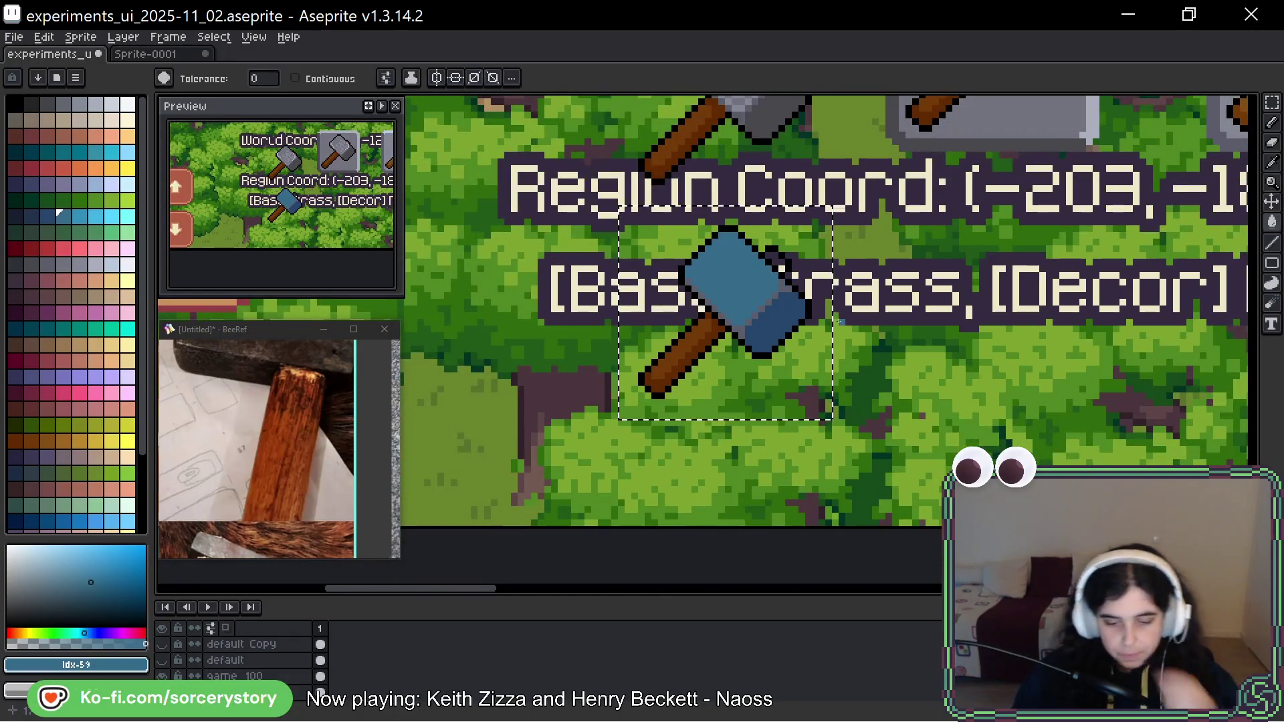
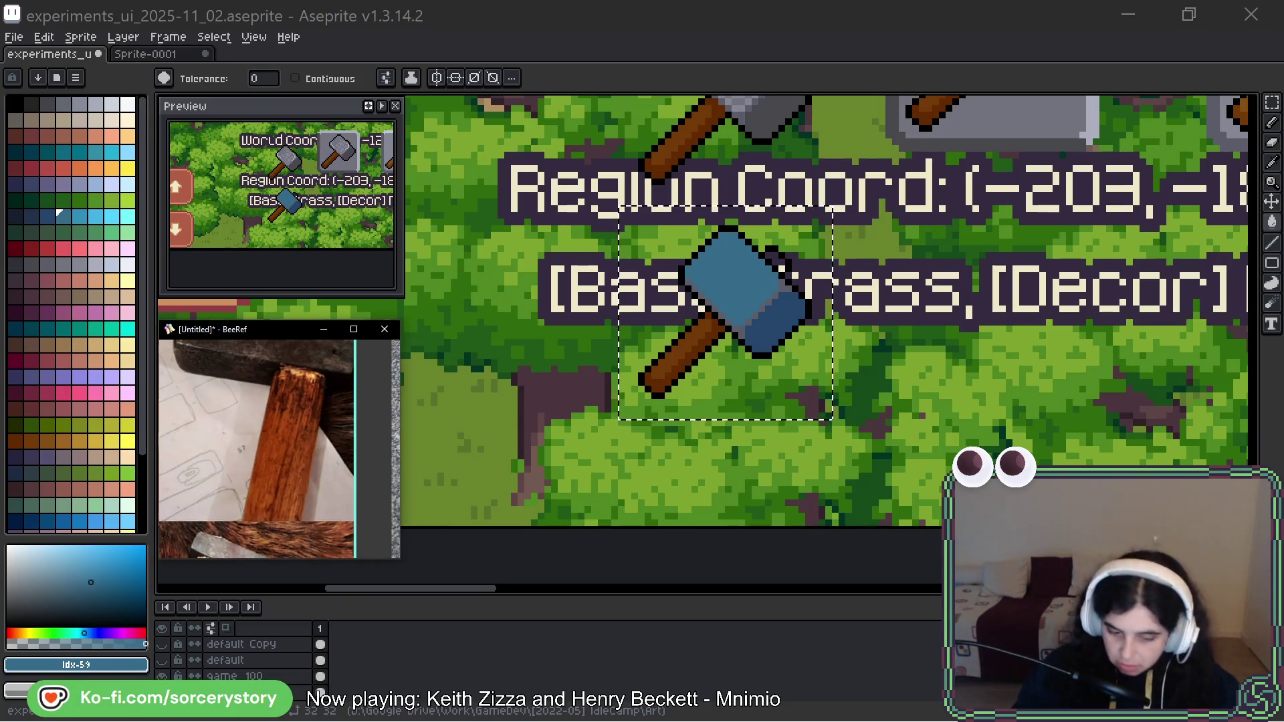
Drop the carved stone relief photo onto the BeeRef board and zoom into its surface texture.
{"action": "scroll", "coordinate": [249, 440], "scroll_direction": "down", "scroll_amount": 4}
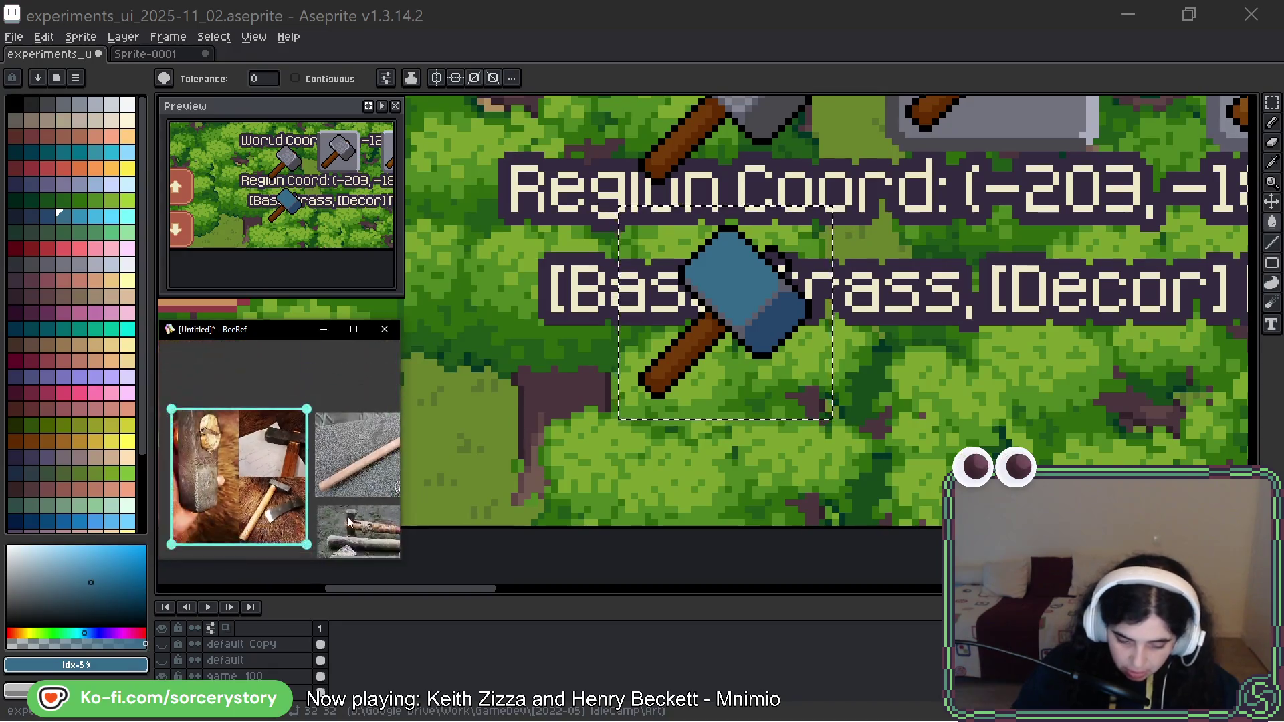
{"action": "scroll", "coordinate": [346, 519], "scroll_direction": "up", "scroll_amount": 3}
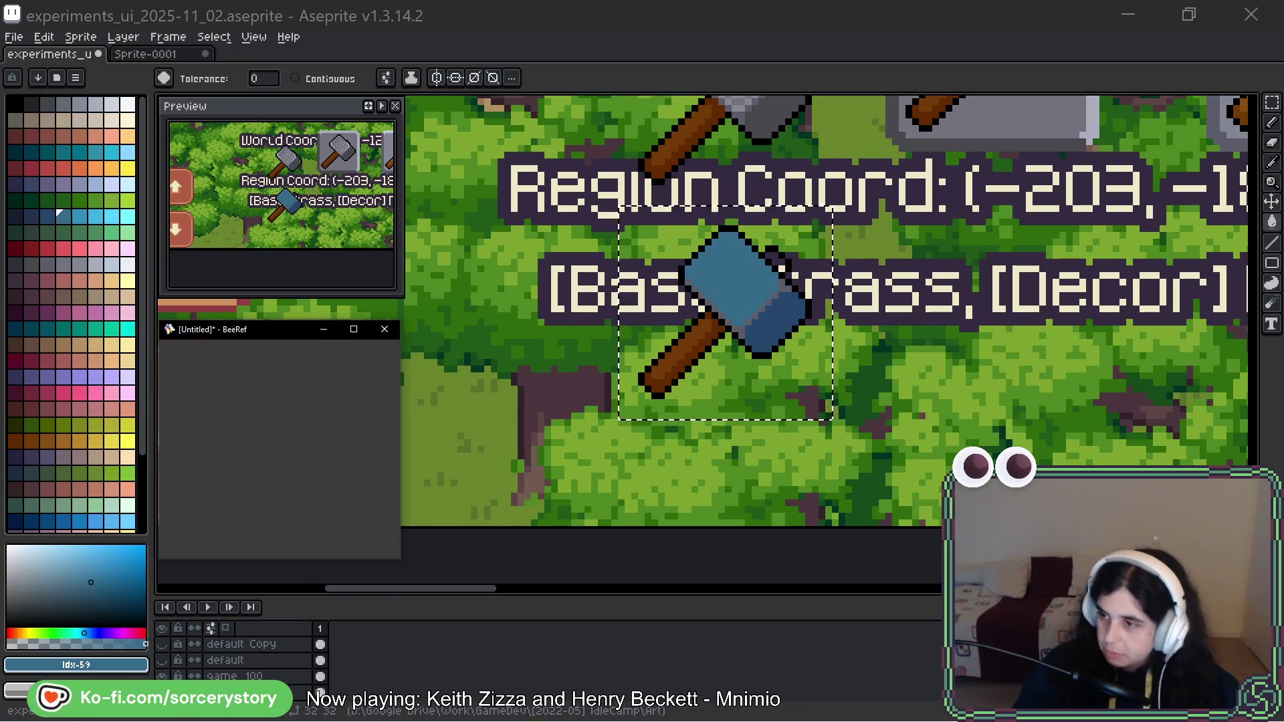
{"action": "mouse_move", "coordinate": [311, 477]}
{"action": "left_mouse_down"}
{"action": "mouse_move", "coordinate": [311, 420]}
{"action": "mouse_move", "coordinate": [327, 496]}
{"action": "mouse_move", "coordinate": [340, 492]}
{"action": "left_mouse_up"}
{"action": "scroll", "coordinate": [314, 419], "scroll_direction": "up", "scroll_amount": 5}
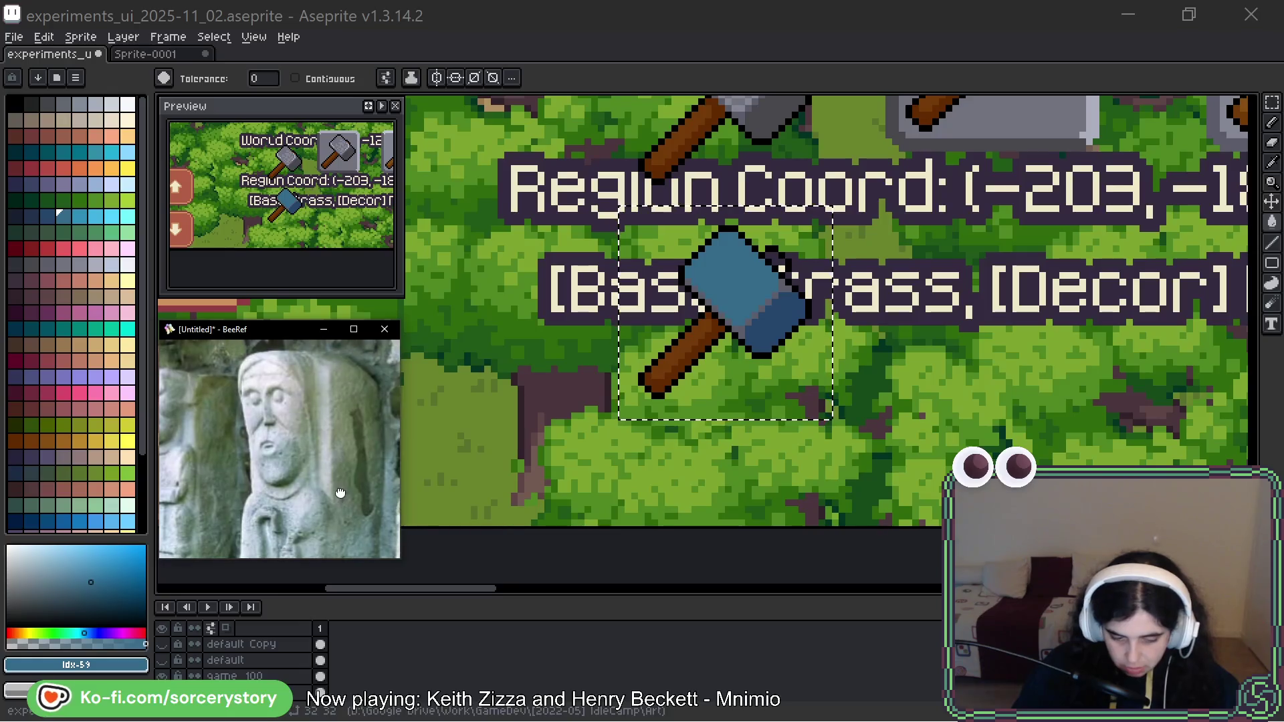
{"action": "scroll", "coordinate": [341, 491], "scroll_direction": "up", "scroll_amount": 6}
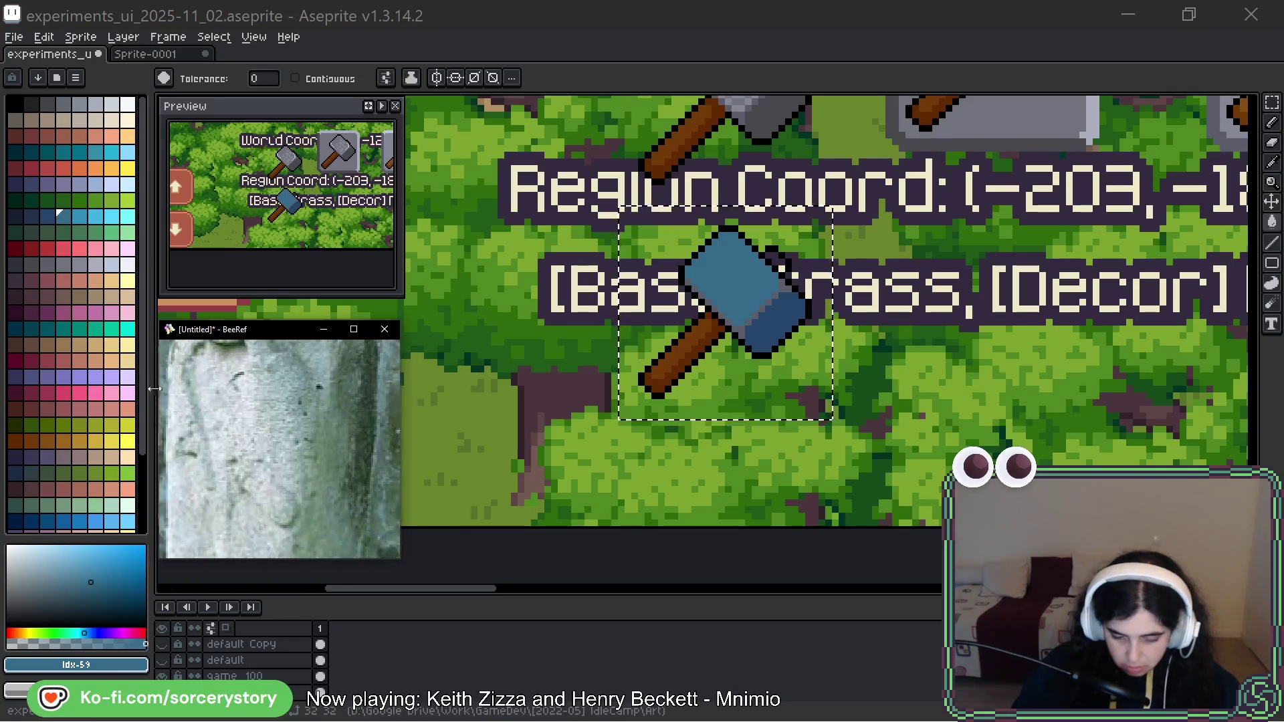